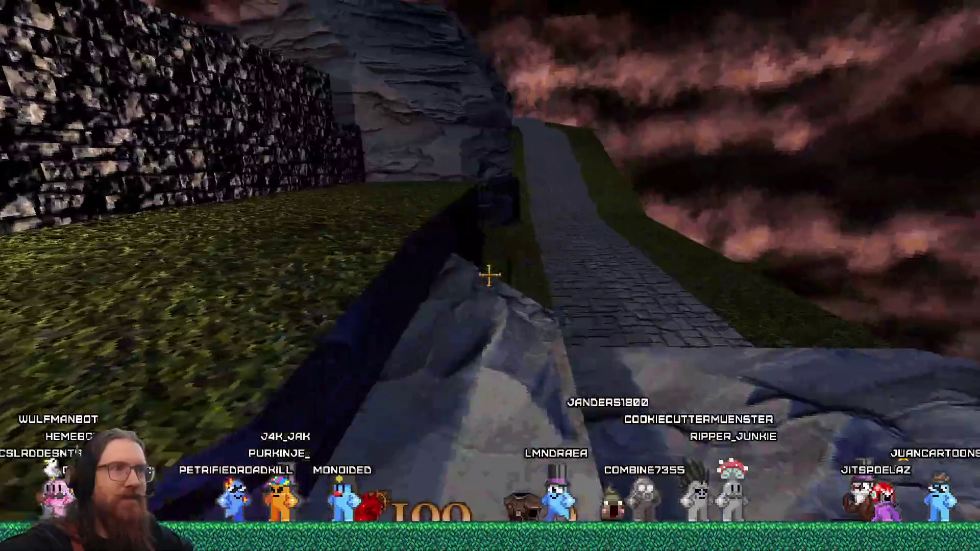
- Walk the stone path, climb the grass slope and cross the wooden dock to the open field
{"action": "key", "text": "w"}
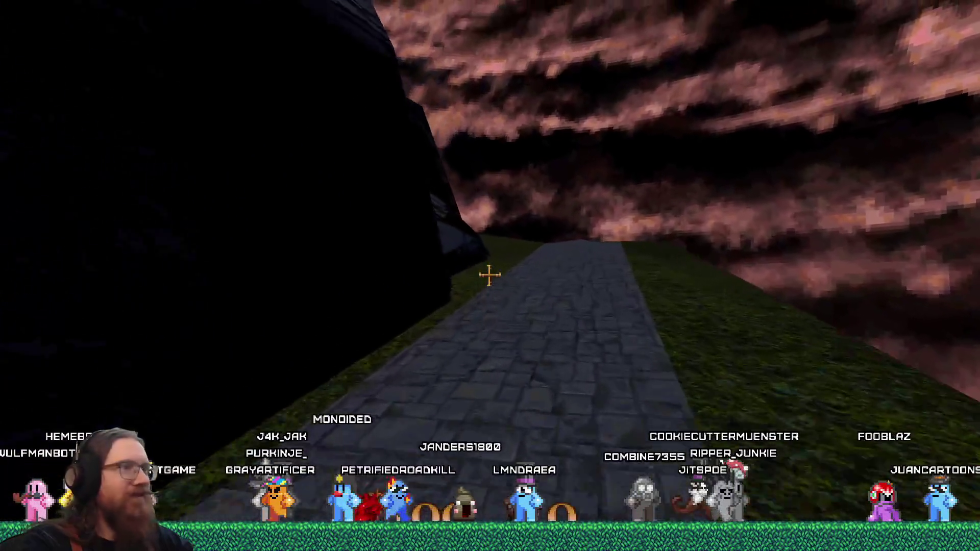
{"action": "key", "text": "w"}
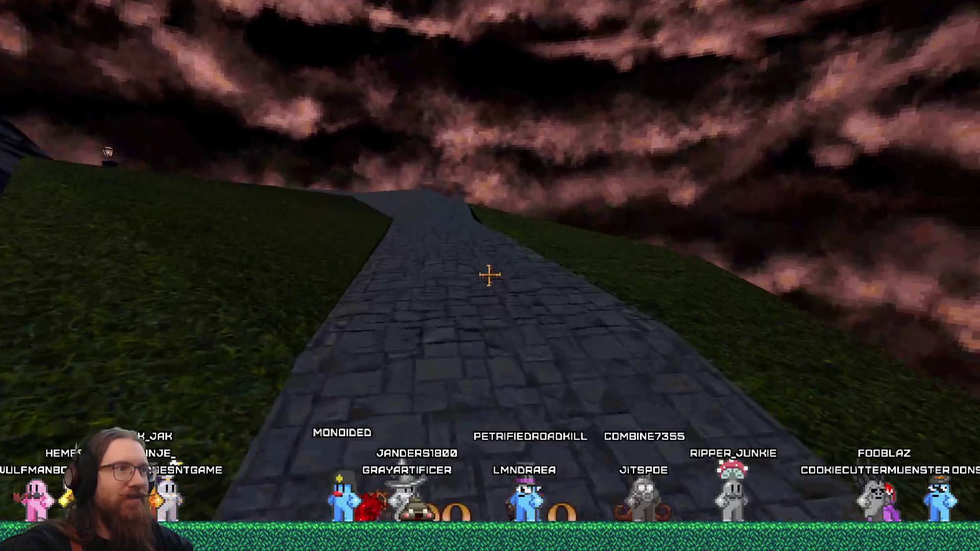
{"action": "key", "text": "w"}
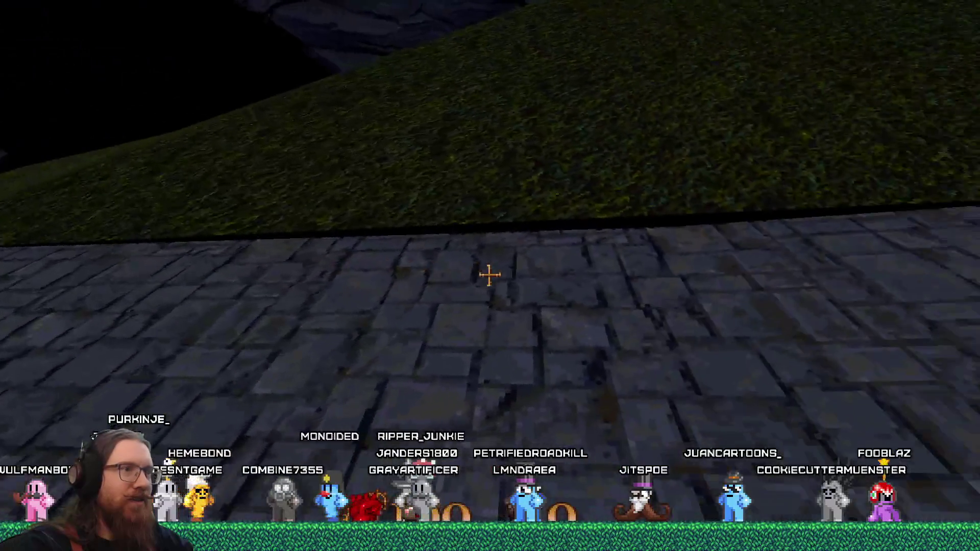
{"action": "key", "text": "w"}
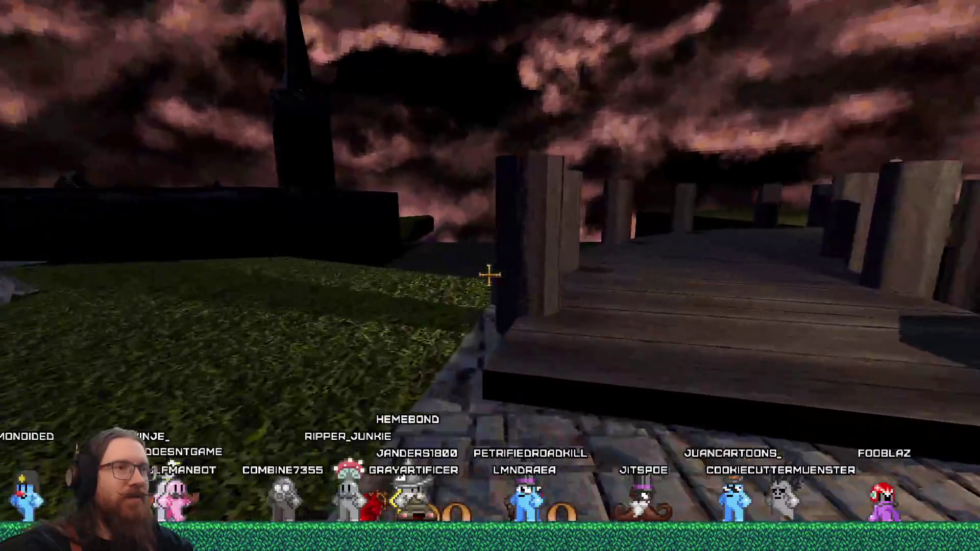
{"action": "key", "text": "w"}
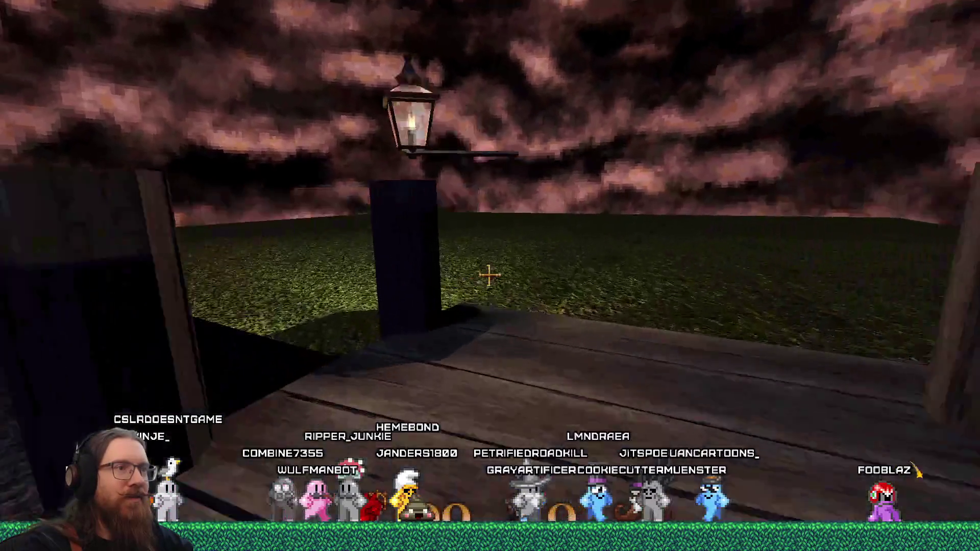
{"action": "mouse_move", "coordinate": [489, 275]}
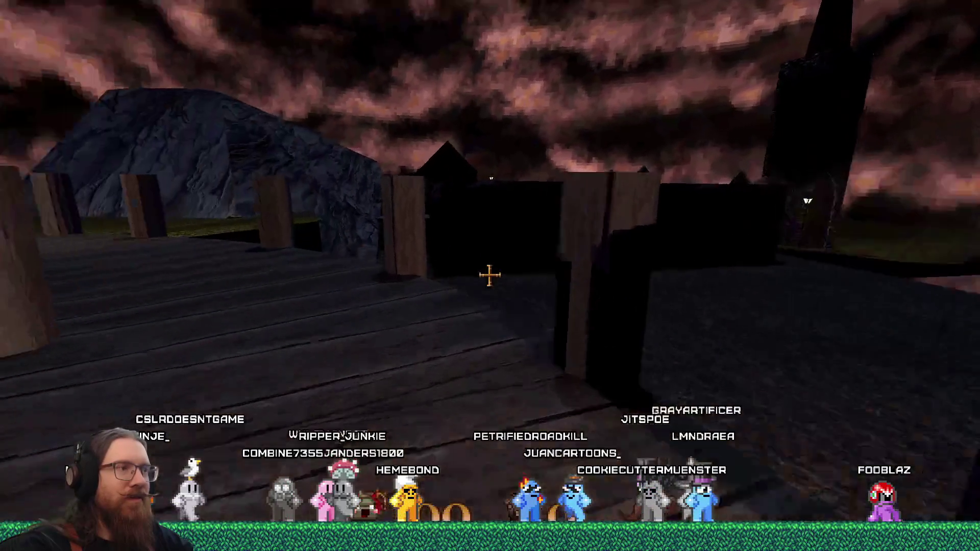
{"action": "key", "text": "w"}
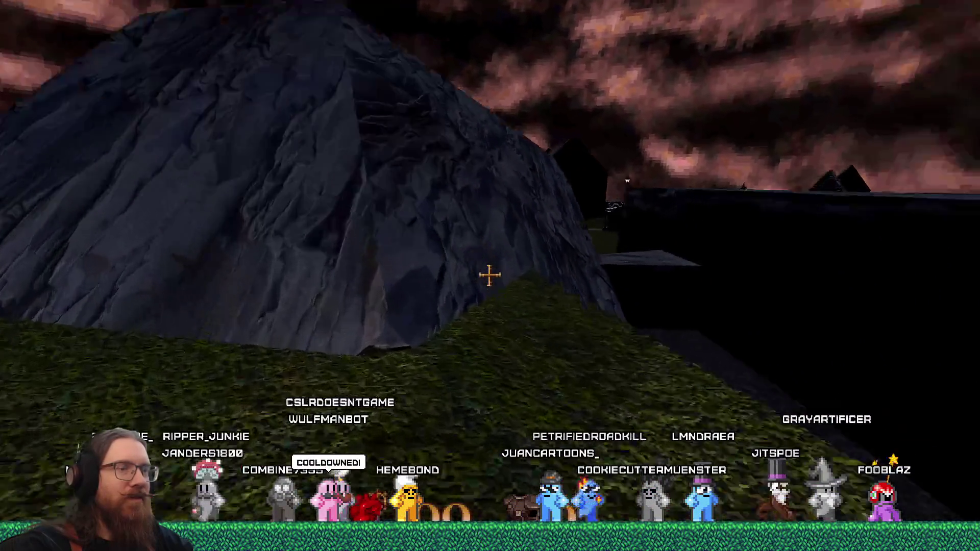
{"action": "key", "text": "w"}
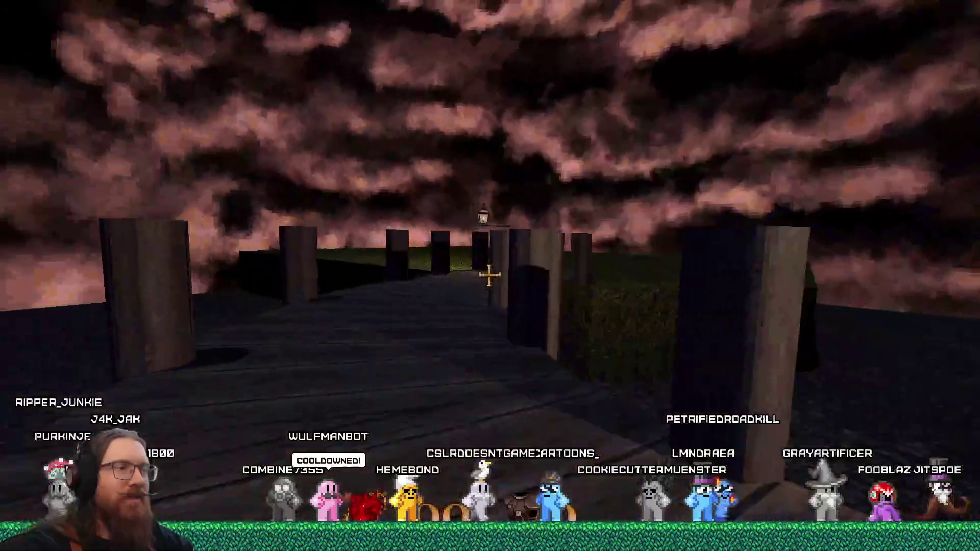
{"action": "key", "text": "w"}
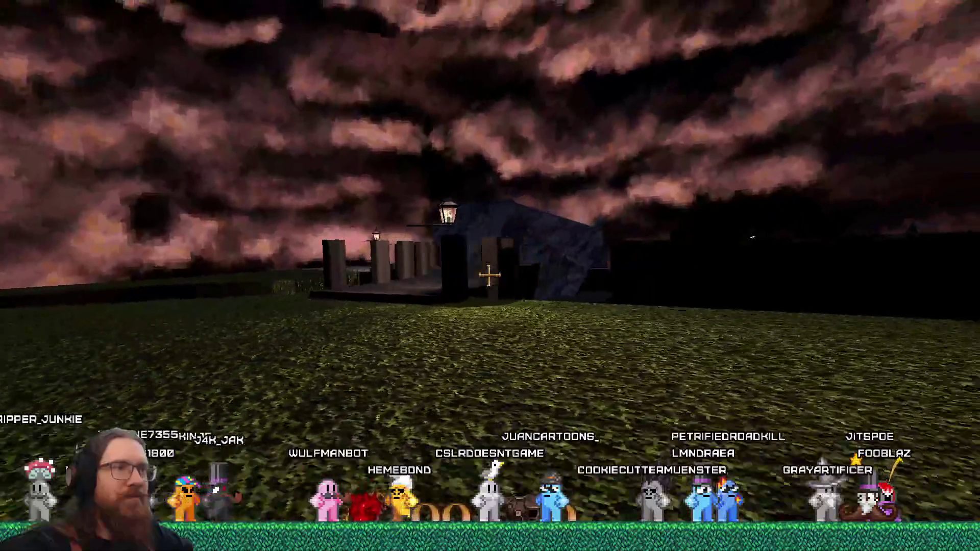
{"action": "key", "text": "w"}
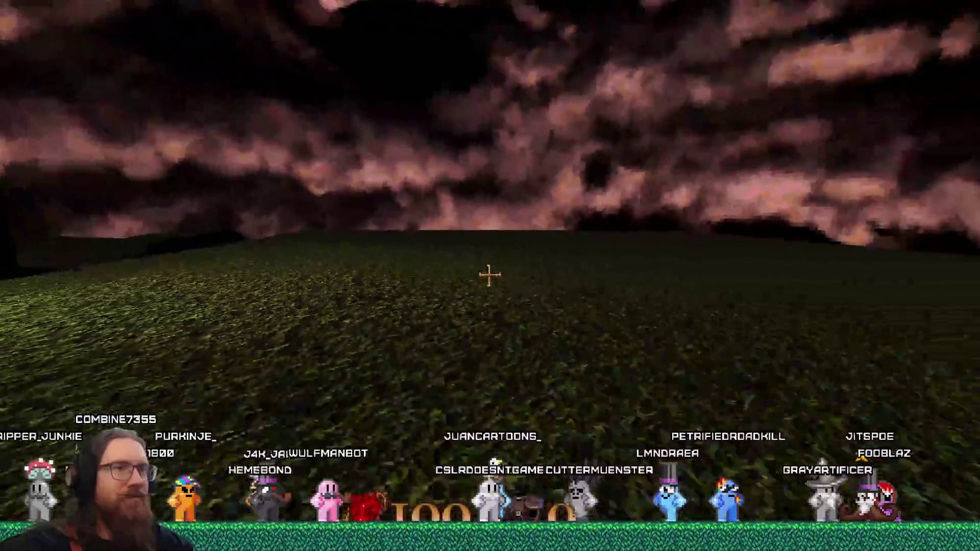
- Quit the game from the developer console with the quit command
{"action": "key", "text": "grave"}
{"action": "type", "text": "quit"}
{"action": "key", "text": "Return"}
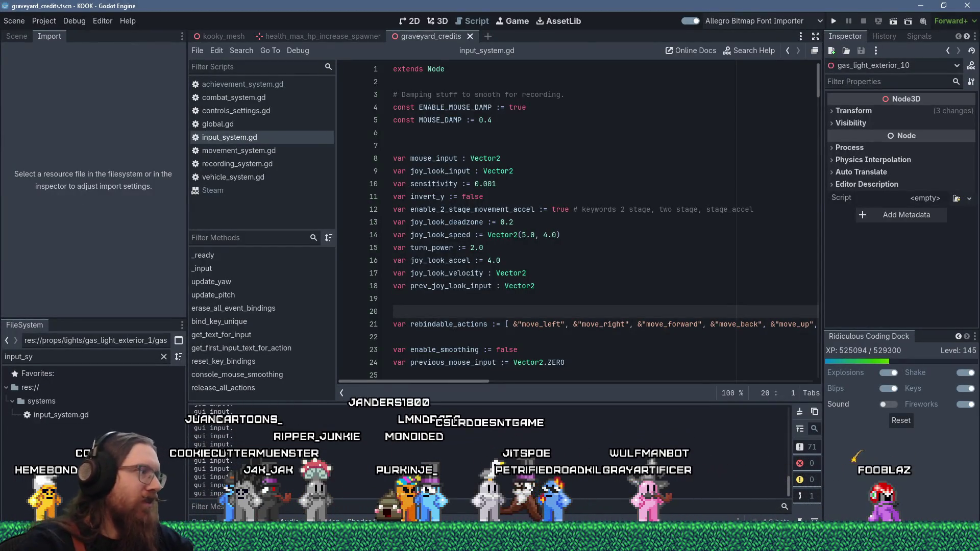
- Change ENABLE_MOUSE_DAMP on line 4 of input_system.gd to false, then bring up the reference image
{"action": "left_click", "coordinate": [85, 420]}
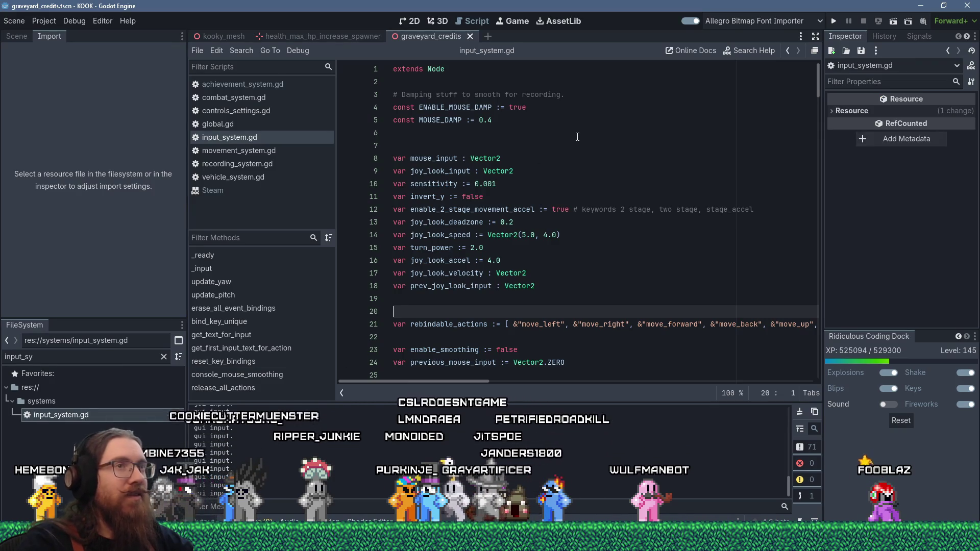
{"action": "scroll", "coordinate": [564, 148], "scroll_direction": "down", "scroll_amount": 5}
{"action": "scroll", "coordinate": [564, 147], "scroll_direction": "up", "scroll_amount": 5}
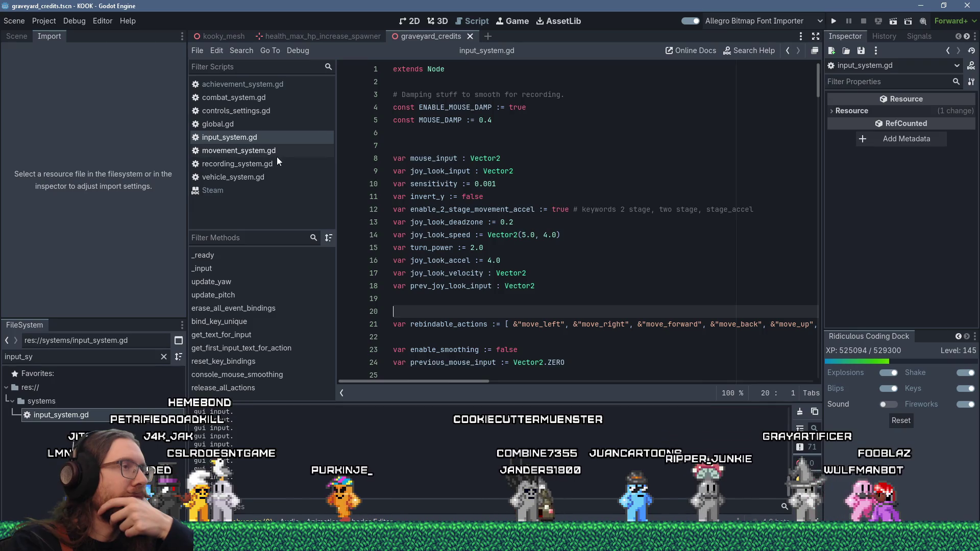
{"action": "double_click", "coordinate": [516, 108]}
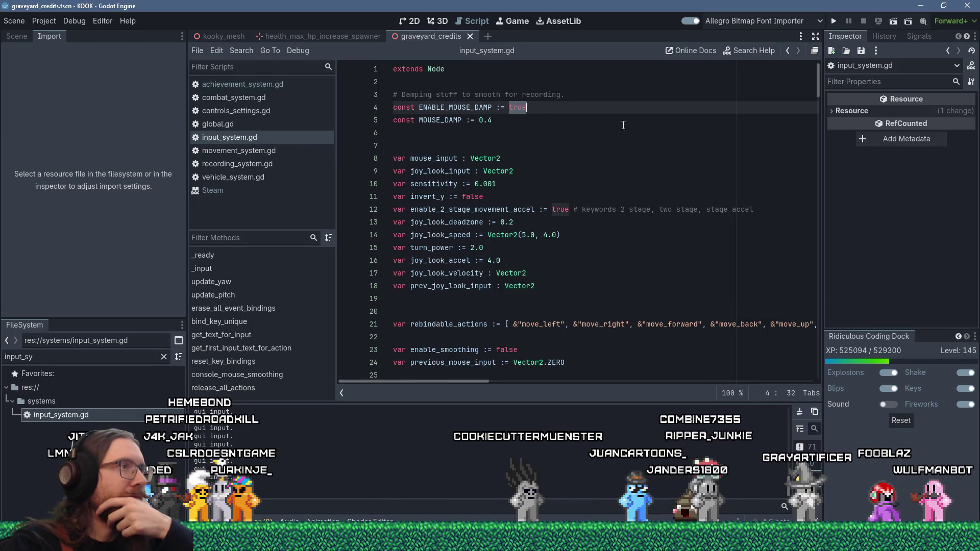
{"action": "type", "text": "false"}
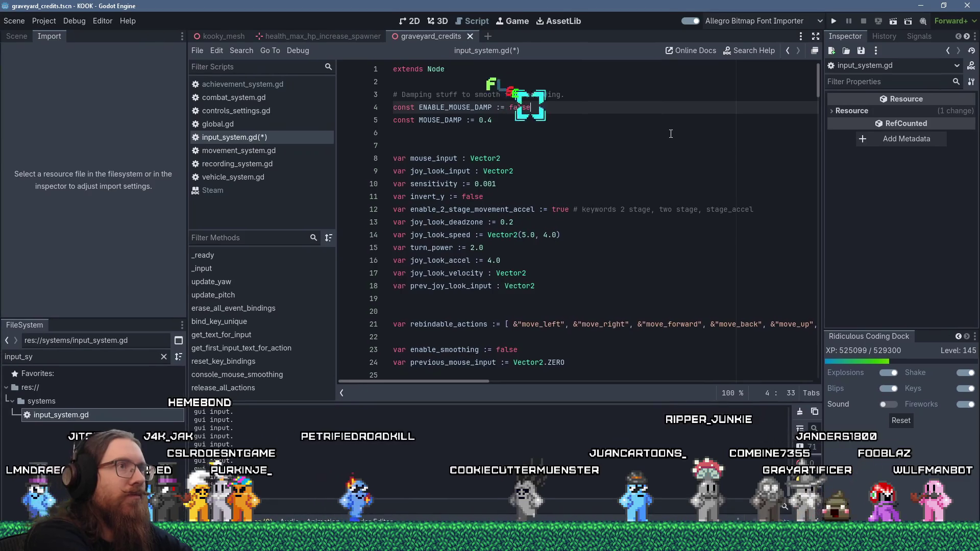
{"action": "key", "text": "alt+Tab"}
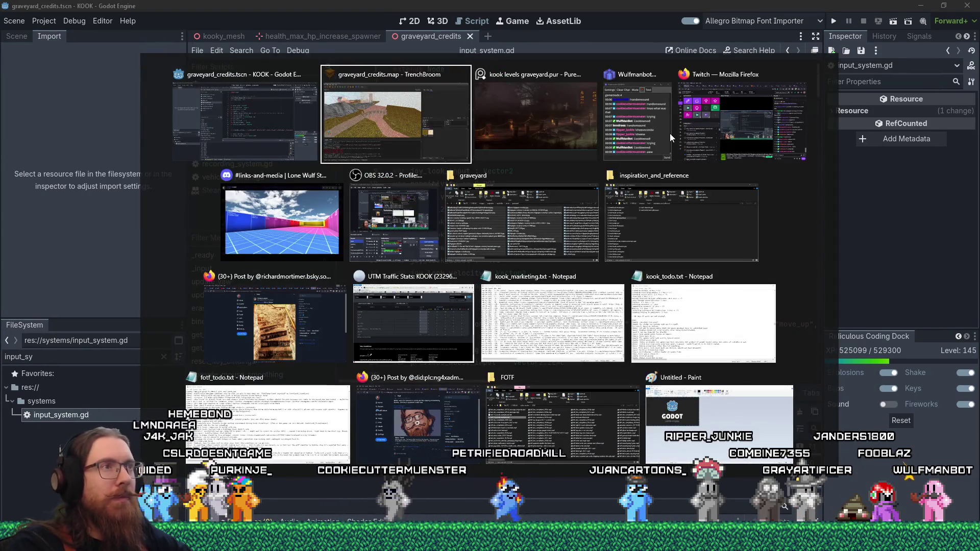
{"action": "key", "text": "Tab"}
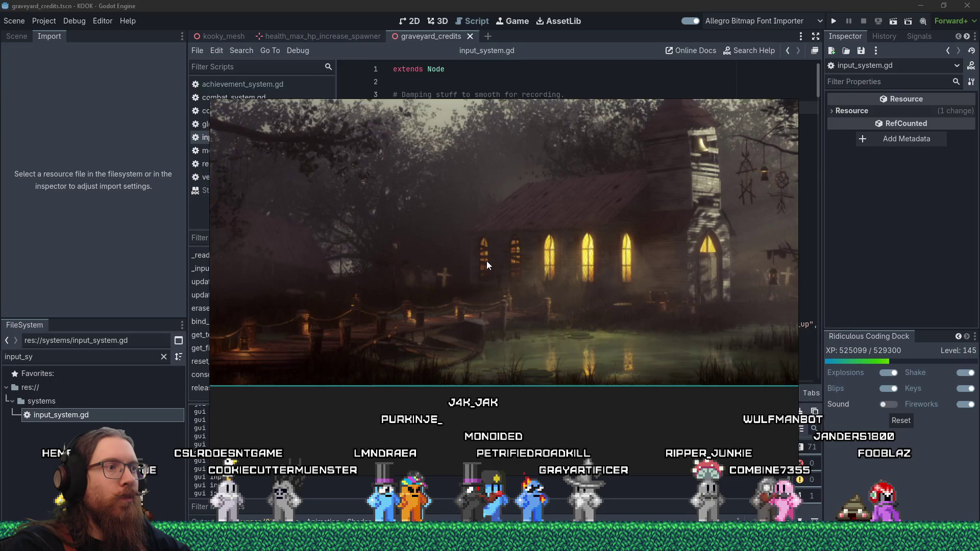
- Switch to TrenchBroom and close the Compile settings dialog
{"action": "key", "text": "alt+Tab"}
{"action": "key", "text": "Tab"}
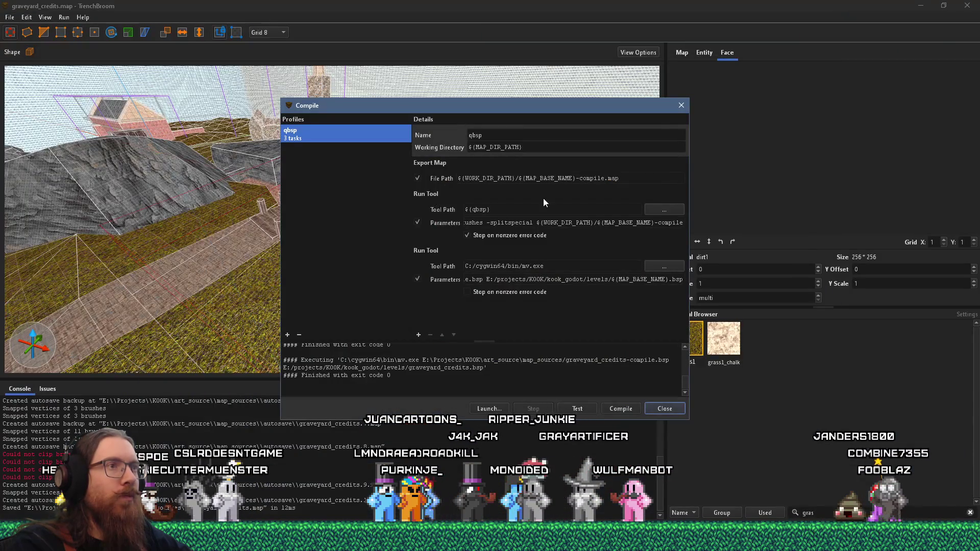
{"action": "left_click", "coordinate": [681, 106]}
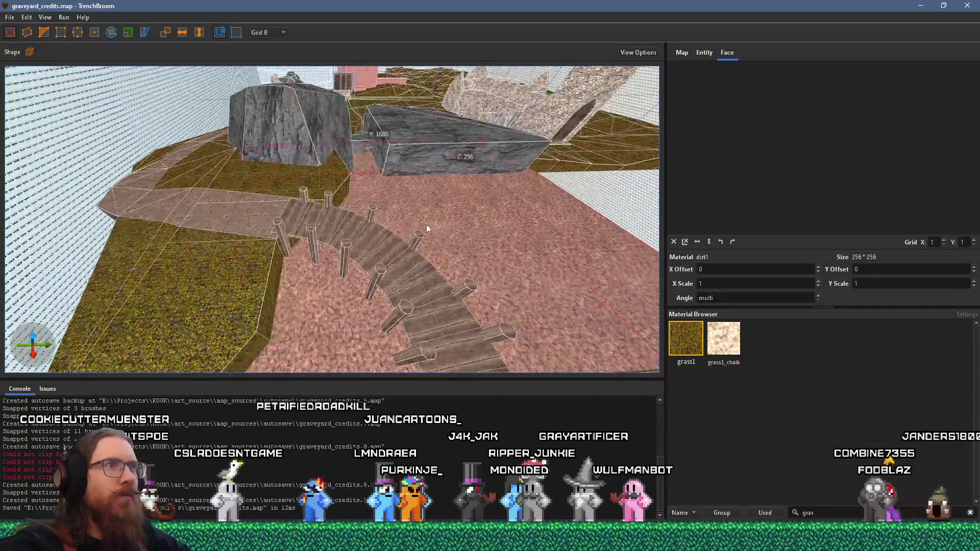
- Fly the camera over the walkway and rock brushes, compare with the reference, and return to Godot
{"action": "key", "text": "w"}
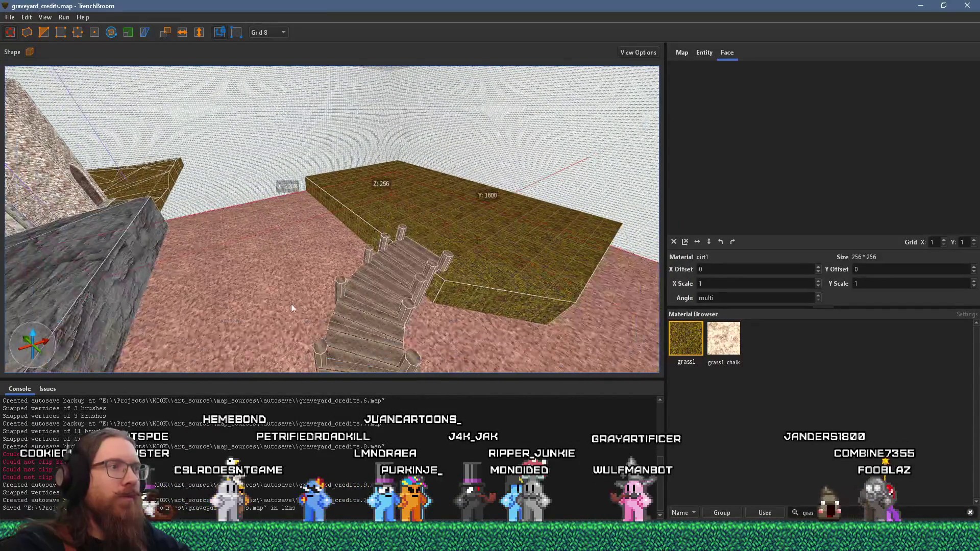
{"action": "key", "text": "s"}
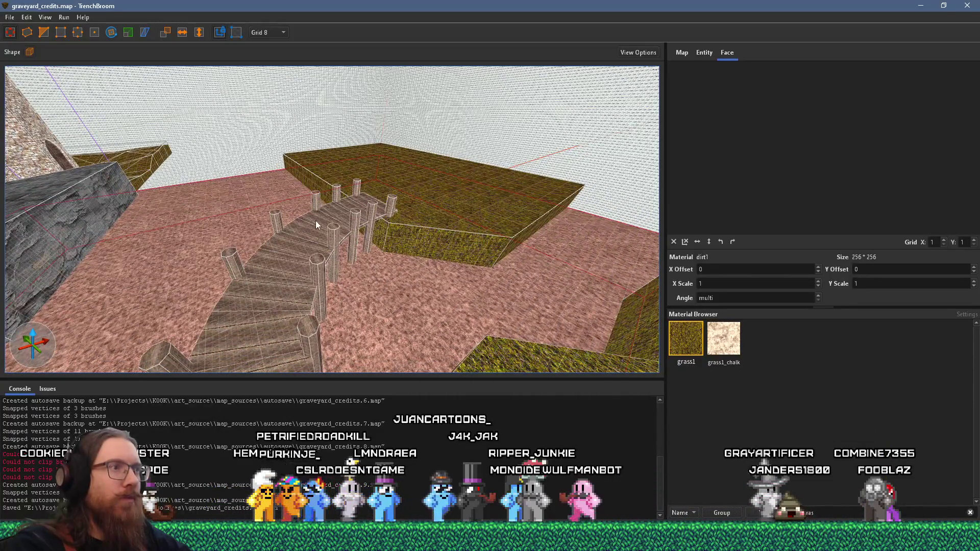
{"action": "left_click_drag", "start_coordinate": [315, 220], "coordinate": [213, 231]}
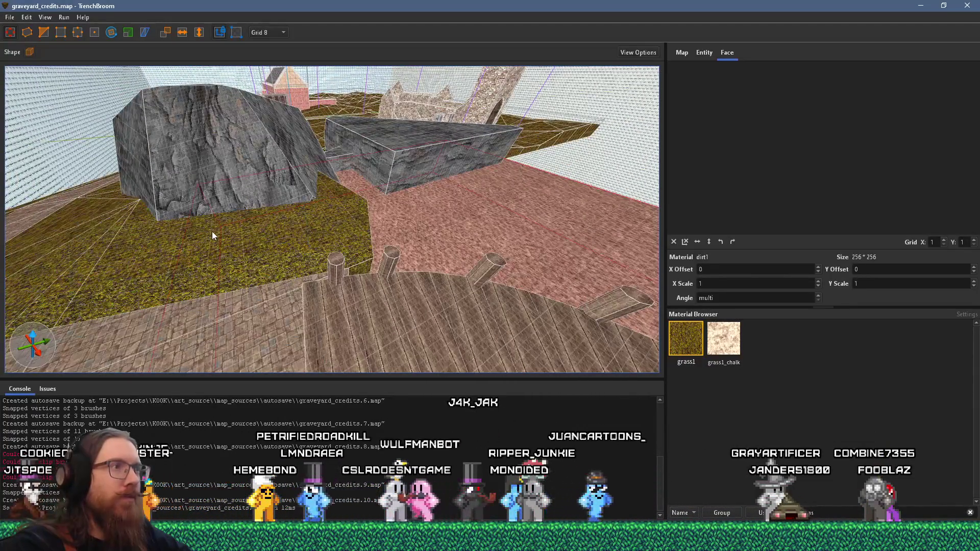
{"action": "key", "text": "alt+Tab"}
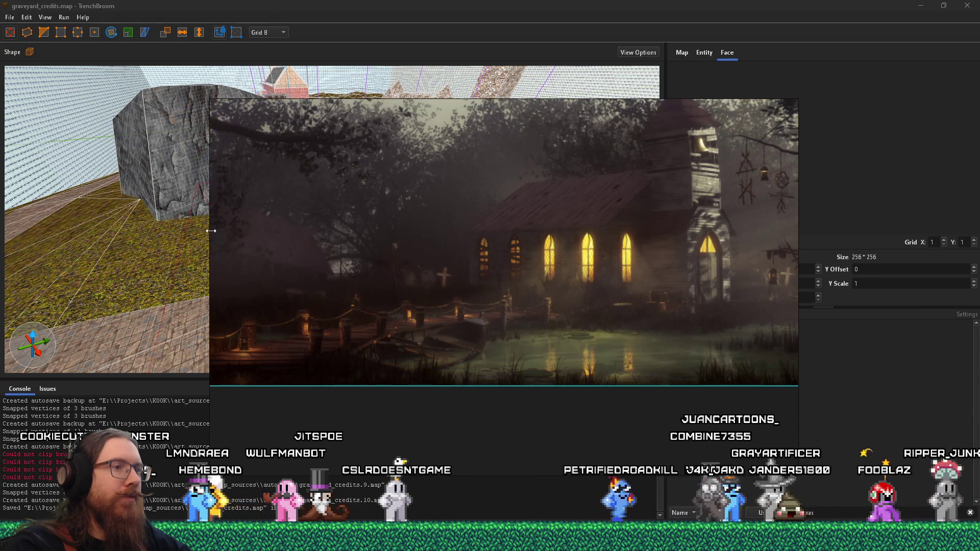
{"action": "key", "text": "alt+Tab"}
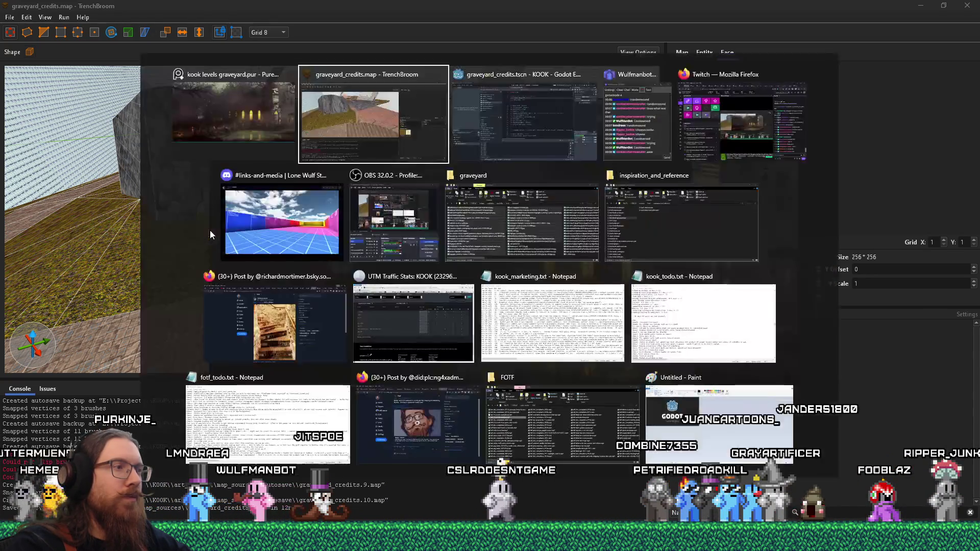
{"action": "key", "text": "alt+Tab"}
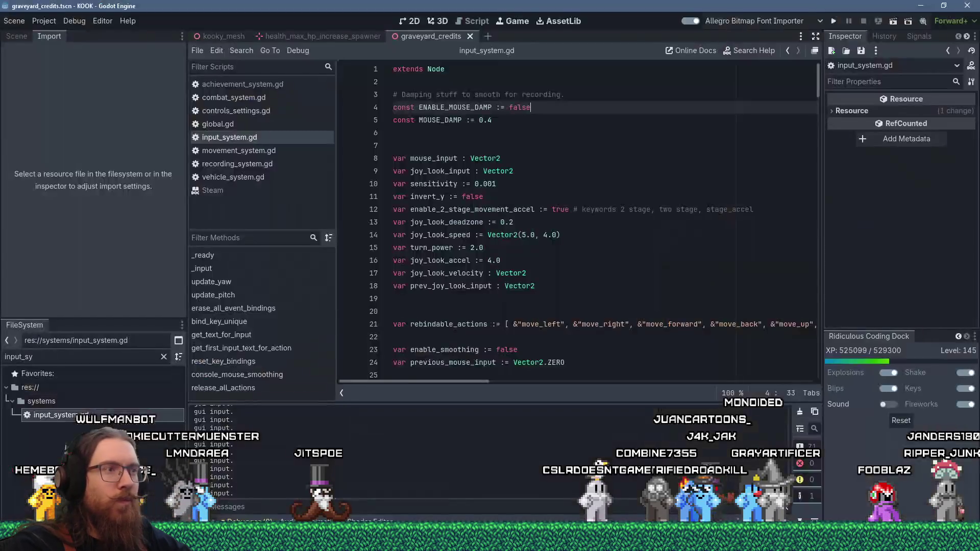
- Show the graveyard scene in 3D and focus the view on the WoodenBoat by the dock
{"action": "left_click", "coordinate": [443, 24]}
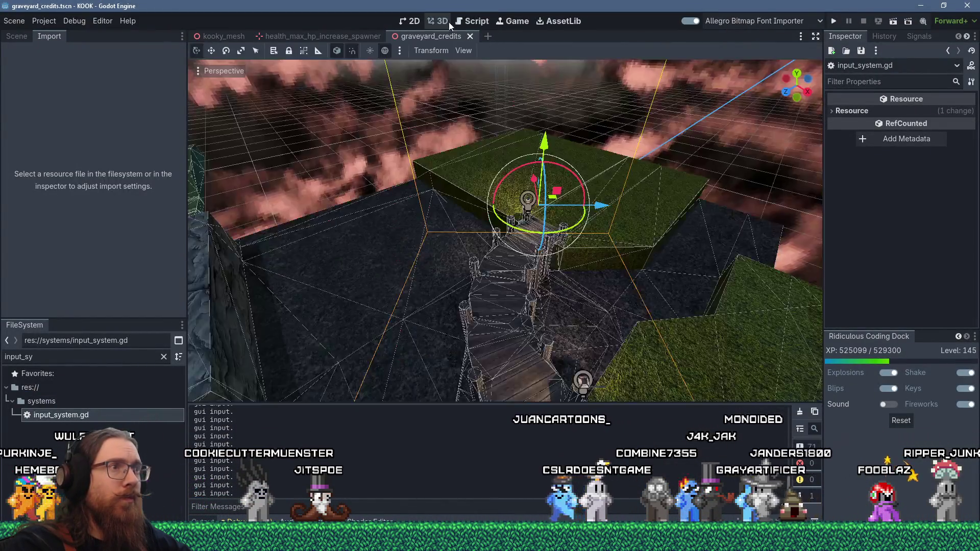
{"action": "scroll", "coordinate": [443, 189], "scroll_direction": "up", "scroll_amount": 5}
{"action": "scroll", "coordinate": [377, 207], "scroll_direction": "up", "scroll_amount": 3}
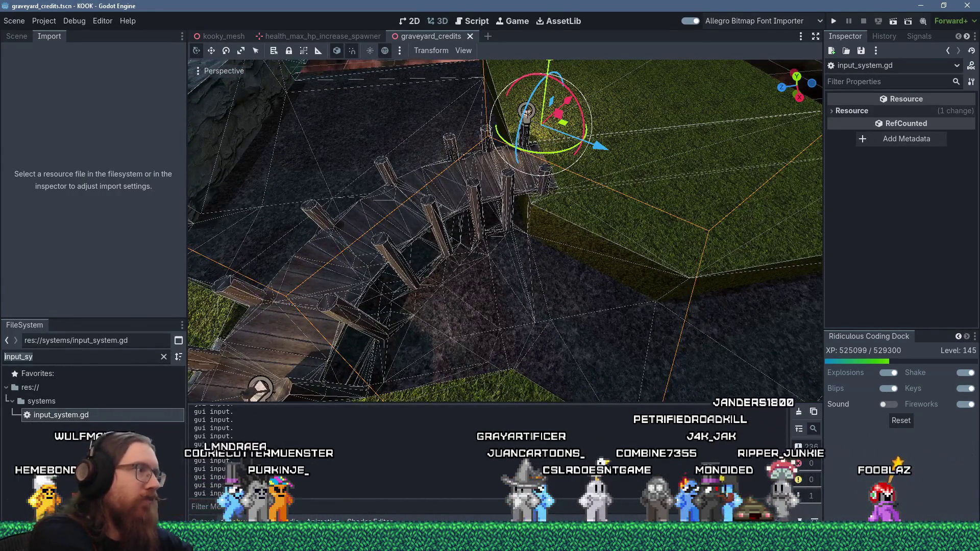
{"action": "scroll", "coordinate": [92, 434], "scroll_direction": "down", "scroll_amount": 1}
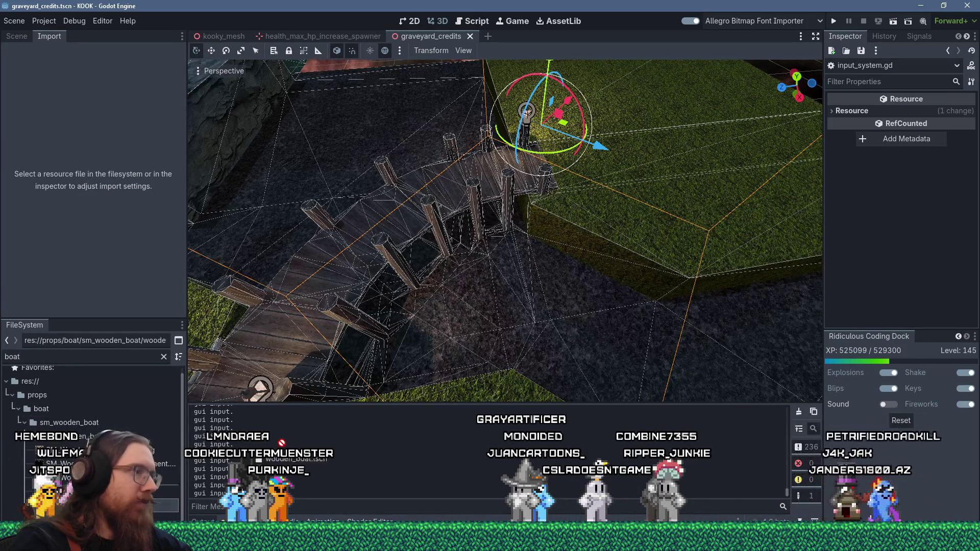
{"action": "left_click", "coordinate": [449, 331]}
{"action": "key", "text": "f"}
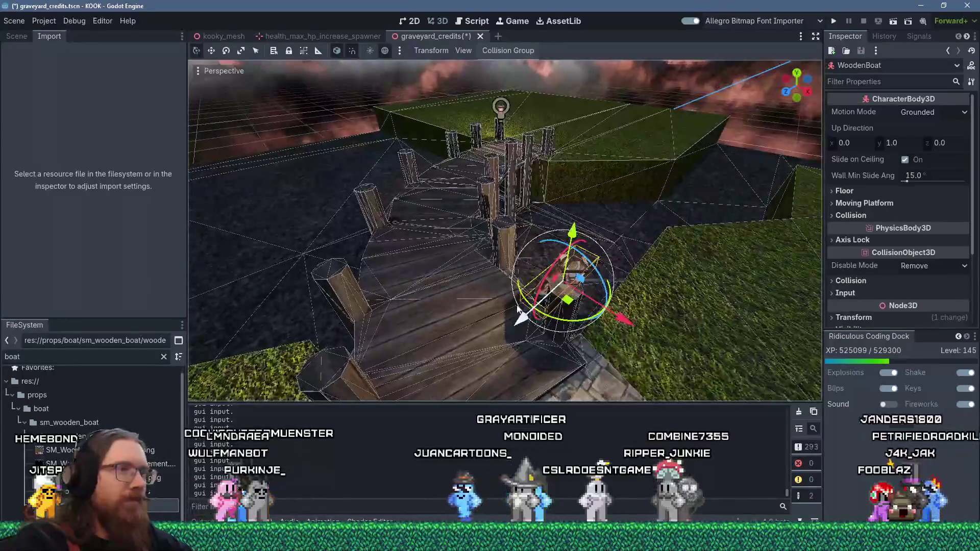
{"action": "mouse_move", "coordinate": [517, 308]}
{"action": "left_mouse_down"}
{"action": "mouse_move", "coordinate": [621, 133]}
{"action": "mouse_move", "coordinate": [584, 215]}
{"action": "mouse_move", "coordinate": [637, 224]}
{"action": "mouse_move", "coordinate": [668, 338]}
{"action": "mouse_move", "coordinate": [620, 348]}
{"action": "mouse_move", "coordinate": [561, 276]}
{"action": "mouse_move", "coordinate": [607, 279]}
{"action": "mouse_move", "coordinate": [515, 270]}
{"action": "mouse_move", "coordinate": [470, 231]}
{"action": "mouse_move", "coordinate": [428, 290]}
{"action": "mouse_move", "coordinate": [489, 232]}
{"action": "mouse_move", "coordinate": [498, 268]}
{"action": "mouse_move", "coordinate": [461, 263]}
{"action": "left_mouse_up"}
- Lower the WoodenBoat slightly along its vertical Y axis beside the dock stairs
{"action": "scroll", "coordinate": [470, 232], "scroll_direction": "up", "scroll_amount": 2}
{"action": "scroll", "coordinate": [479, 240], "scroll_direction": "up", "scroll_amount": 2}
{"action": "scroll", "coordinate": [481, 241], "scroll_direction": "down", "scroll_amount": 2}
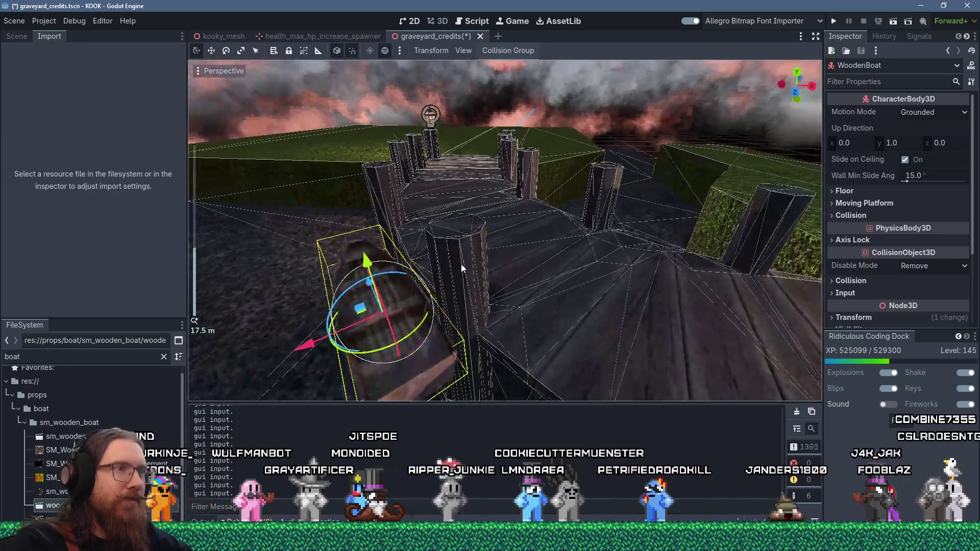
{"action": "scroll", "coordinate": [469, 255], "scroll_direction": "up", "scroll_amount": 3}
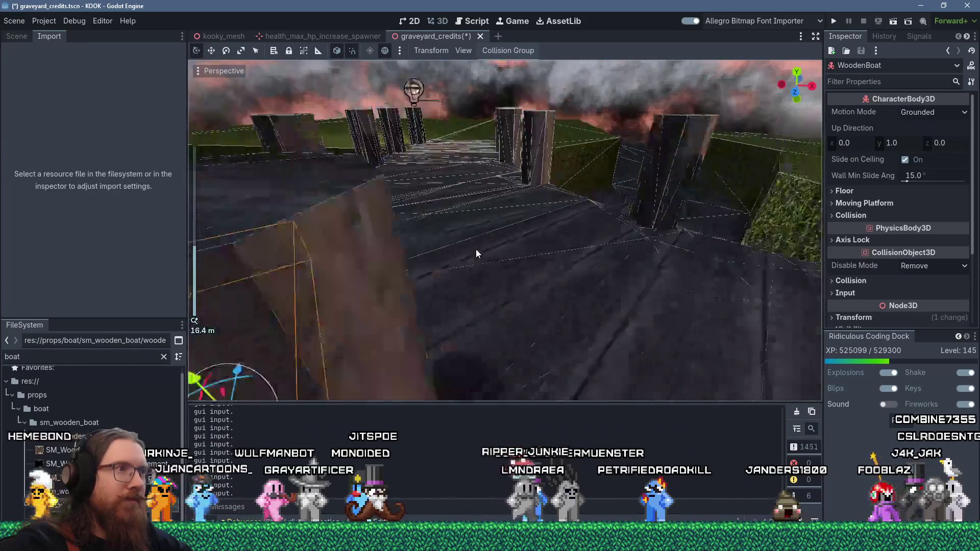
{"action": "scroll", "coordinate": [476, 253], "scroll_direction": "down", "scroll_amount": 3}
{"action": "mouse_move", "coordinate": [401, 302]}
{"action": "left_mouse_down"}
{"action": "mouse_move", "coordinate": [414, 281]}
{"action": "mouse_move", "coordinate": [445, 280]}
{"action": "mouse_move", "coordinate": [521, 321]}
{"action": "left_mouse_up"}
{"action": "scroll", "coordinate": [445, 280], "scroll_direction": "down", "scroll_amount": 5}
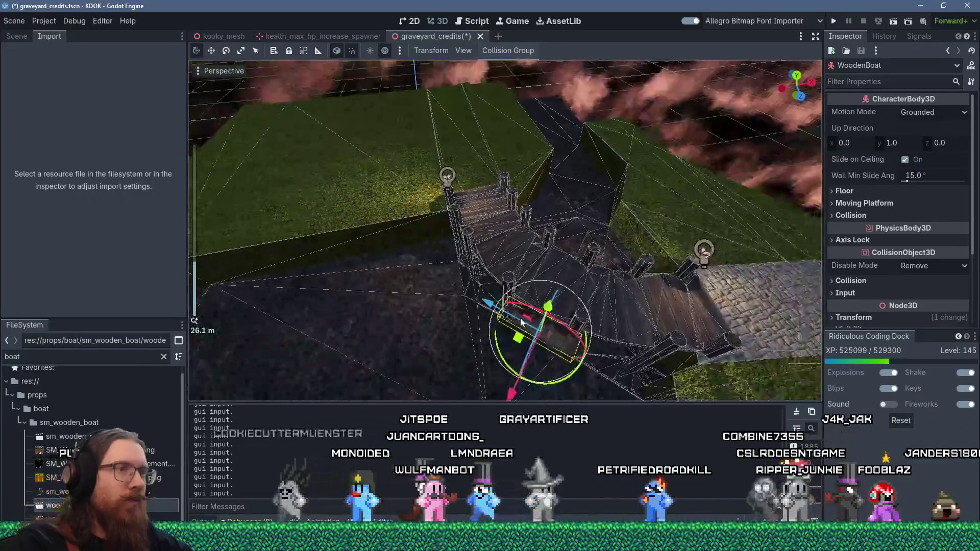
{"action": "key", "text": "alt+Tab"}
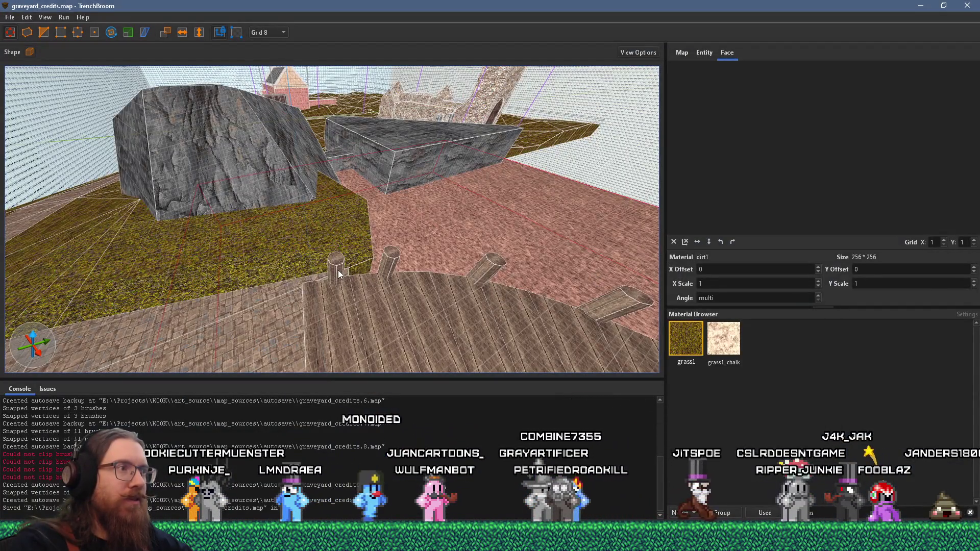
- Scale the first wooden post to 16 by 16 units with the Scale tool and save the map
{"action": "left_click", "coordinate": [346, 277]}
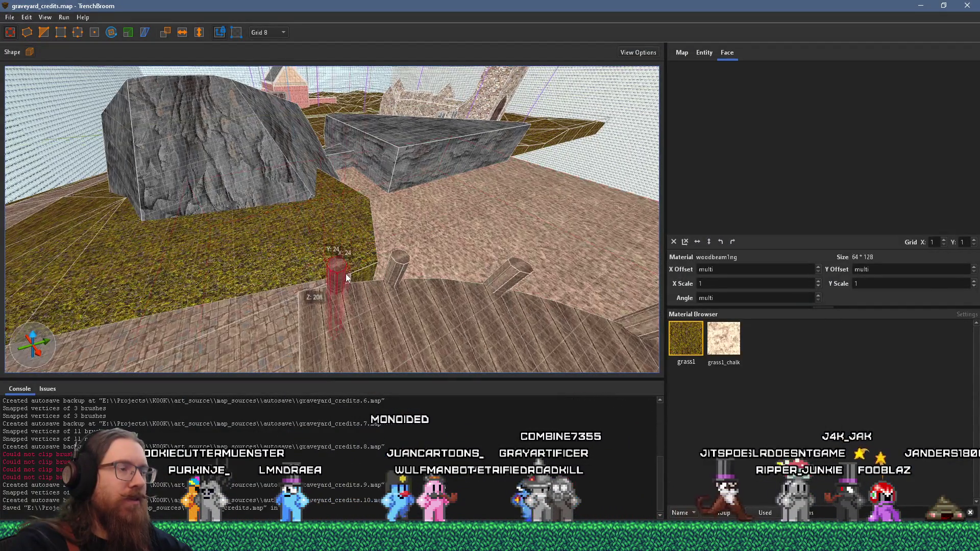
{"action": "scroll", "coordinate": [345, 275], "scroll_direction": "up", "scroll_amount": 3}
{"action": "left_click_drag", "start_coordinate": [345, 275], "coordinate": [346, 330]}
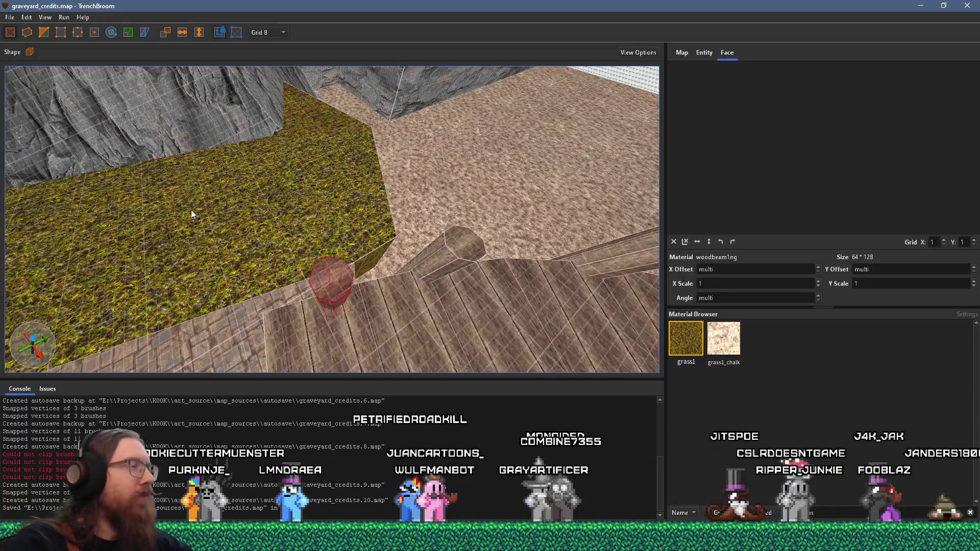
{"action": "key", "text": "t"}
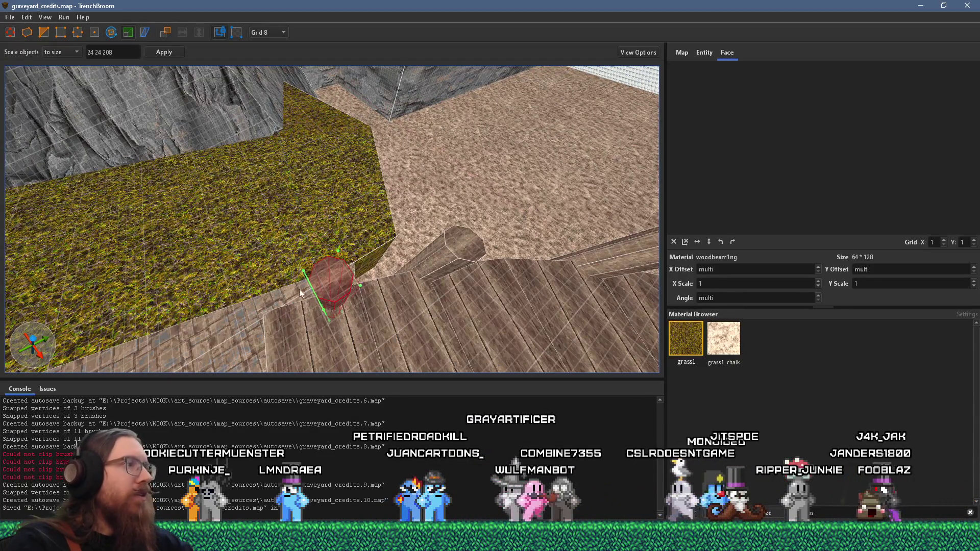
{"action": "left_click_drag", "start_coordinate": [341, 312], "coordinate": [317, 301]}
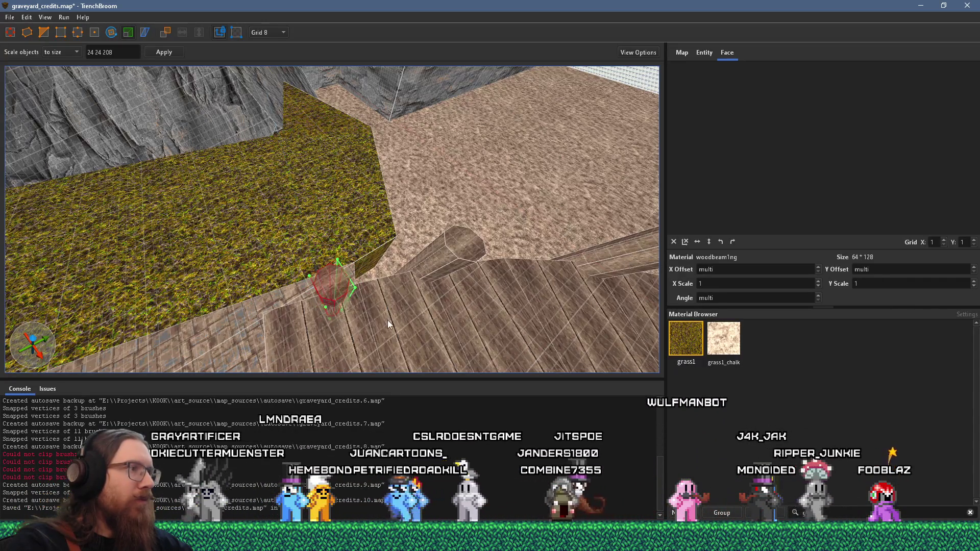
{"action": "mouse_move", "coordinate": [387, 319]}
{"action": "left_mouse_down"}
{"action": "mouse_move", "coordinate": [327, 285]}
{"action": "mouse_move", "coordinate": [378, 182]}
{"action": "left_mouse_up"}
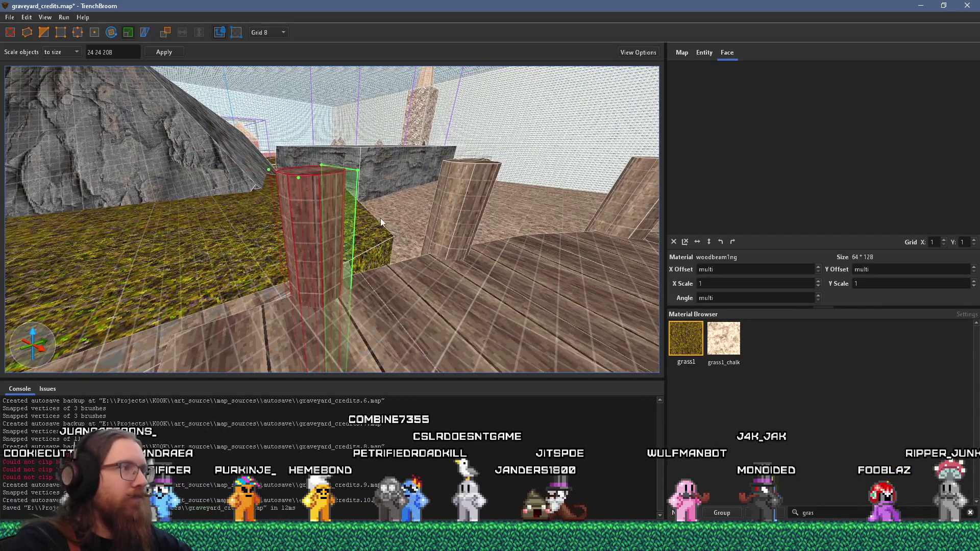
{"action": "left_click_drag", "start_coordinate": [396, 245], "coordinate": [412, 270]}
{"action": "key", "text": "ctrl+s"}
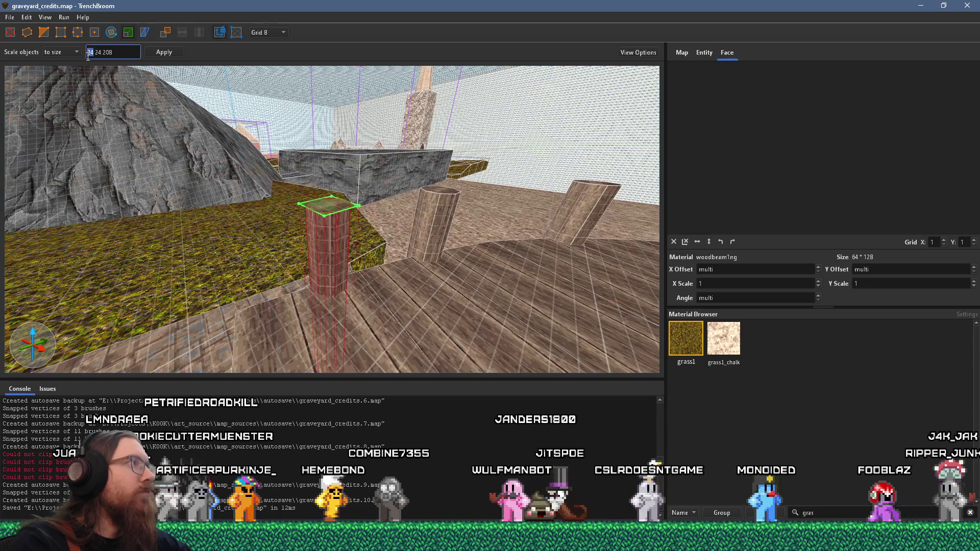
{"action": "type", "text": "16"}
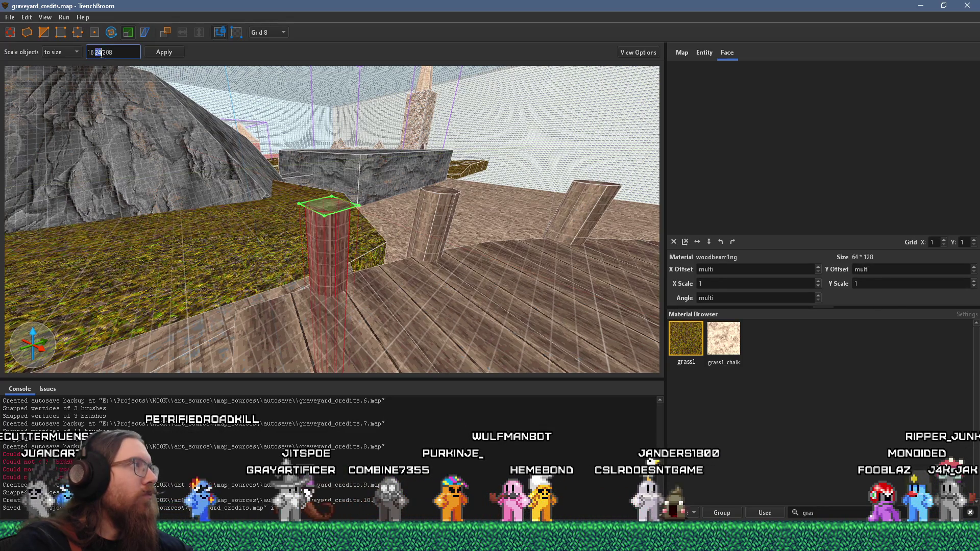
{"action": "type", "text": "16"}
{"action": "left_click", "coordinate": [162, 53]}
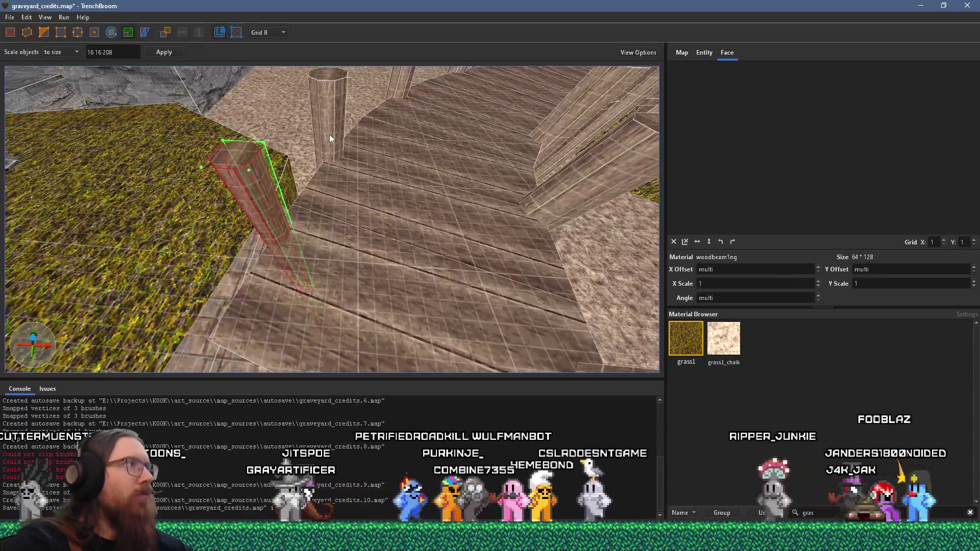
- Apply the 16×16×208 size to the upright pillar and select the leaning pillar by the grass
{"action": "left_click", "coordinate": [329, 133]}
{"action": "left_click", "coordinate": [175, 54]}
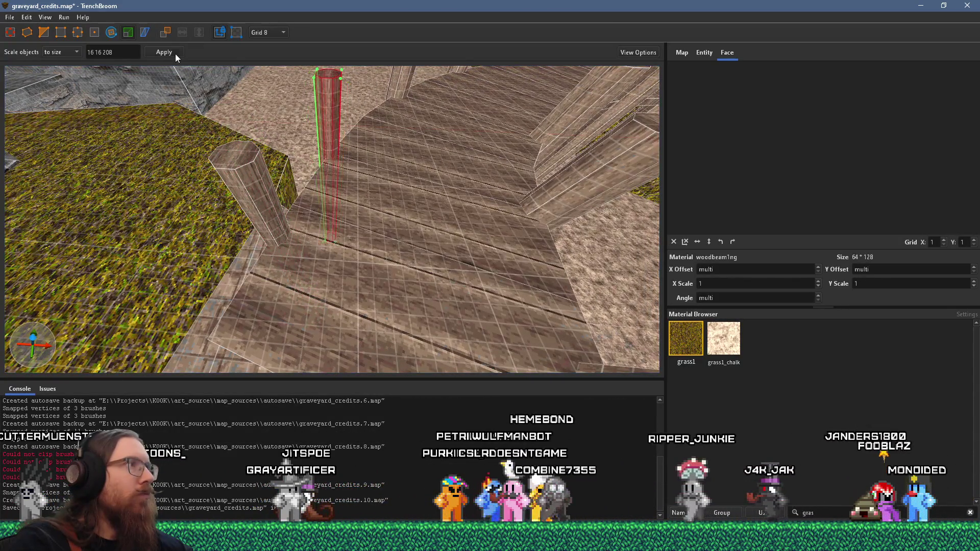
{"action": "mouse_move", "coordinate": [564, 179]}
{"action": "left_mouse_down"}
{"action": "mouse_move", "coordinate": [411, 204]}
{"action": "mouse_move", "coordinate": [295, 157]}
{"action": "left_mouse_up"}
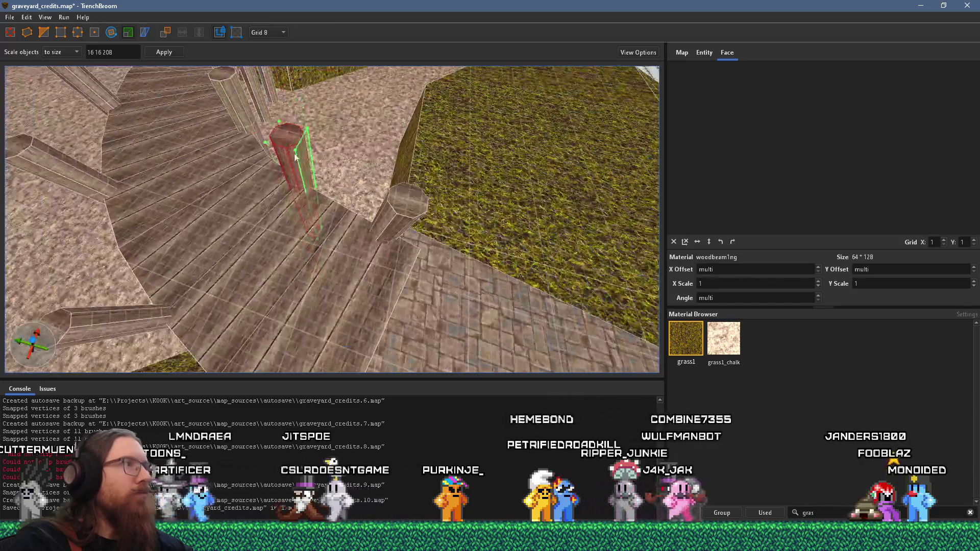
{"action": "left_click", "coordinate": [399, 201]}
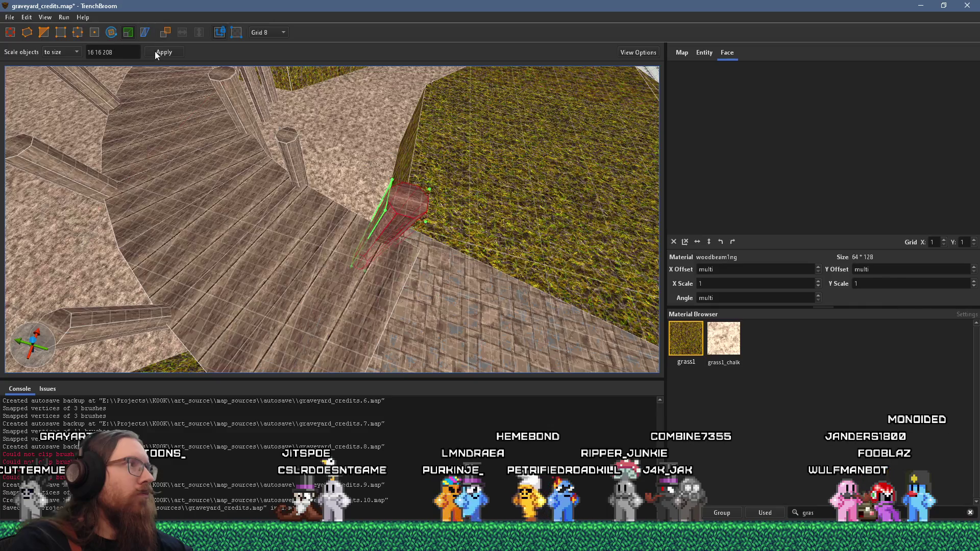
{"action": "left_click_drag", "start_coordinate": [190, 116], "coordinate": [323, 162]}
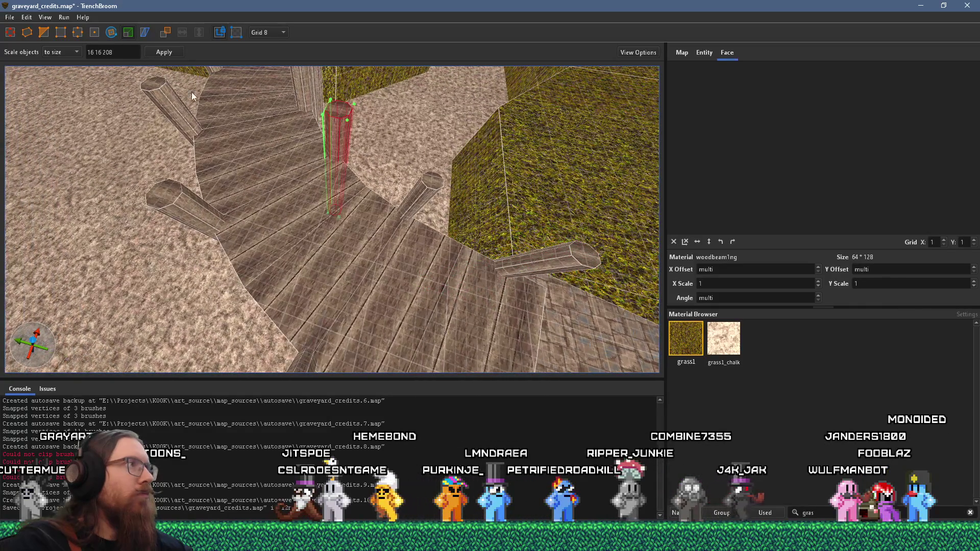
{"action": "left_click_drag", "start_coordinate": [170, 204], "coordinate": [257, 198]}
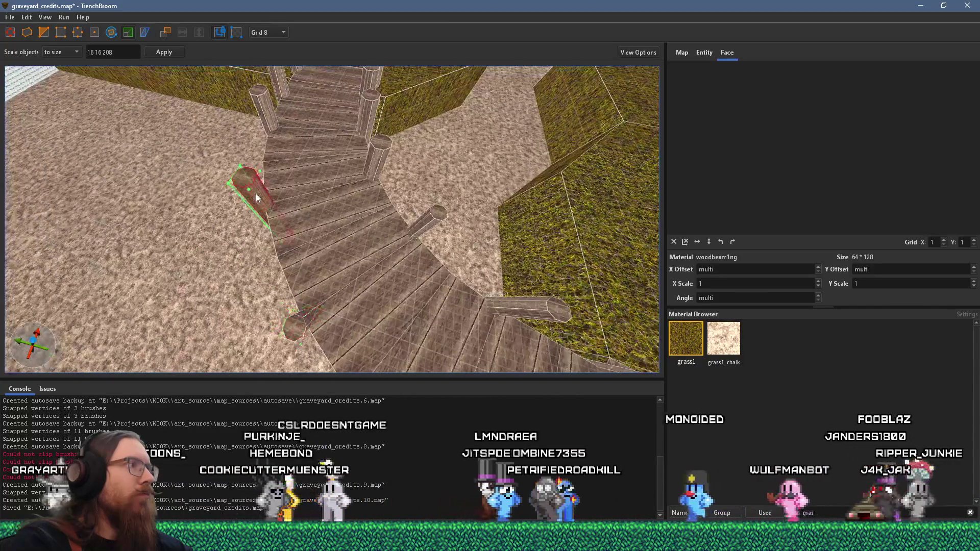
- Select the railing posts along the curved stairs and the front-left pillar for slimming
{"action": "left_click", "coordinate": [257, 198]}
{"action": "left_click", "coordinate": [371, 145]}
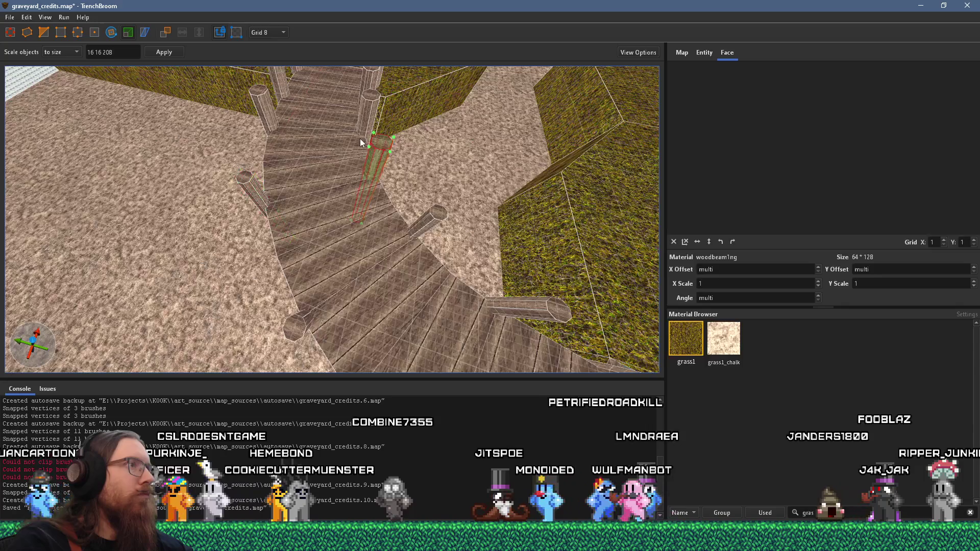
{"action": "left_click_drag", "start_coordinate": [371, 145], "coordinate": [285, 185]}
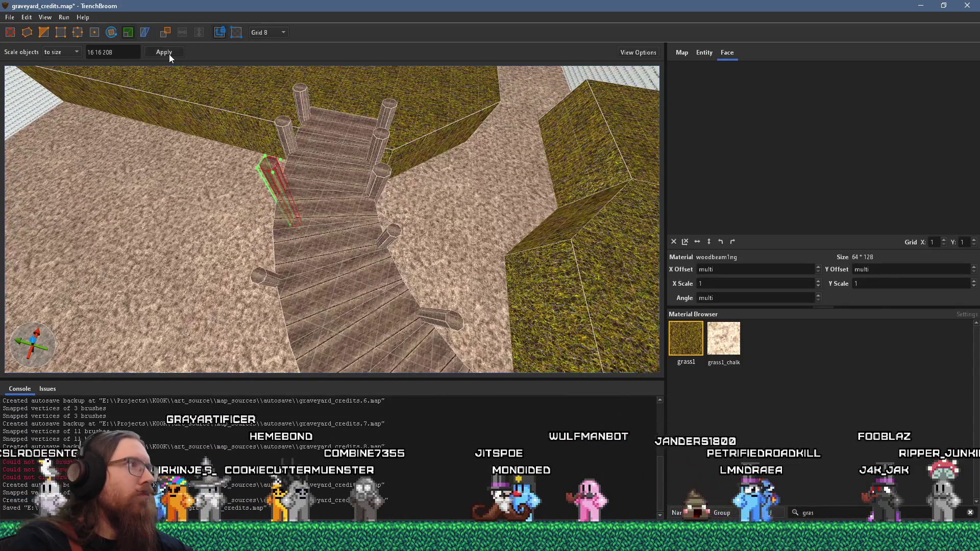
{"action": "left_click", "coordinate": [379, 182]}
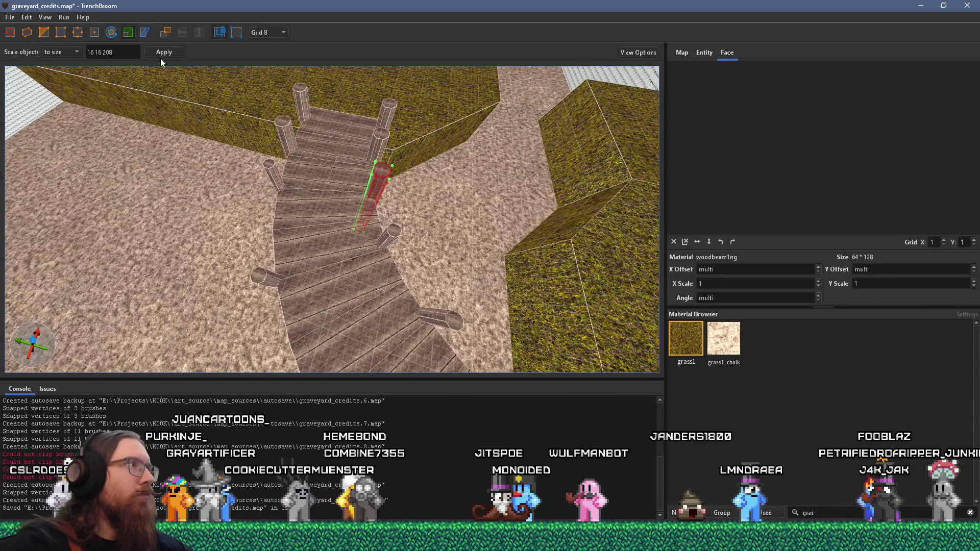
{"action": "left_click", "coordinate": [289, 128]}
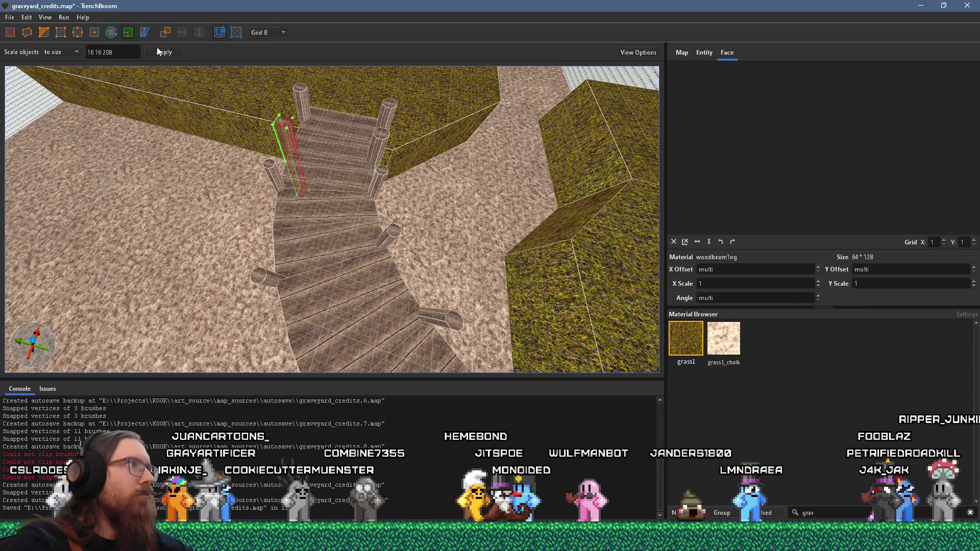
{"action": "left_click", "coordinate": [381, 145]}
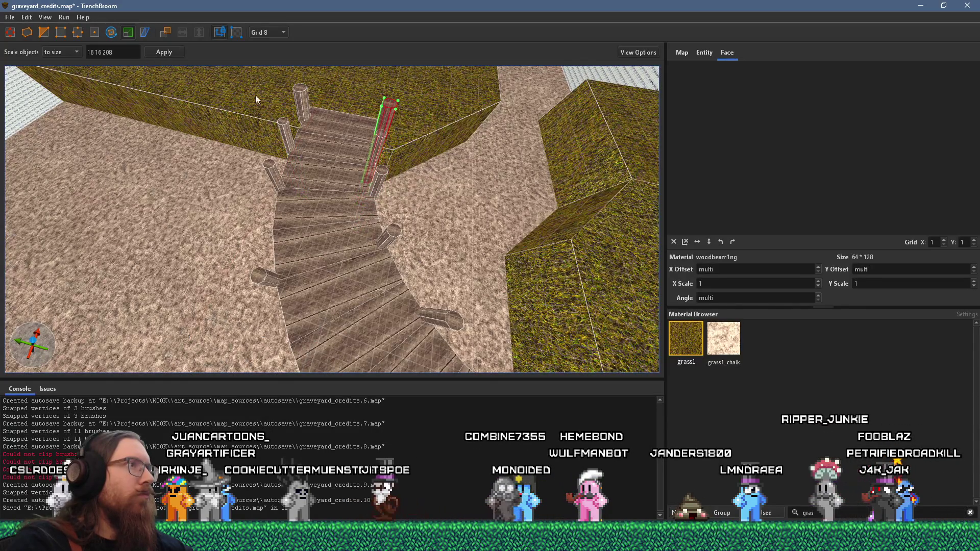
{"action": "left_click", "coordinate": [300, 94]}
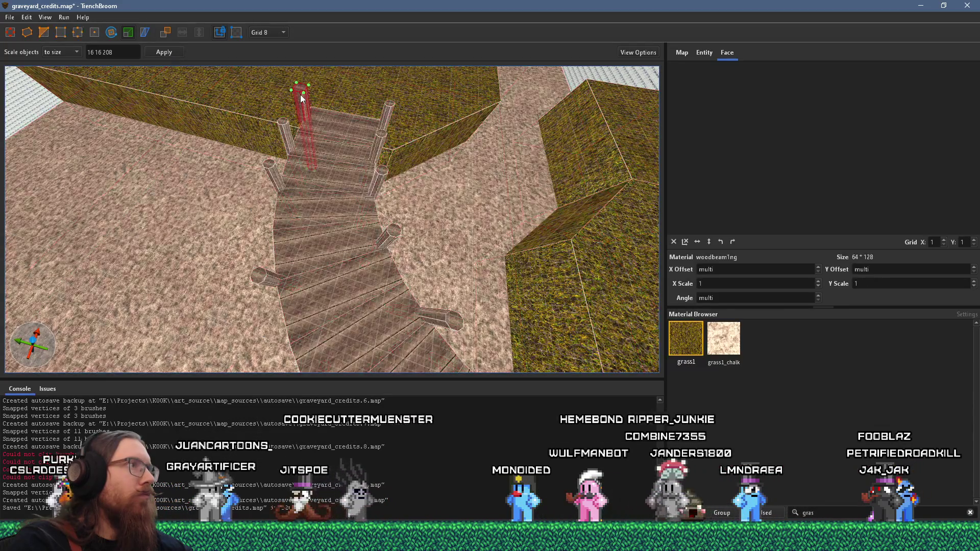
{"action": "scroll", "coordinate": [384, 145], "scroll_direction": "down", "scroll_amount": 5}
{"action": "mouse_move", "coordinate": [445, 187]}
{"action": "left_mouse_down"}
{"action": "mouse_move", "coordinate": [263, 164]}
{"action": "mouse_move", "coordinate": [291, 92]}
{"action": "left_mouse_up"}
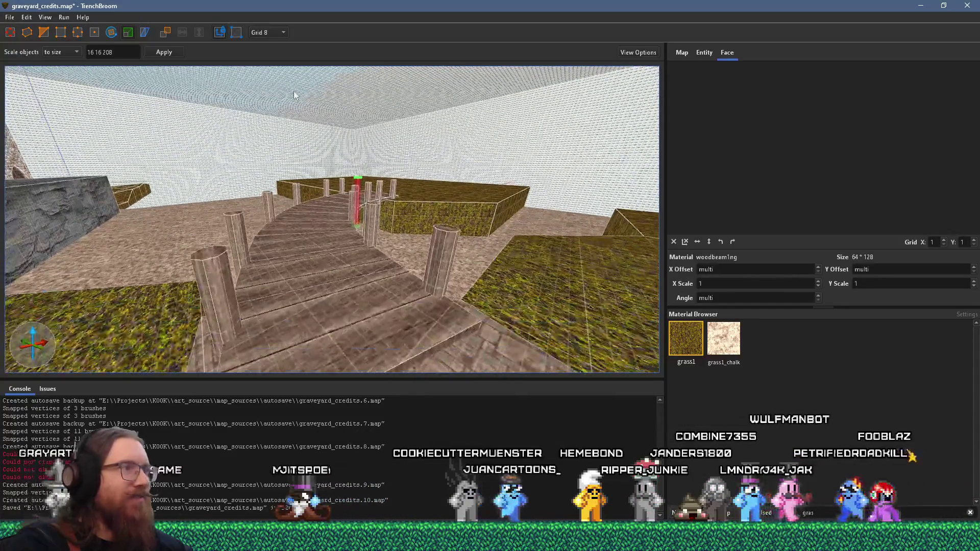
{"action": "left_click", "coordinate": [222, 274]}
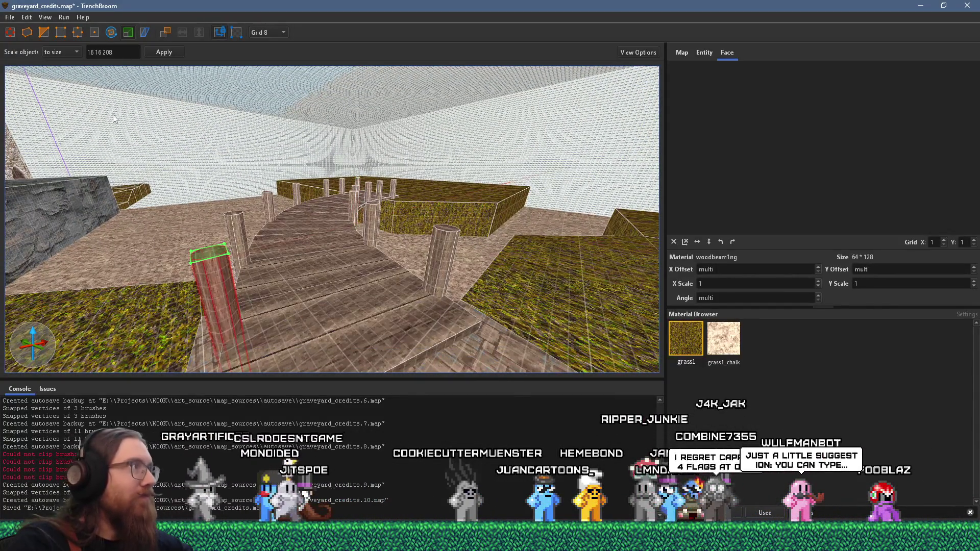
- Return to the default tool and drag the slim pillar to a new spot on the wooden deck
{"action": "left_click", "coordinate": [10, 32]}
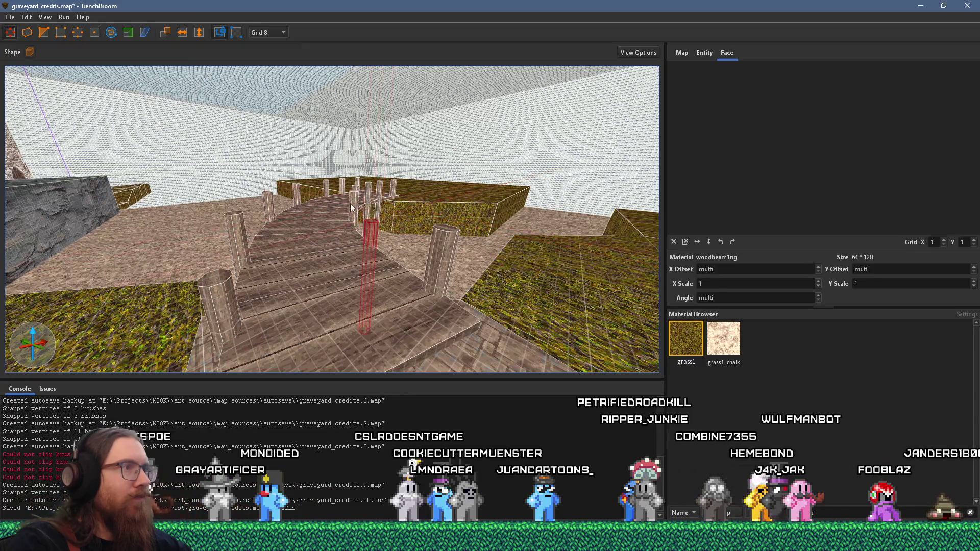
{"action": "scroll", "coordinate": [337, 253], "scroll_direction": "up", "scroll_amount": 3}
{"action": "scroll", "coordinate": [356, 217], "scroll_direction": "up", "scroll_amount": 2}
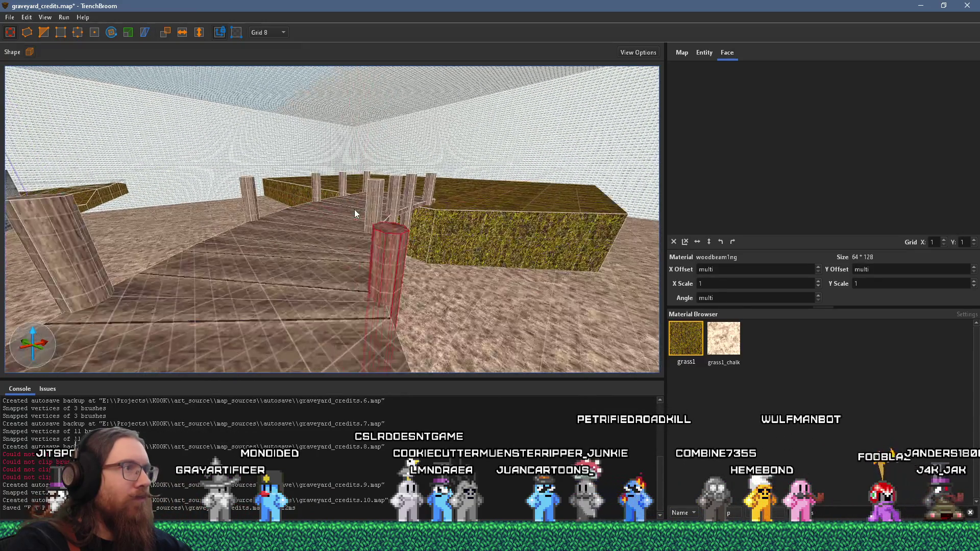
{"action": "scroll", "coordinate": [399, 188], "scroll_direction": "up", "scroll_amount": 2}
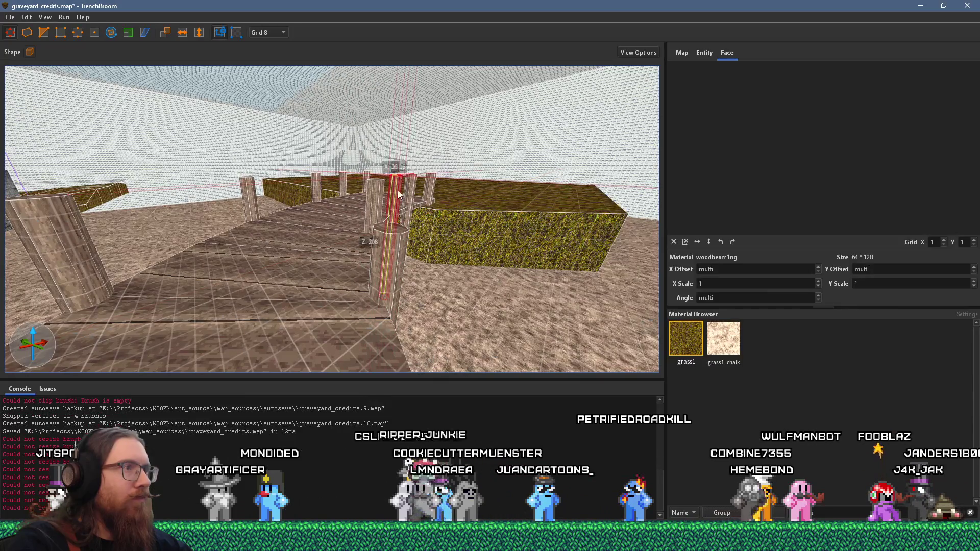
{"action": "scroll", "coordinate": [249, 230], "scroll_direction": "down", "scroll_amount": 3}
{"action": "scroll", "coordinate": [249, 231], "scroll_direction": "up", "scroll_amount": 2}
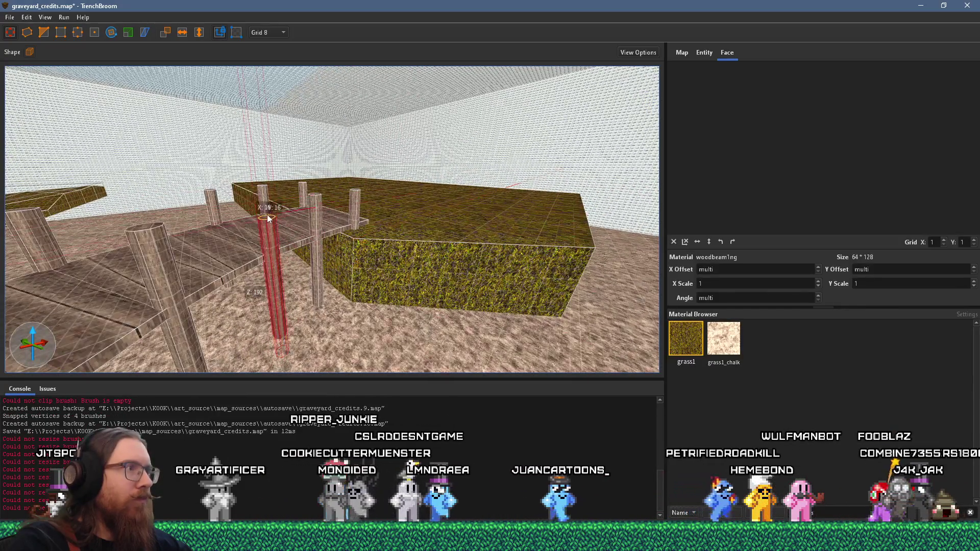
{"action": "mouse_move", "coordinate": [267, 217]}
{"action": "left_mouse_down"}
{"action": "mouse_move", "coordinate": [148, 246]}
{"action": "mouse_move", "coordinate": [148, 225]}
{"action": "mouse_move", "coordinate": [209, 229]}
{"action": "mouse_move", "coordinate": [356, 198]}
{"action": "mouse_move", "coordinate": [435, 244]}
{"action": "mouse_move", "coordinate": [364, 217]}
{"action": "left_mouse_up"}
{"action": "mouse_move", "coordinate": [329, 214]}
{"action": "left_mouse_down"}
{"action": "mouse_move", "coordinate": [274, 239]}
{"action": "mouse_move", "coordinate": [279, 227]}
{"action": "mouse_move", "coordinate": [283, 246]}
{"action": "left_mouse_up"}
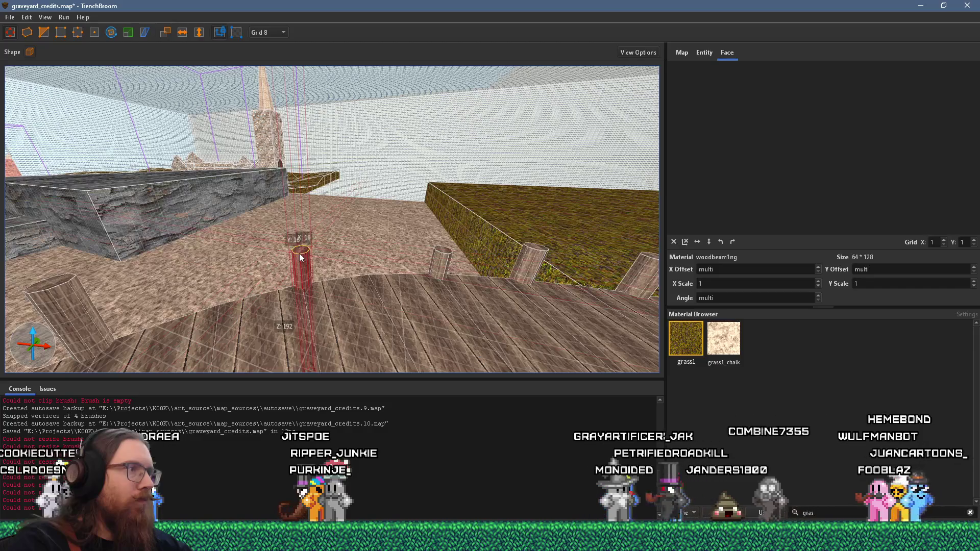
- Undo an accidental resize of the red cylinder post, then select the whole cylinder on the walkway
{"action": "key", "text": "s"}
{"action": "key", "text": "d"}
{"action": "mouse_move", "coordinate": [212, 204]}
{"action": "left_mouse_down"}
{"action": "mouse_move", "coordinate": [216, 232]}
{"action": "mouse_move", "coordinate": [212, 205]}
{"action": "left_mouse_up"}
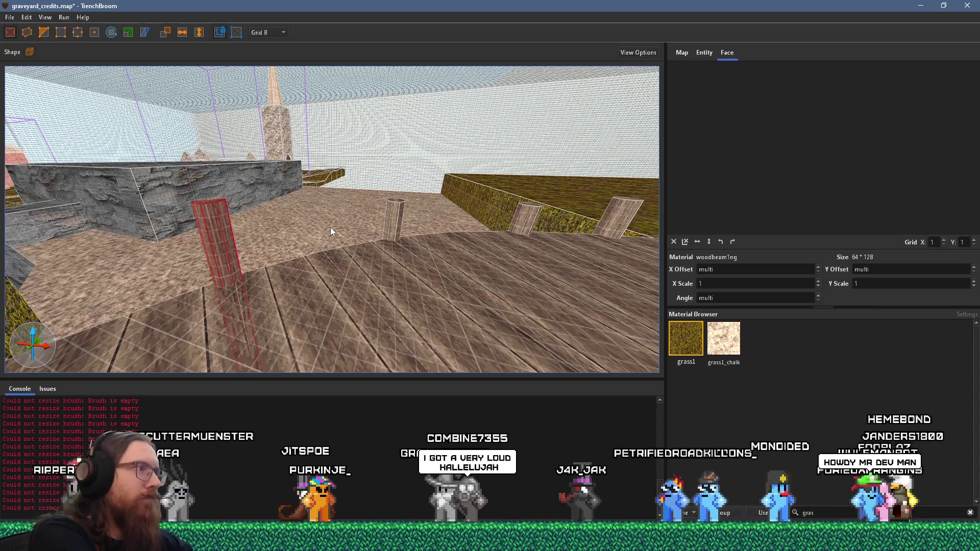
{"action": "key", "text": "ctrl+z"}
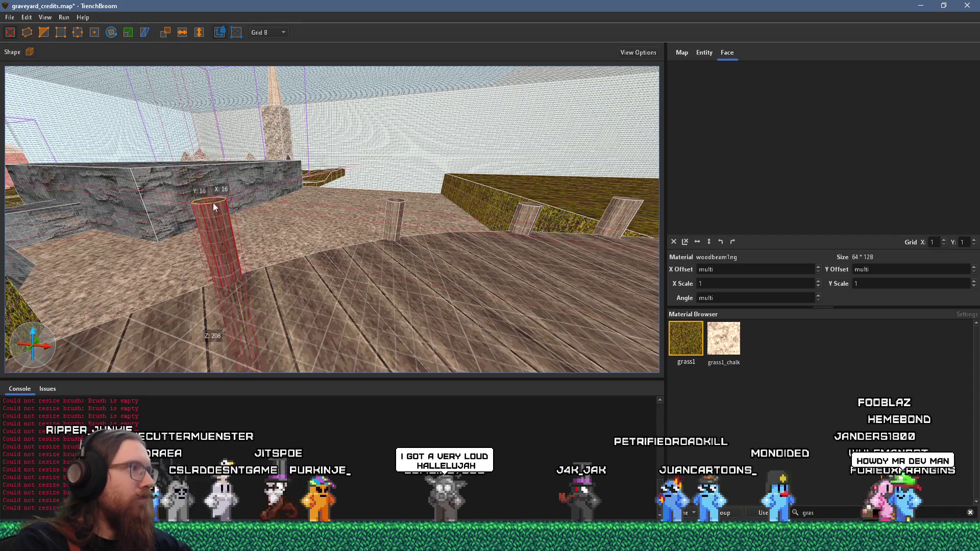
{"action": "mouse_move", "coordinate": [225, 238]}
{"action": "left_mouse_down"}
{"action": "mouse_move", "coordinate": [140, 243]}
{"action": "mouse_move", "coordinate": [253, 231]}
{"action": "mouse_move", "coordinate": [244, 216]}
{"action": "mouse_move", "coordinate": [169, 219]}
{"action": "mouse_move", "coordinate": [175, 247]}
{"action": "left_mouse_up"}
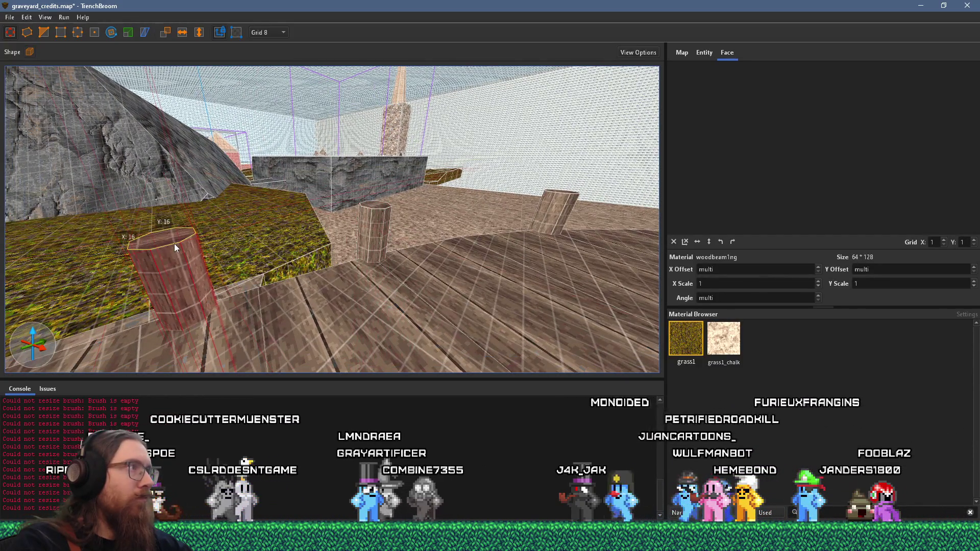
{"action": "scroll", "coordinate": [231, 265], "scroll_direction": "down", "scroll_amount": 10}
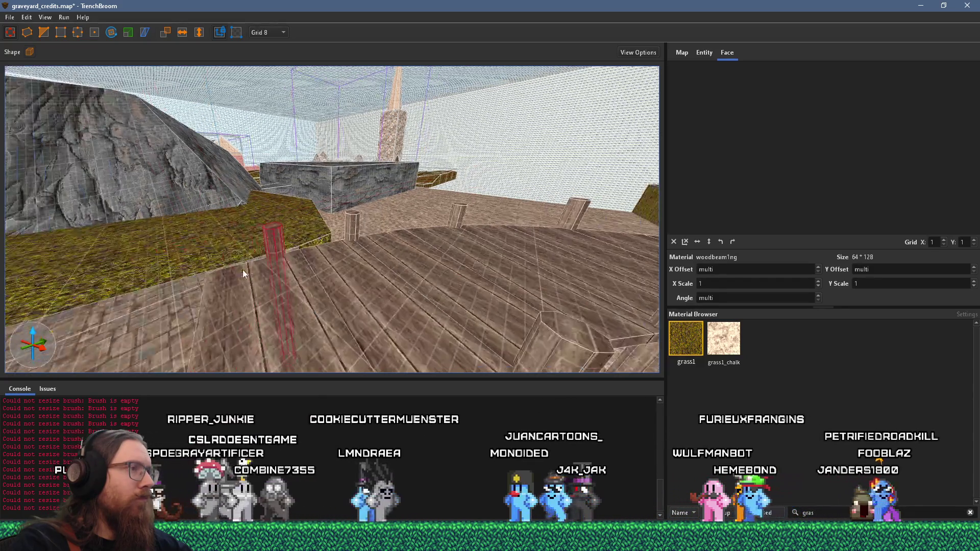
{"action": "scroll", "coordinate": [314, 240], "scroll_direction": "up", "scroll_amount": 5}
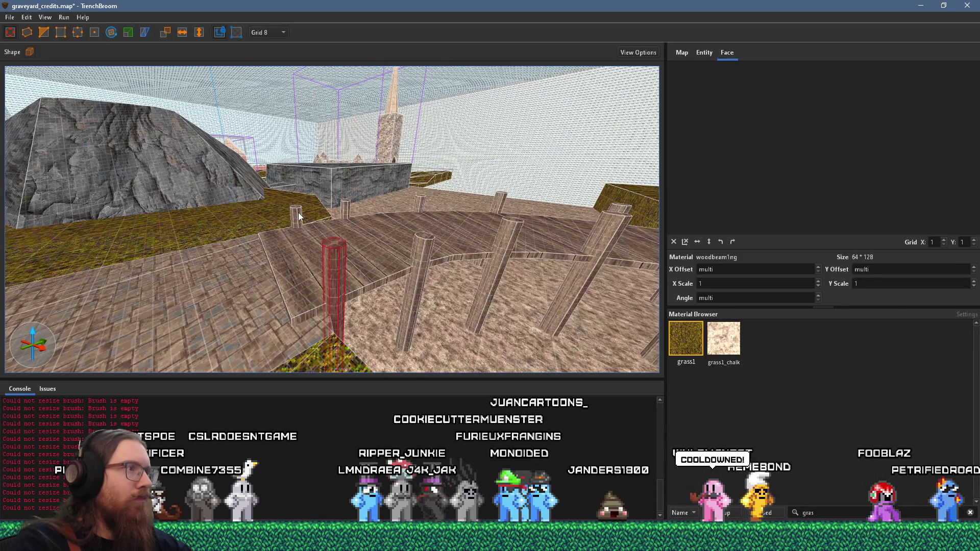
{"action": "left_click", "coordinate": [422, 195], "text": "shift"}
{"action": "left_click", "coordinate": [422, 195]}
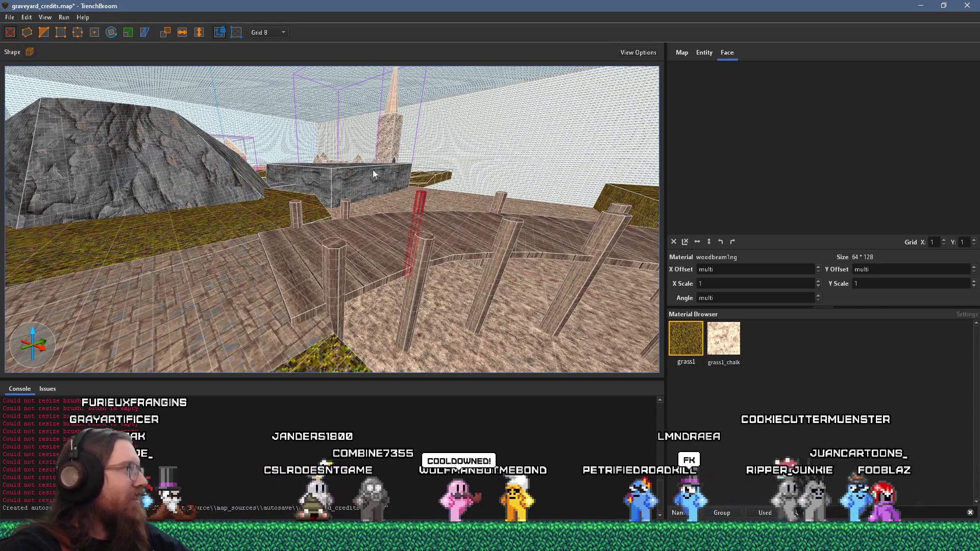
{"action": "mouse_move", "coordinate": [419, 194]}
{"action": "left_mouse_down"}
{"action": "mouse_move", "coordinate": [193, 178]}
{"action": "mouse_move", "coordinate": [443, 274]}
{"action": "mouse_move", "coordinate": [405, 230]}
{"action": "left_mouse_up"}
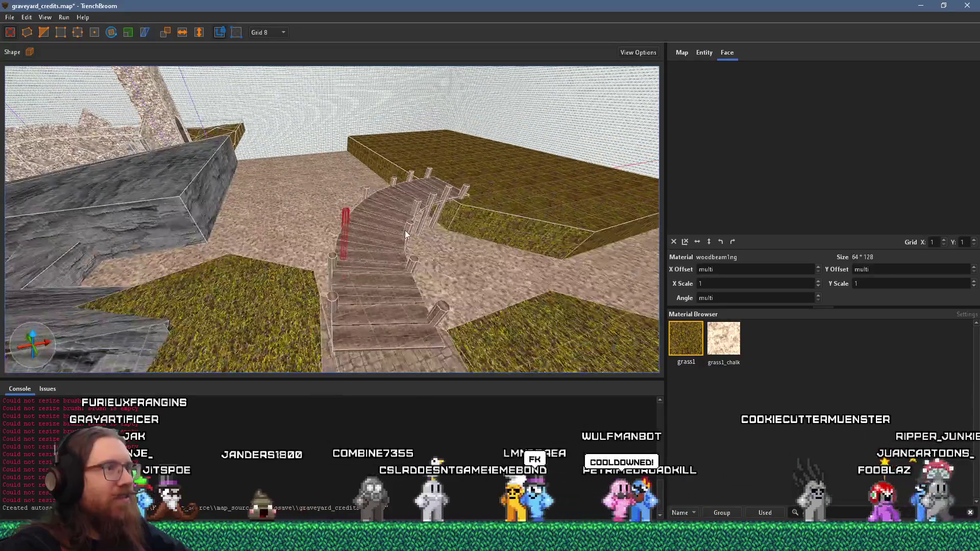
- Reset the dock post's wood texture offsets and angle to 0, alternating face and brush selection
{"action": "key", "text": "Escape"}
{"action": "scroll", "coordinate": [420, 242], "scroll_direction": "down", "scroll_amount": 10}
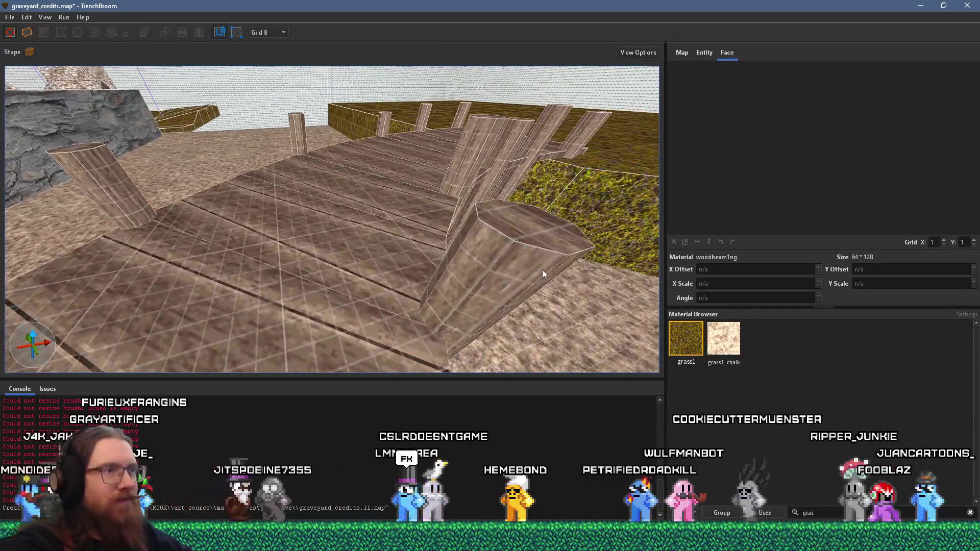
{"action": "left_click", "coordinate": [542, 274]}
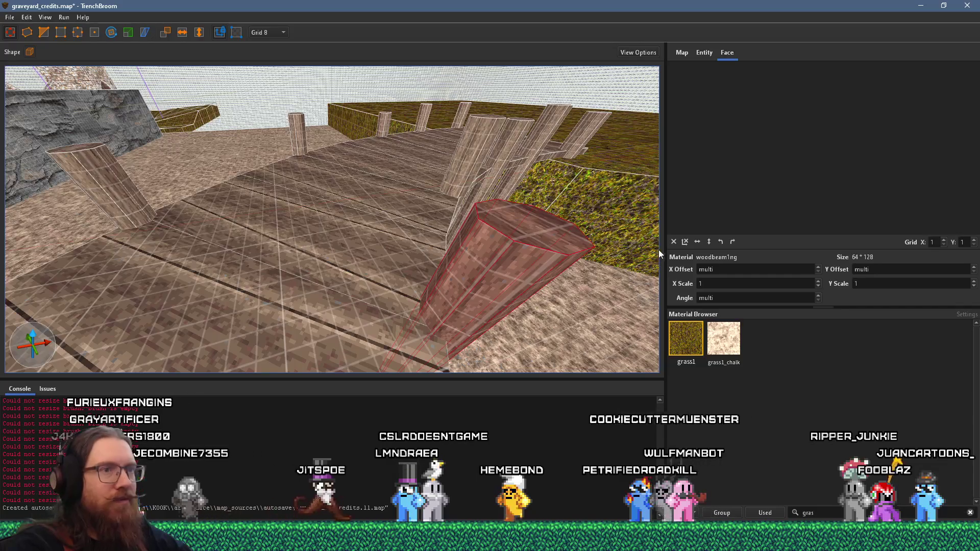
{"action": "key", "text": "ctrl+z"}
{"action": "mouse_move", "coordinate": [602, 271]}
{"action": "left_mouse_down"}
{"action": "mouse_move", "coordinate": [347, 285]}
{"action": "mouse_move", "coordinate": [421, 275]}
{"action": "mouse_move", "coordinate": [526, 301]}
{"action": "mouse_move", "coordinate": [486, 256]}
{"action": "mouse_move", "coordinate": [424, 244]}
{"action": "mouse_move", "coordinate": [598, 259]}
{"action": "mouse_move", "coordinate": [418, 283]}
{"action": "mouse_move", "coordinate": [467, 263]}
{"action": "mouse_move", "coordinate": [514, 283]}
{"action": "mouse_move", "coordinate": [546, 257]}
{"action": "mouse_move", "coordinate": [317, 266]}
{"action": "mouse_move", "coordinate": [362, 287]}
{"action": "mouse_move", "coordinate": [350, 257]}
{"action": "mouse_move", "coordinate": [403, 274]}
{"action": "mouse_move", "coordinate": [534, 273]}
{"action": "mouse_move", "coordinate": [445, 256]}
{"action": "left_mouse_up"}
{"action": "left_click", "coordinate": [382, 277], "text": "shift"}
{"action": "key", "text": "ctrl+z"}
{"action": "left_click", "coordinate": [531, 290], "text": "shift"}
{"action": "left_click", "coordinate": [350, 256]}
{"action": "left_click", "coordinate": [527, 268], "text": "shift"}
{"action": "left_click", "coordinate": [480, 255]}
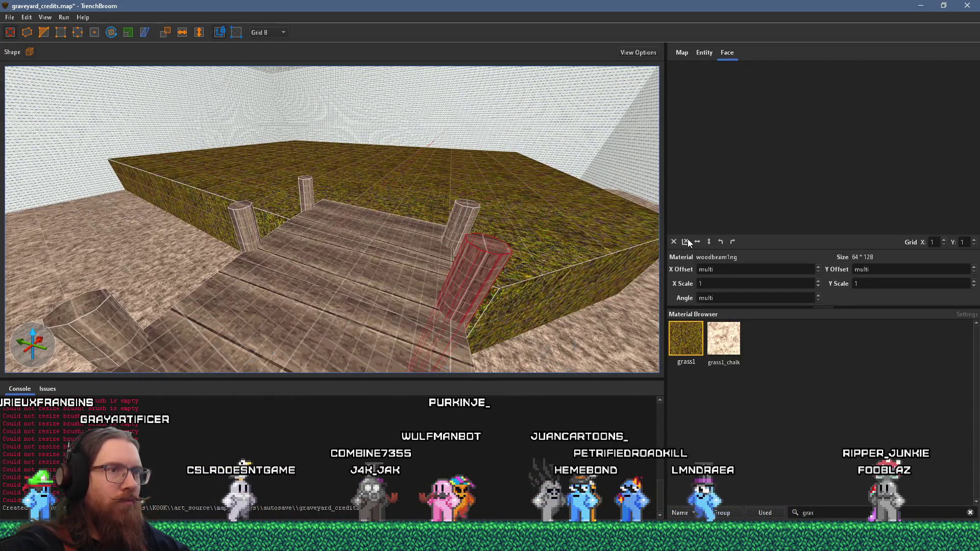
{"action": "left_click", "coordinate": [467, 280], "text": "shift"}
- Select the dock's back and front-right wooden posts and the thin back pillar
{"action": "mouse_move", "coordinate": [450, 283]}
{"action": "left_mouse_down"}
{"action": "mouse_move", "coordinate": [397, 265]}
{"action": "mouse_move", "coordinate": [271, 262]}
{"action": "left_mouse_up"}
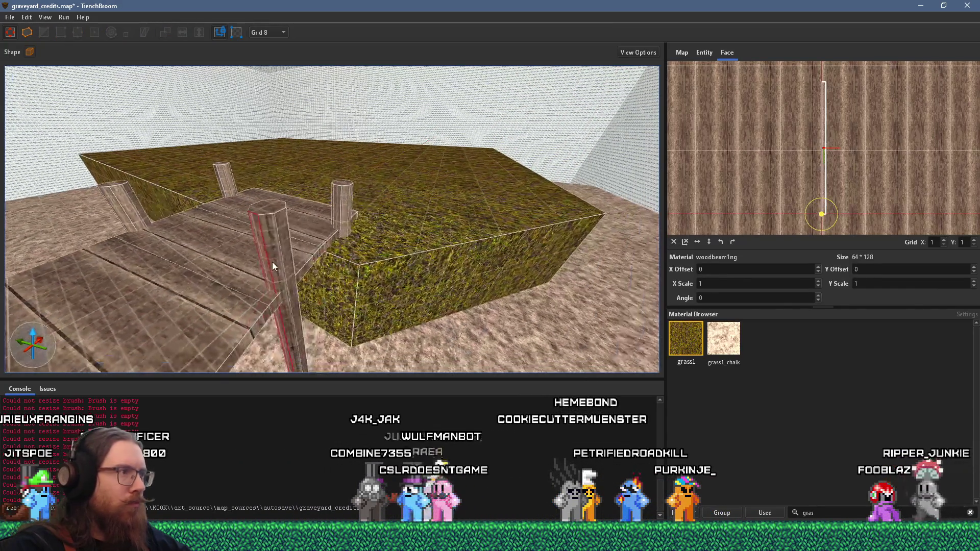
{"action": "left_click", "coordinate": [346, 216]}
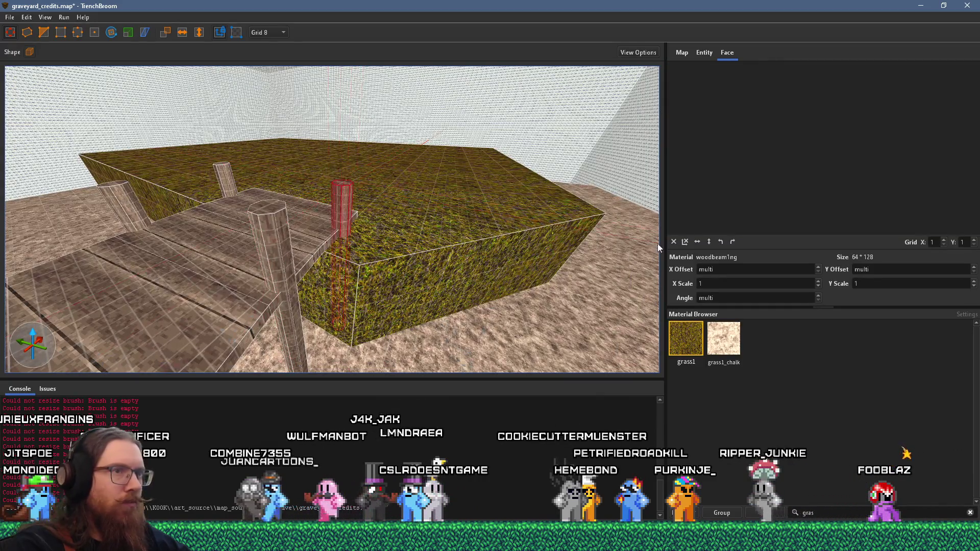
{"action": "mouse_move", "coordinate": [587, 265]}
{"action": "left_mouse_down"}
{"action": "mouse_move", "coordinate": [448, 271]}
{"action": "mouse_move", "coordinate": [519, 271]}
{"action": "left_mouse_up"}
{"action": "left_click", "coordinate": [524, 269], "text": "shift"}
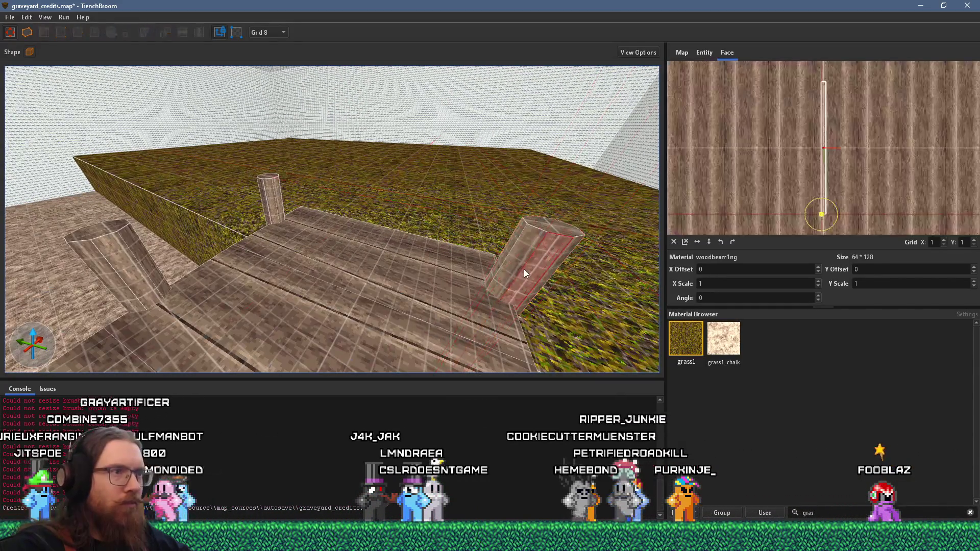
{"action": "left_click", "coordinate": [268, 206]}
{"action": "scroll", "coordinate": [351, 226], "scroll_direction": "up", "scroll_amount": 3}
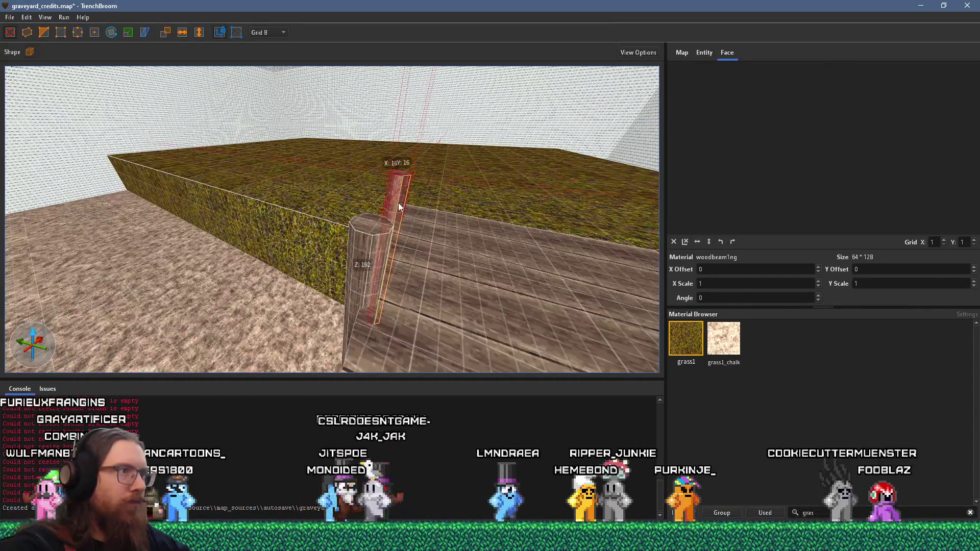
{"action": "scroll", "coordinate": [333, 228], "scroll_direction": "up", "scroll_amount": 2}
{"action": "scroll", "coordinate": [332, 228], "scroll_direction": "up", "scroll_amount": 1}
{"action": "left_click", "coordinate": [304, 238], "text": "shift"}
- Undo the wood texture copied onto the grass top, then reset the pillar's offsets and angle to 0
{"action": "left_click", "coordinate": [332, 236], "text": "alt"}
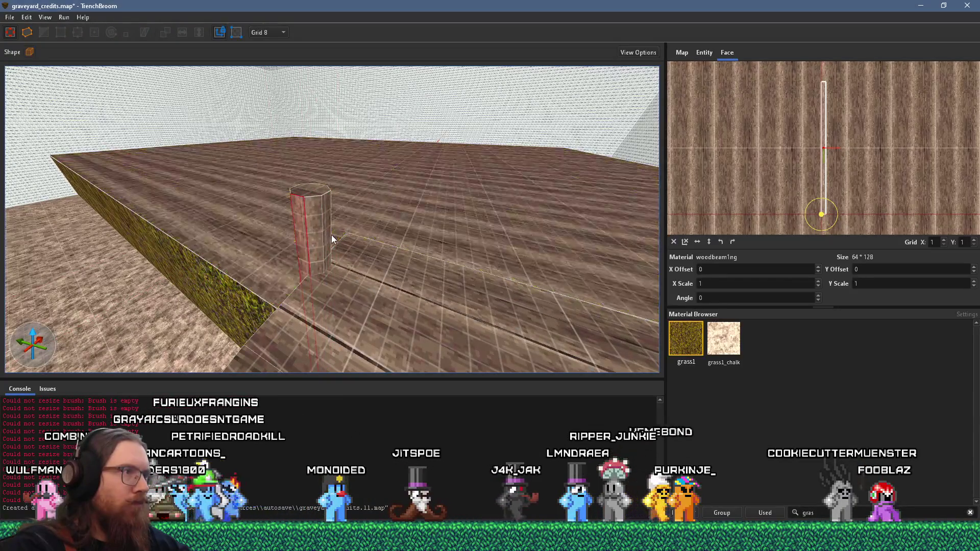
{"action": "scroll", "coordinate": [252, 281], "scroll_direction": "down", "scroll_amount": 2}
{"action": "left_click", "coordinate": [265, 270], "text": "shift"}
{"action": "key", "text": "ctrl+z"}
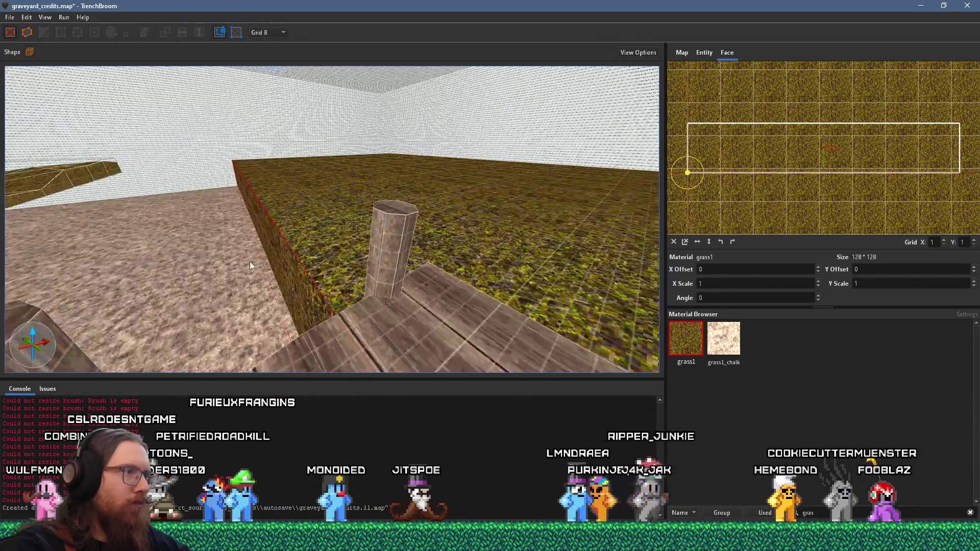
{"action": "left_click", "coordinate": [643, 261]}
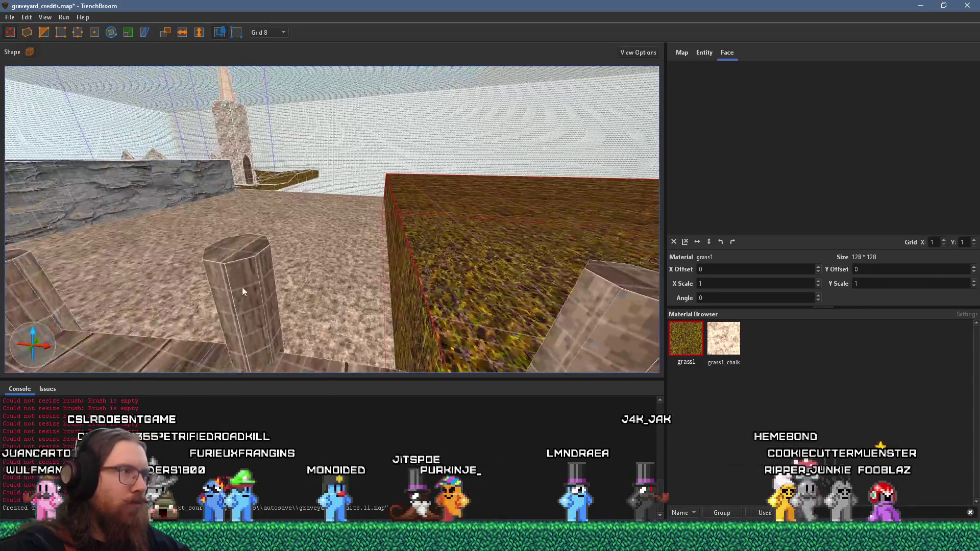
{"action": "left_click", "coordinate": [243, 286]}
{"action": "left_click", "coordinate": [674, 242]}
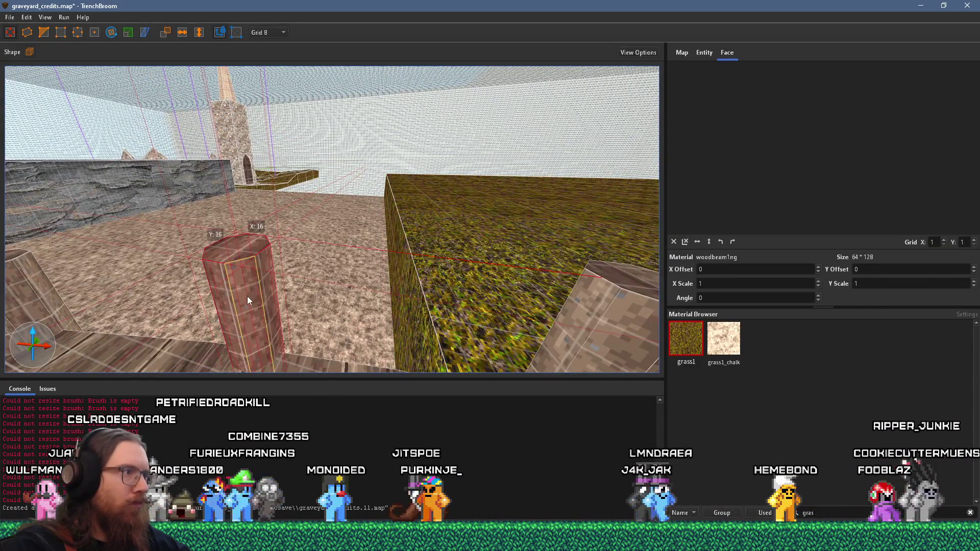
{"action": "left_click", "coordinate": [262, 293], "text": "shift"}
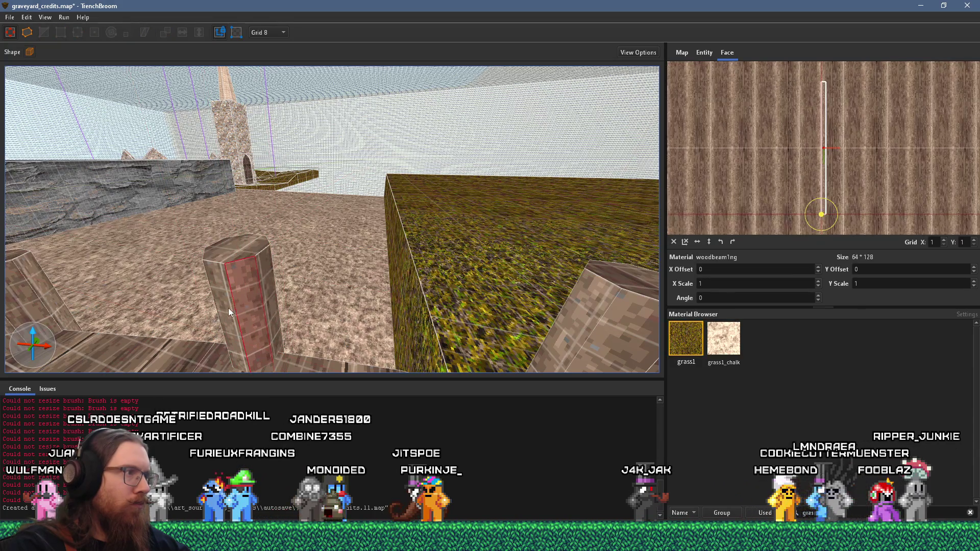
- Select the left and centre pillars and their individual faces
{"action": "left_click", "coordinate": [225, 267]}
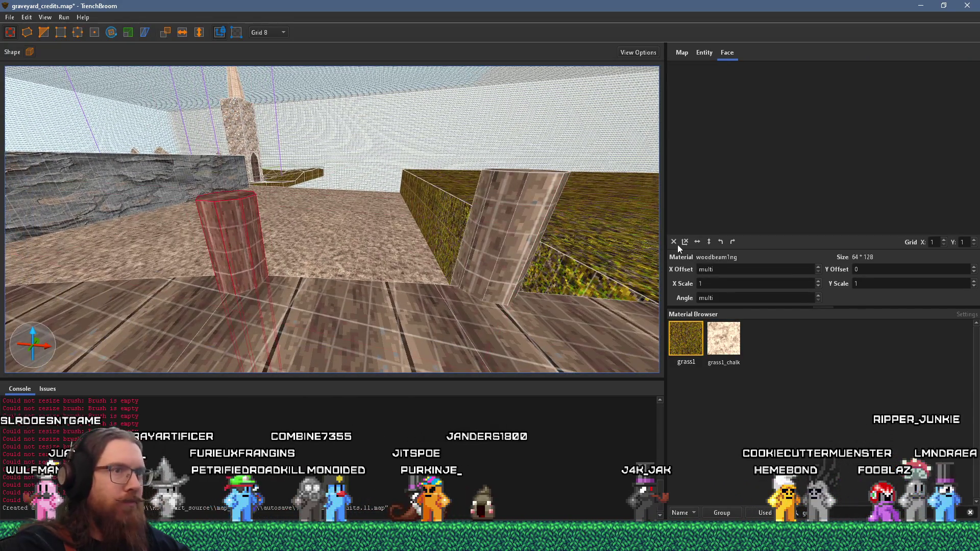
{"action": "scroll", "coordinate": [254, 254], "scroll_direction": "down", "scroll_amount": 3}
{"action": "left_click", "coordinate": [262, 265], "text": "shift"}
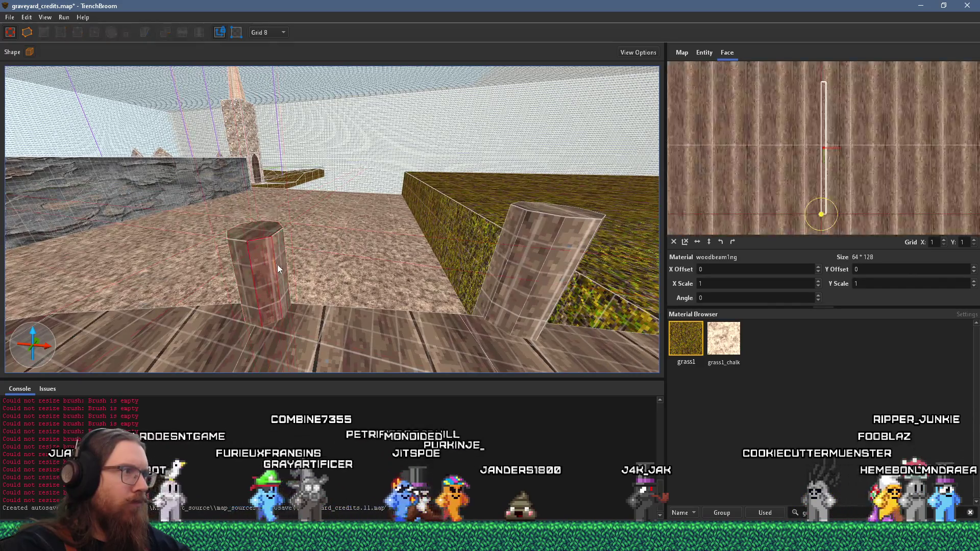
{"action": "scroll", "coordinate": [222, 274], "scroll_direction": "down", "scroll_amount": 3}
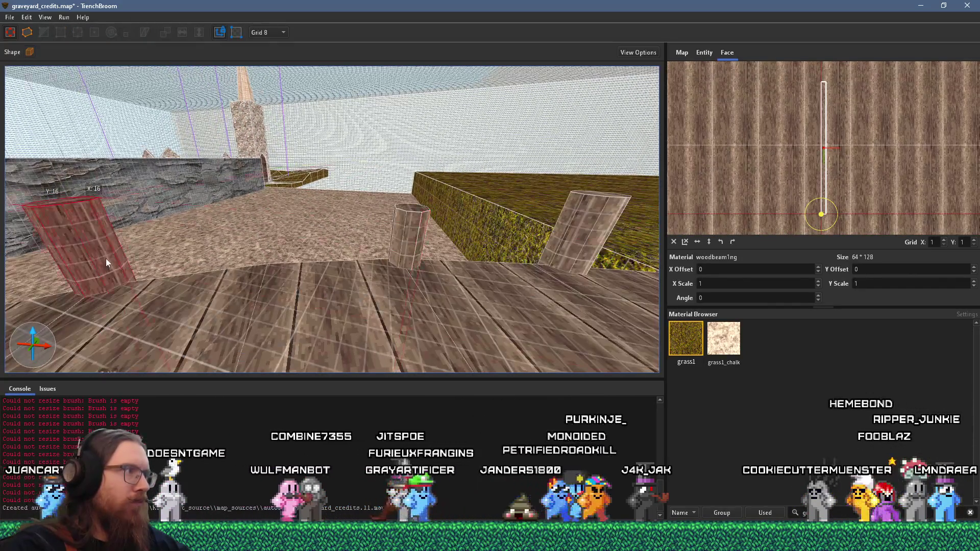
{"action": "left_click", "coordinate": [106, 262]}
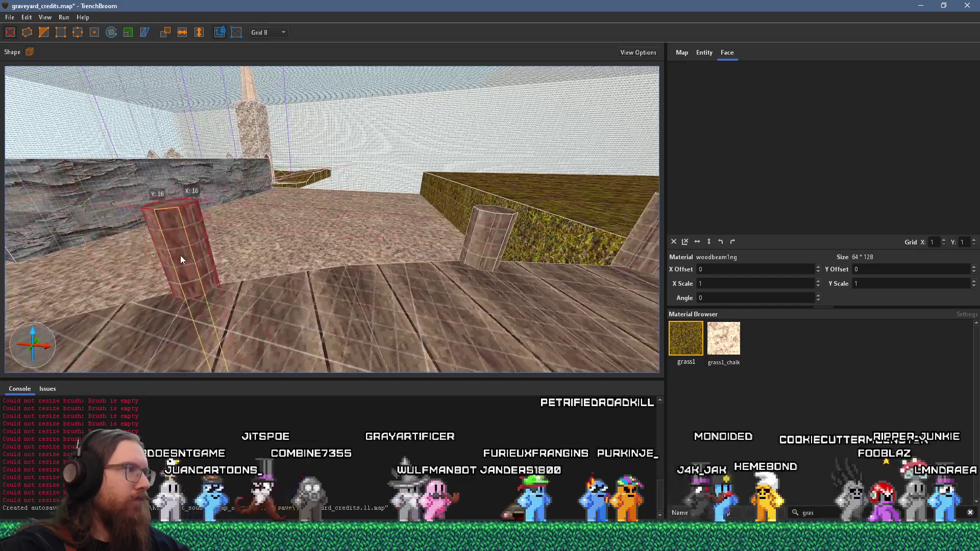
{"action": "left_click", "coordinate": [180, 258], "text": "shift"}
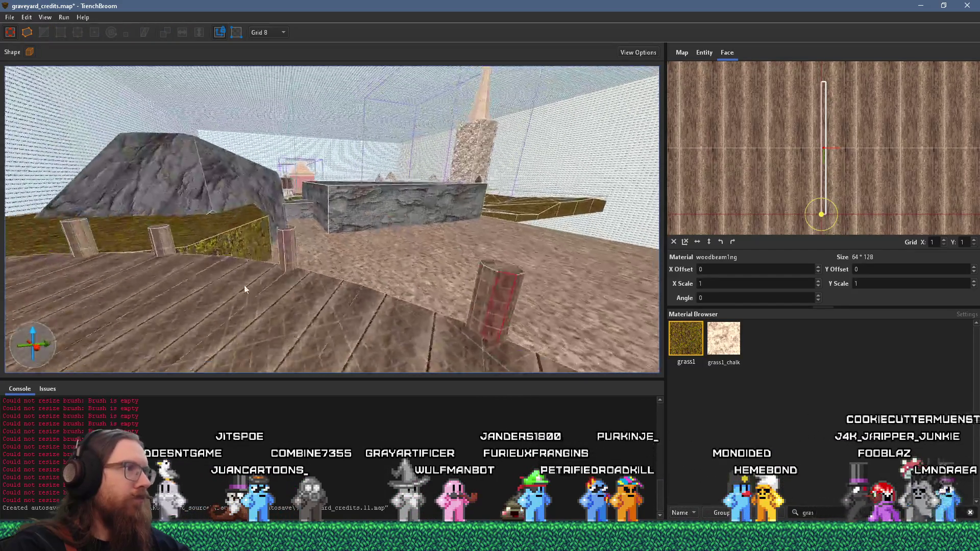
{"action": "left_click", "coordinate": [338, 275]}
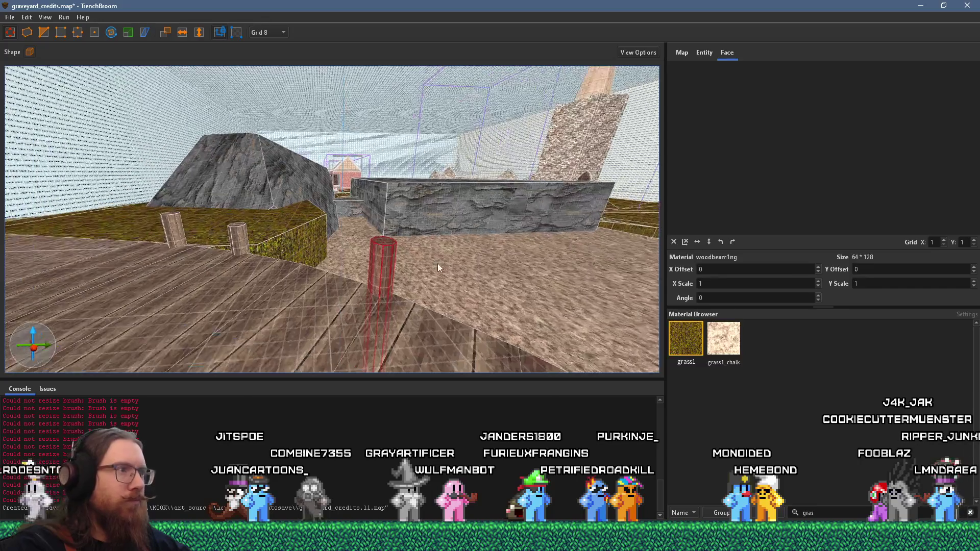
{"action": "left_click", "coordinate": [359, 275], "text": "shift"}
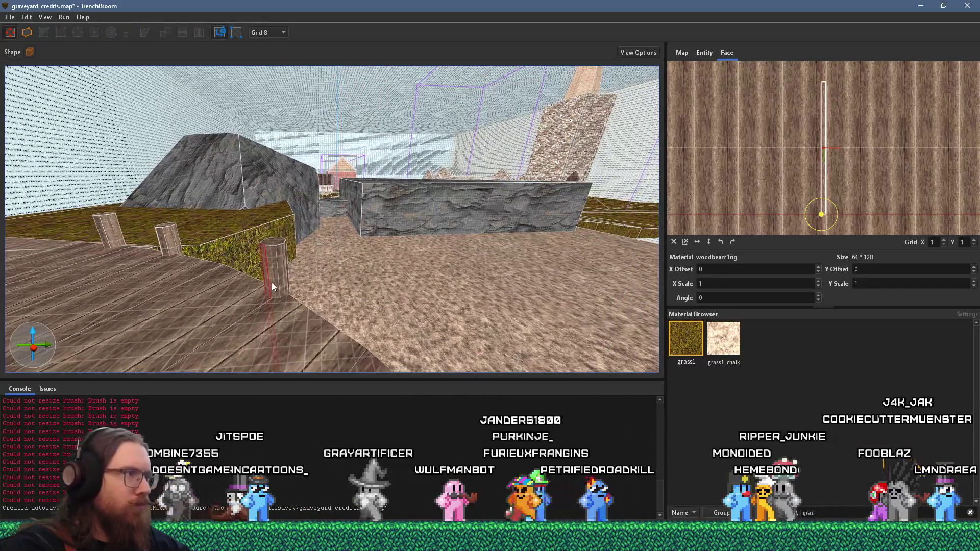
- Reset the left pillar's texture offsets and angle to 0
{"action": "key", "text": "a"}
{"action": "left_click", "coordinate": [342, 274]}
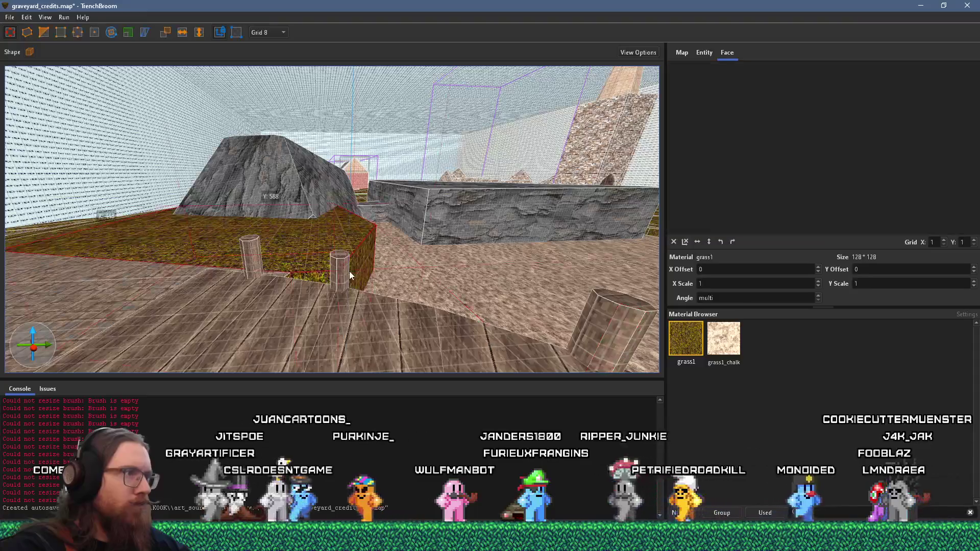
{"action": "key", "text": "w"}
{"action": "key", "text": "a"}
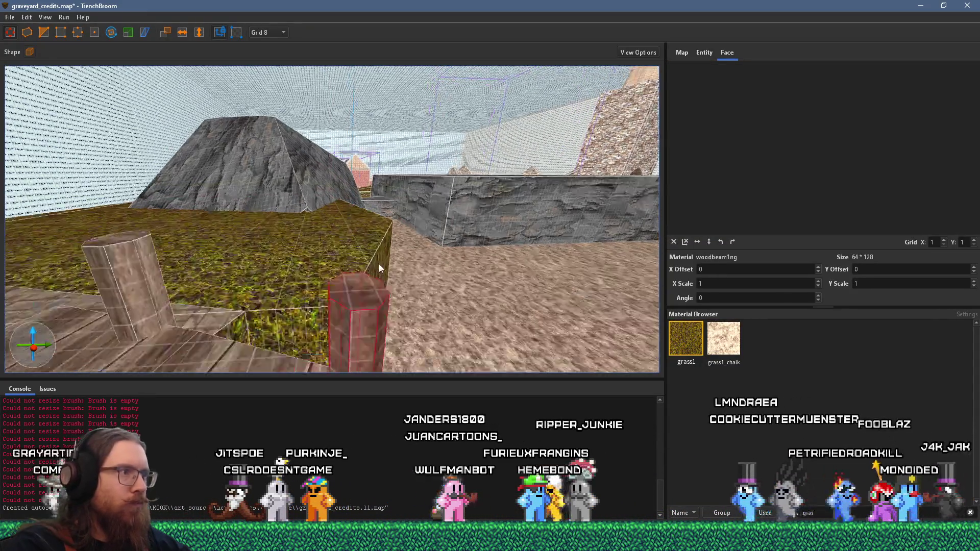
{"action": "left_click", "coordinate": [508, 301], "text": "shift"}
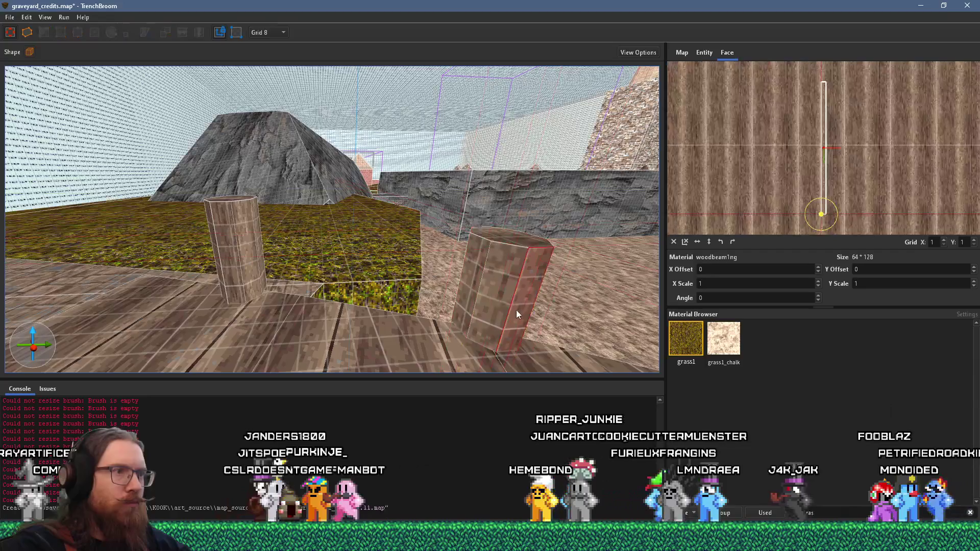
{"action": "left_click", "coordinate": [233, 248]}
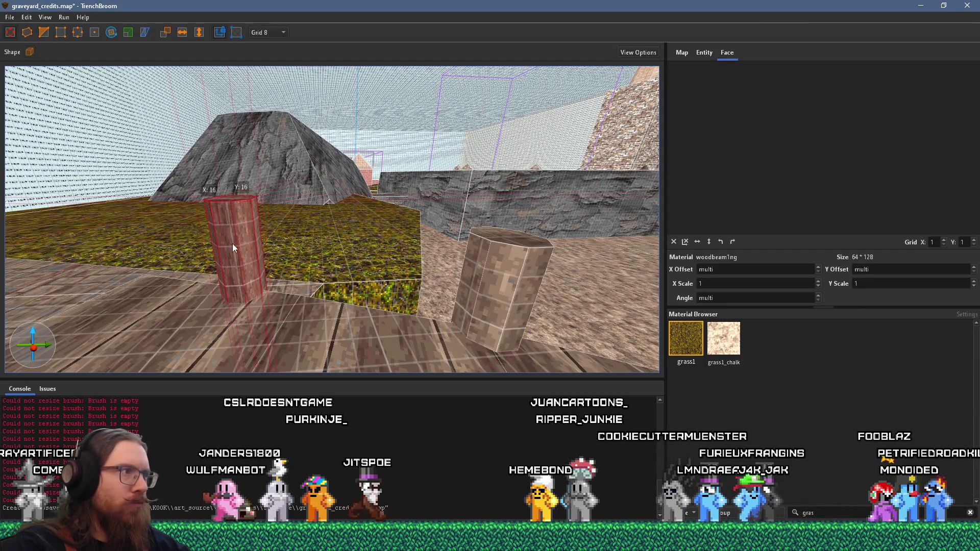
{"action": "left_click", "coordinate": [672, 242]}
- Put grass1 back on the grass top and reset its texture offset and angle to 0
{"action": "key", "text": "a"}
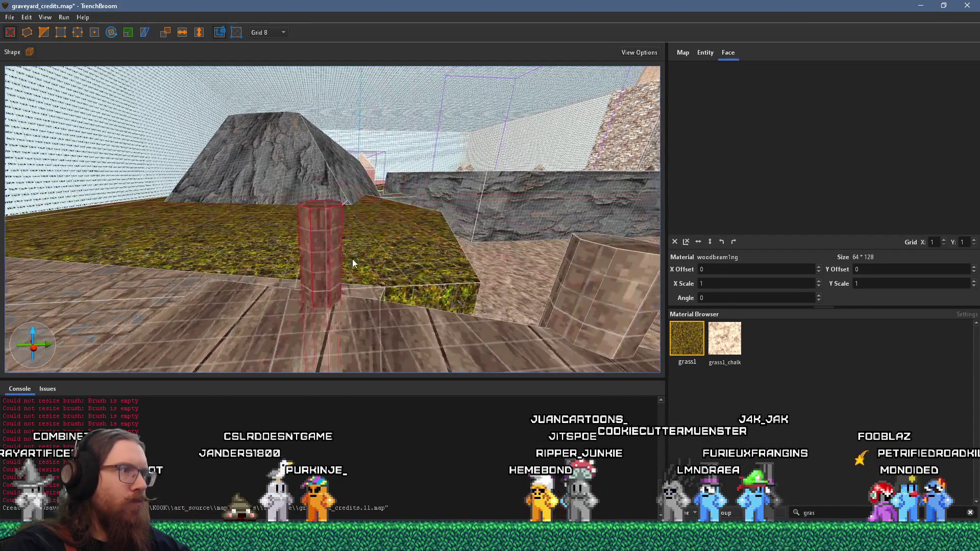
{"action": "left_click", "coordinate": [334, 269], "text": "shift"}
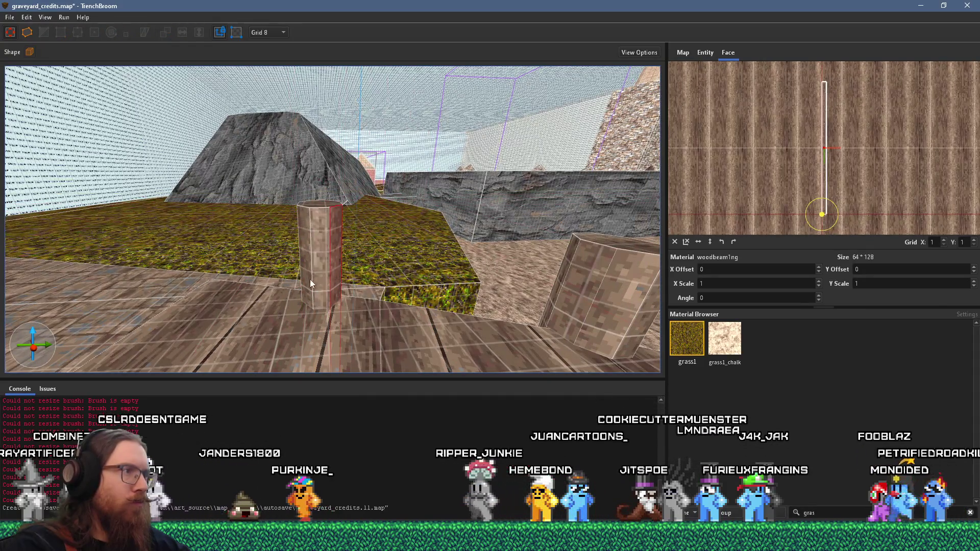
{"action": "left_click", "coordinate": [301, 275], "text": "alt"}
{"action": "left_click", "coordinate": [425, 296], "text": "shift"}
{"action": "left_click", "coordinate": [421, 270], "text": "alt"}
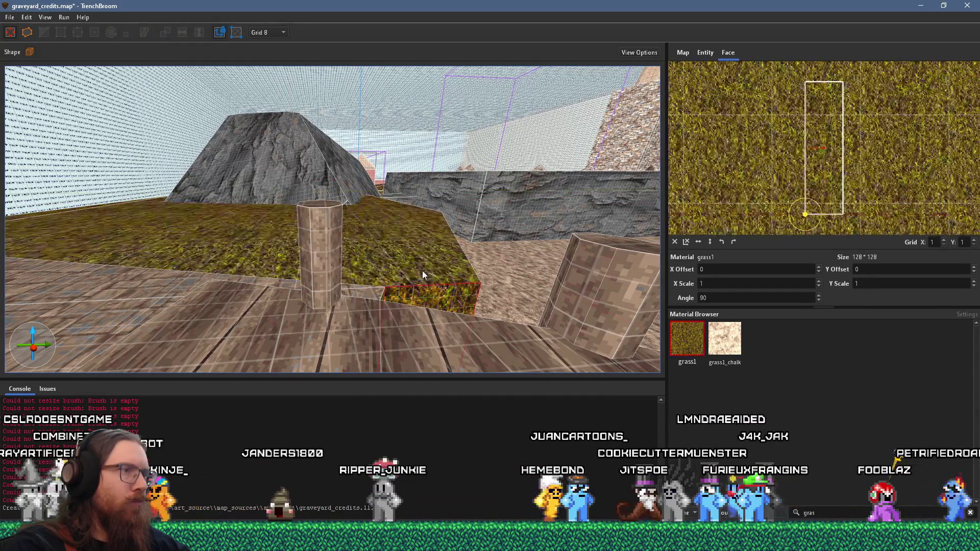
{"action": "left_click", "coordinate": [422, 270], "text": "shift"}
{"action": "left_click", "coordinate": [674, 241]}
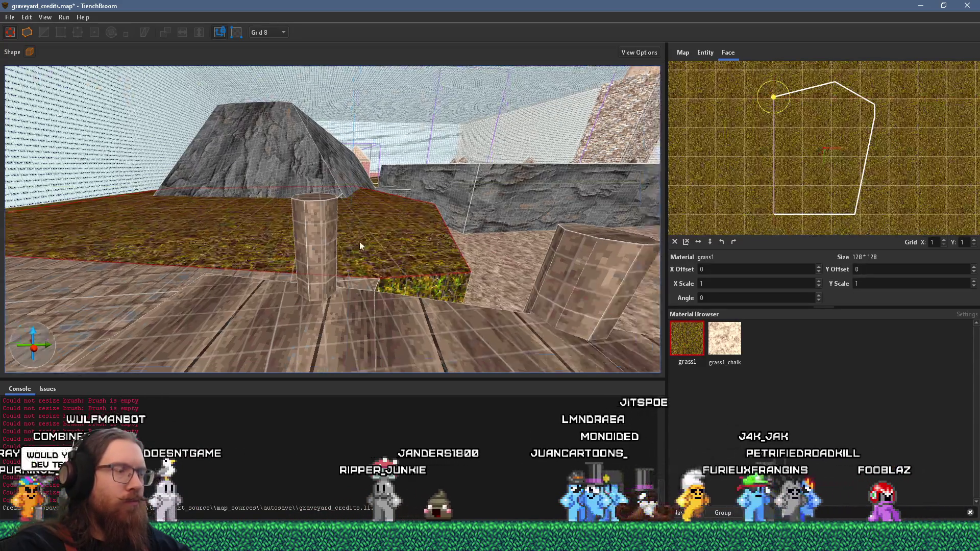
{"action": "key", "text": "Escape"}
{"action": "scroll", "coordinate": [409, 269], "scroll_direction": "down", "scroll_amount": 5}
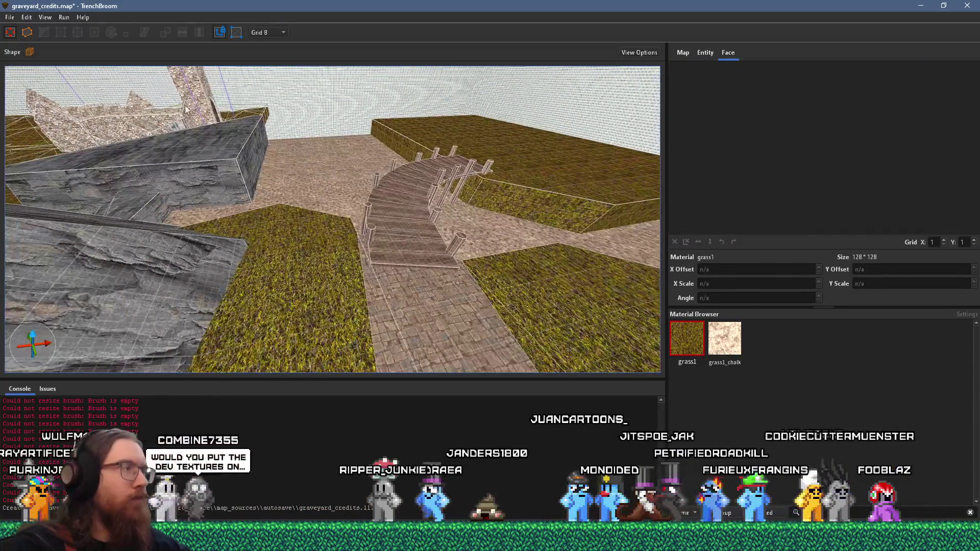
- Save graveyard_credits.map with File > Save Document, then look over the grass and paths
{"action": "left_click", "coordinate": [15, 18]}
{"action": "left_click", "coordinate": [32, 67]}
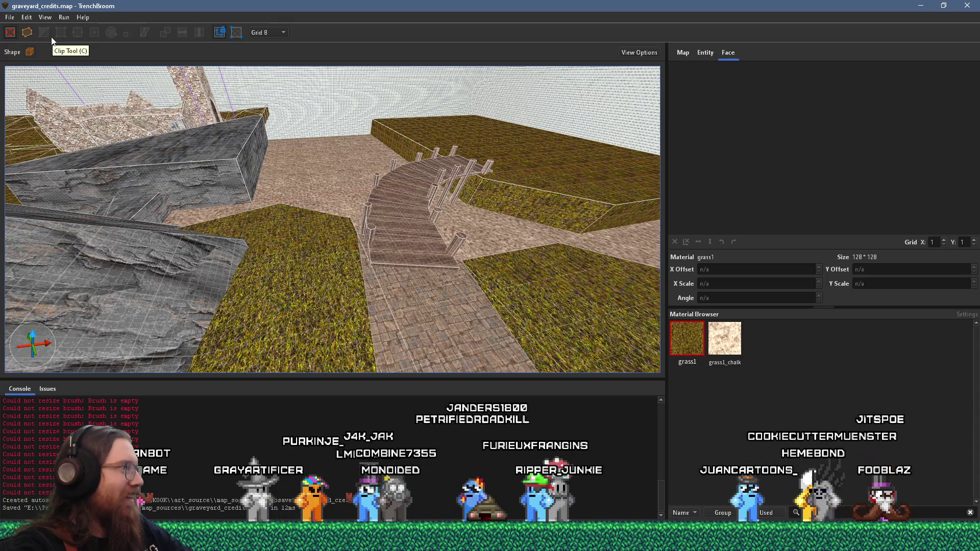
{"action": "type", "text": "gras"}
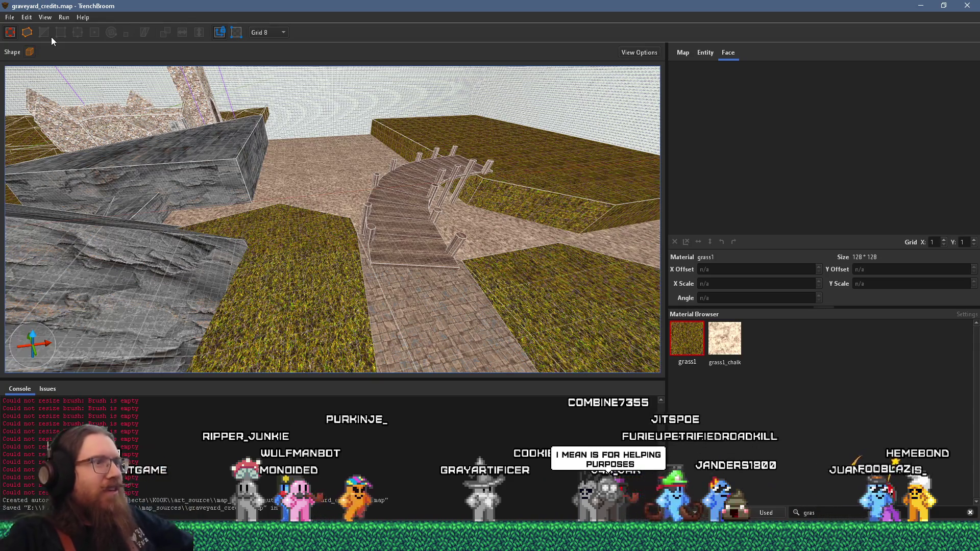
{"action": "mouse_move", "coordinate": [445, 118]}
{"action": "left_mouse_down"}
{"action": "mouse_move", "coordinate": [419, 123]}
{"action": "mouse_move", "coordinate": [445, 118]}
{"action": "mouse_move", "coordinate": [367, 197]}
{"action": "mouse_move", "coordinate": [372, 219]}
{"action": "mouse_move", "coordinate": [252, 139]}
{"action": "mouse_move", "coordinate": [320, 127]}
{"action": "mouse_move", "coordinate": [414, 133]}
{"action": "left_mouse_up"}
- Select the grass ramp brush beside the stone pavement brushes
{"action": "left_click", "coordinate": [326, 167]}
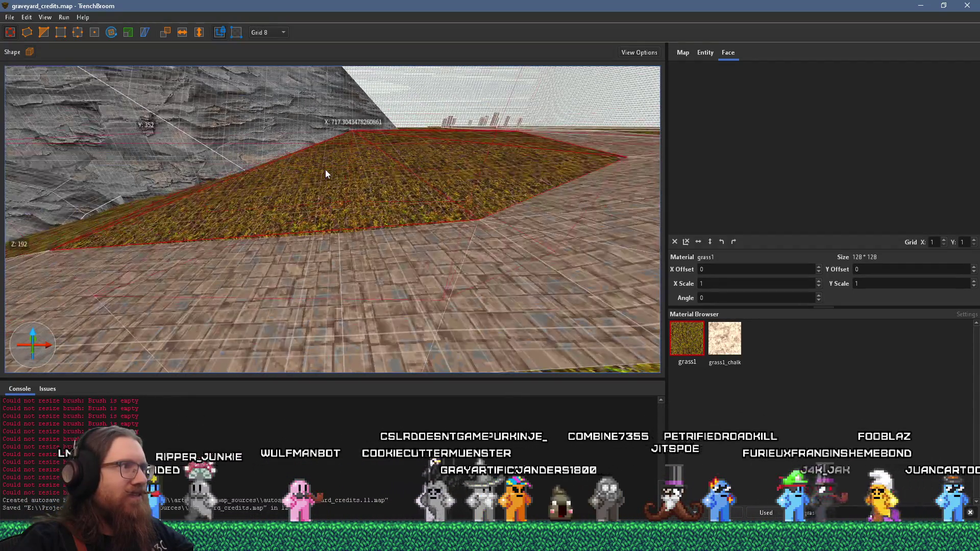
{"action": "mouse_move", "coordinate": [495, 132]}
{"action": "left_mouse_down"}
{"action": "mouse_move", "coordinate": [444, 132]}
{"action": "mouse_move", "coordinate": [425, 86]}
{"action": "mouse_move", "coordinate": [431, 96]}
{"action": "mouse_move", "coordinate": [411, 132]}
{"action": "mouse_move", "coordinate": [516, 147]}
{"action": "mouse_move", "coordinate": [336, 134]}
{"action": "mouse_move", "coordinate": [396, 108]}
{"action": "left_mouse_up"}
{"action": "scroll", "coordinate": [424, 86], "scroll_direction": "up", "scroll_amount": 2}
{"action": "left_click", "coordinate": [384, 179]}
{"action": "left_click", "coordinate": [421, 183]}
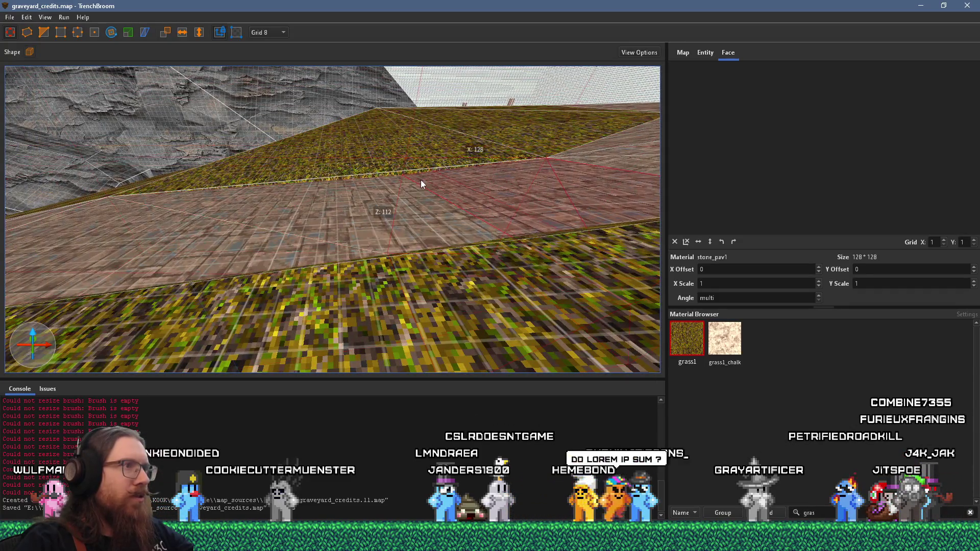
{"action": "scroll", "coordinate": [409, 168], "scroll_direction": "up", "scroll_amount": 5}
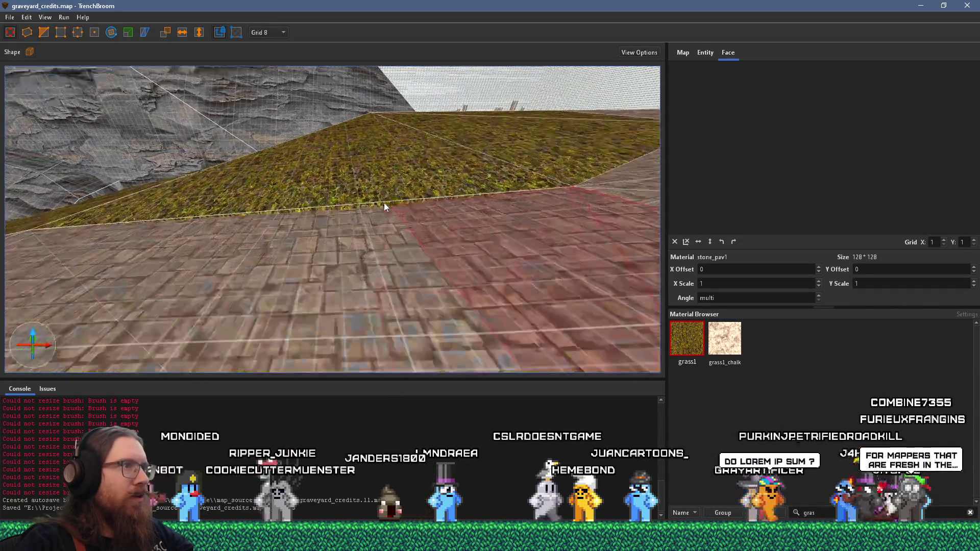
{"action": "left_click", "coordinate": [375, 202]}
{"action": "scroll", "coordinate": [376, 203], "scroll_direction": "up", "scroll_amount": 3}
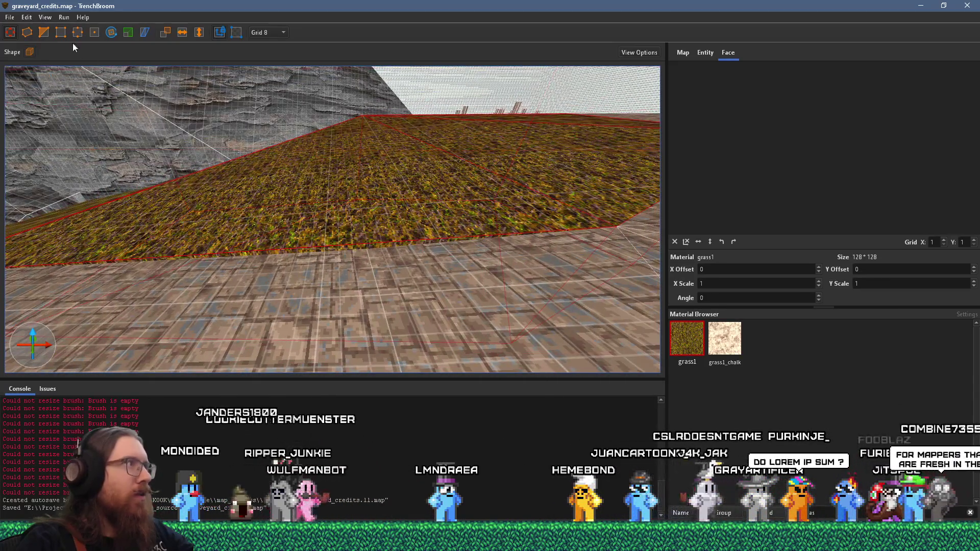
- Clip the grass ramp between its top edge and the stone below, undoing the extra clip
{"action": "left_click", "coordinate": [361, 117]}
{"action": "mouse_move", "coordinate": [356, 152]}
{"action": "left_mouse_down"}
{"action": "mouse_move", "coordinate": [316, 169]}
{"action": "mouse_move", "coordinate": [277, 109]}
{"action": "mouse_move", "coordinate": [308, 32]}
{"action": "mouse_move", "coordinate": [367, 39]}
{"action": "mouse_move", "coordinate": [384, 53]}
{"action": "mouse_move", "coordinate": [368, 94]}
{"action": "mouse_move", "coordinate": [321, 124]}
{"action": "mouse_move", "coordinate": [279, 126]}
{"action": "mouse_move", "coordinate": [347, 124]}
{"action": "mouse_move", "coordinate": [352, 282]}
{"action": "left_mouse_up"}
{"action": "key", "text": "Return"}
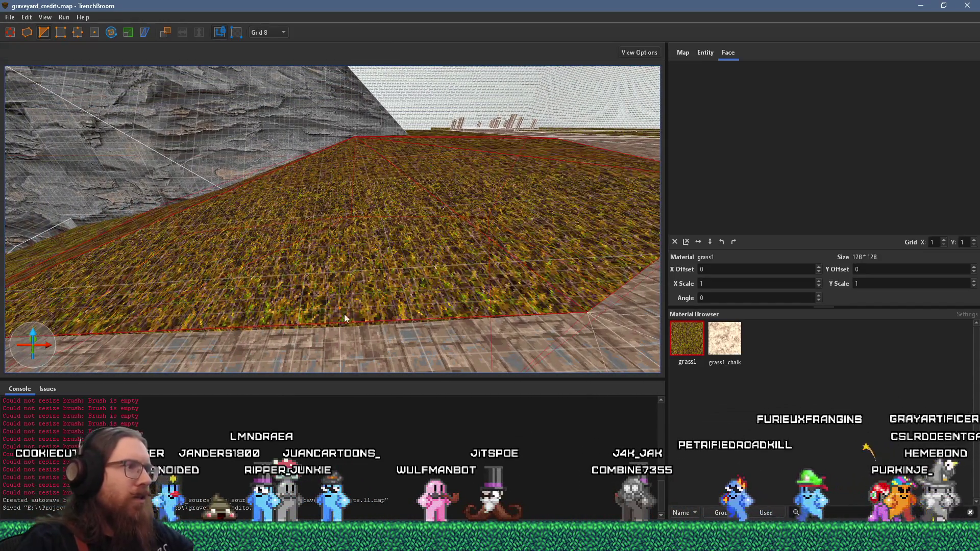
{"action": "left_click", "coordinate": [340, 341]}
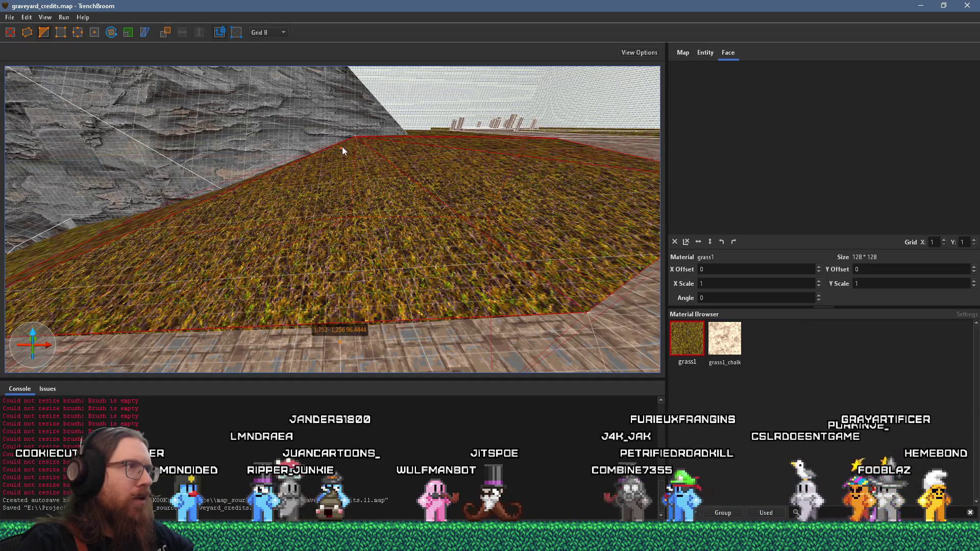
{"action": "left_click", "coordinate": [355, 137]}
{"action": "mouse_move", "coordinate": [379, 188]}
{"action": "left_mouse_down"}
{"action": "mouse_move", "coordinate": [330, 197]}
{"action": "mouse_move", "coordinate": [246, 137]}
{"action": "left_mouse_up"}
{"action": "mouse_move", "coordinate": [299, 194]}
{"action": "left_mouse_down"}
{"action": "mouse_move", "coordinate": [223, 174]}
{"action": "mouse_move", "coordinate": [189, 117]}
{"action": "mouse_move", "coordinate": [181, 122]}
{"action": "mouse_move", "coordinate": [291, 220]}
{"action": "mouse_move", "coordinate": [373, 241]}
{"action": "mouse_move", "coordinate": [399, 201]}
{"action": "mouse_move", "coordinate": [369, 249]}
{"action": "mouse_move", "coordinate": [355, 127]}
{"action": "mouse_move", "coordinate": [388, 106]}
{"action": "mouse_move", "coordinate": [403, 111]}
{"action": "mouse_move", "coordinate": [365, 244]}
{"action": "mouse_move", "coordinate": [375, 211]}
{"action": "mouse_move", "coordinate": [376, 280]}
{"action": "mouse_move", "coordinate": [372, 267]}
{"action": "left_mouse_up"}
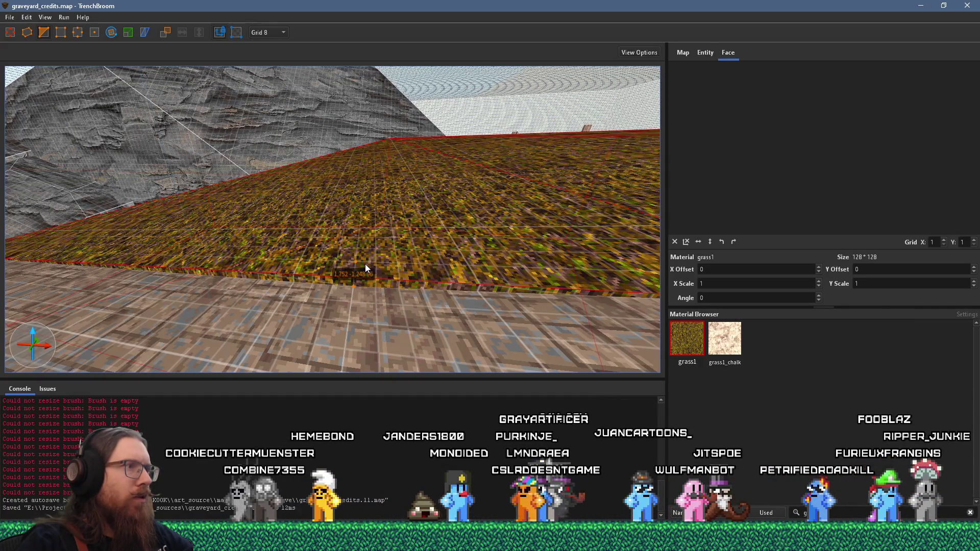
{"action": "mouse_move", "coordinate": [393, 152]}
{"action": "left_mouse_down"}
{"action": "mouse_move", "coordinate": [369, 212]}
{"action": "mouse_move", "coordinate": [382, 219]}
{"action": "mouse_move", "coordinate": [333, 293]}
{"action": "mouse_move", "coordinate": [315, 275]}
{"action": "mouse_move", "coordinate": [468, 221]}
{"action": "mouse_move", "coordinate": [235, 284]}
{"action": "mouse_move", "coordinate": [358, 238]}
{"action": "mouse_move", "coordinate": [341, 271]}
{"action": "mouse_move", "coordinate": [329, 247]}
{"action": "mouse_move", "coordinate": [348, 242]}
{"action": "left_mouse_up"}
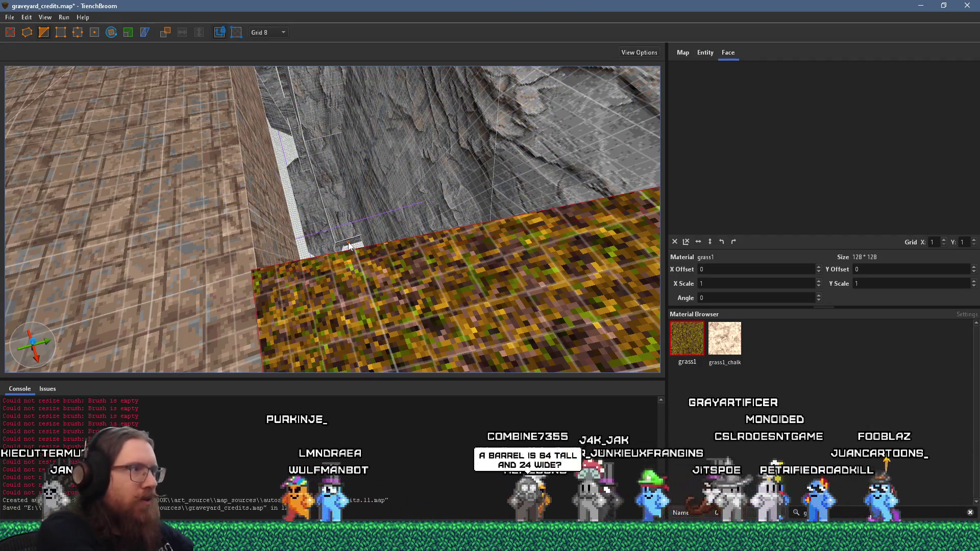
{"action": "key", "text": "ctrl+z"}
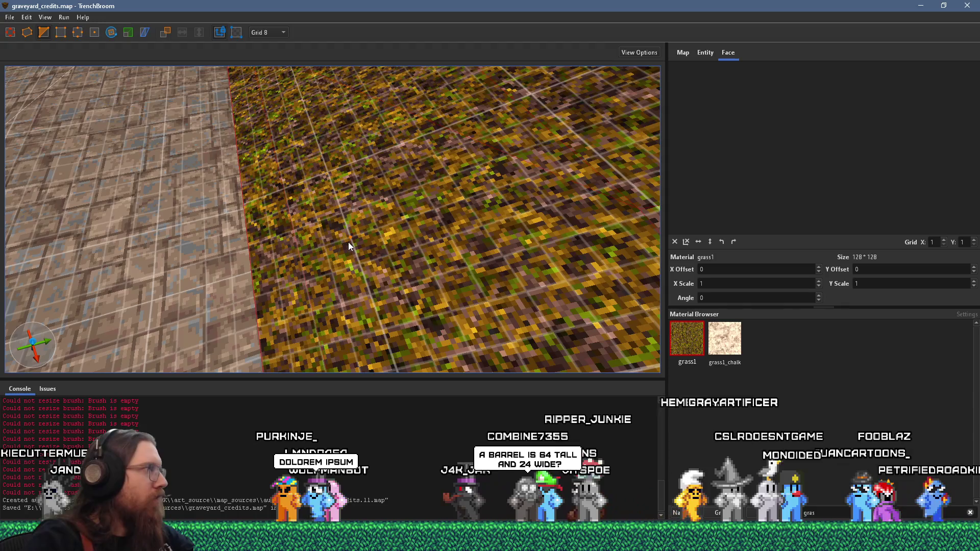
- Give the face above the grass grass1 and start vertex editing on the grass brush
{"action": "mouse_move", "coordinate": [264, 295]}
{"action": "left_mouse_down"}
{"action": "mouse_move", "coordinate": [315, 291]}
{"action": "mouse_move", "coordinate": [221, 318]}
{"action": "mouse_move", "coordinate": [232, 303]}
{"action": "left_mouse_up"}
{"action": "mouse_move", "coordinate": [451, 232]}
{"action": "left_mouse_down"}
{"action": "mouse_move", "coordinate": [505, 205]}
{"action": "mouse_move", "coordinate": [410, 255]}
{"action": "mouse_move", "coordinate": [403, 268]}
{"action": "mouse_move", "coordinate": [439, 284]}
{"action": "mouse_move", "coordinate": [464, 126]}
{"action": "left_mouse_up"}
{"action": "left_click", "coordinate": [411, 265], "text": "alt"}
{"action": "mouse_move", "coordinate": [500, 206]}
{"action": "left_mouse_down"}
{"action": "mouse_move", "coordinate": [454, 232]}
{"action": "mouse_move", "coordinate": [511, 243]}
{"action": "left_mouse_up"}
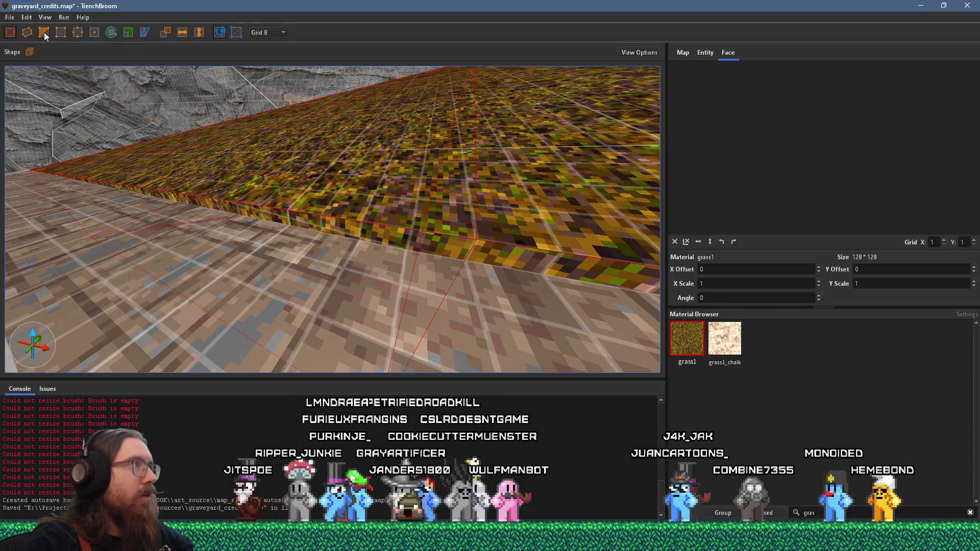
{"action": "left_click", "coordinate": [60, 29]}
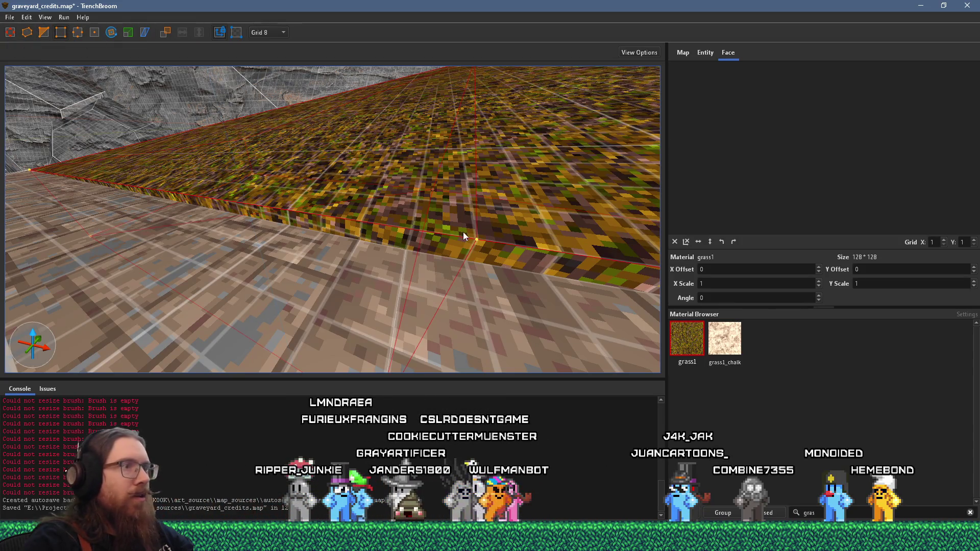
{"action": "mouse_move", "coordinate": [467, 264]}
{"action": "left_mouse_down"}
{"action": "mouse_move", "coordinate": [454, 277]}
{"action": "mouse_move", "coordinate": [451, 267]}
{"action": "mouse_move", "coordinate": [372, 268]}
{"action": "mouse_move", "coordinate": [250, 244]}
{"action": "mouse_move", "coordinate": [227, 253]}
{"action": "mouse_move", "coordinate": [197, 246]}
{"action": "left_mouse_up"}
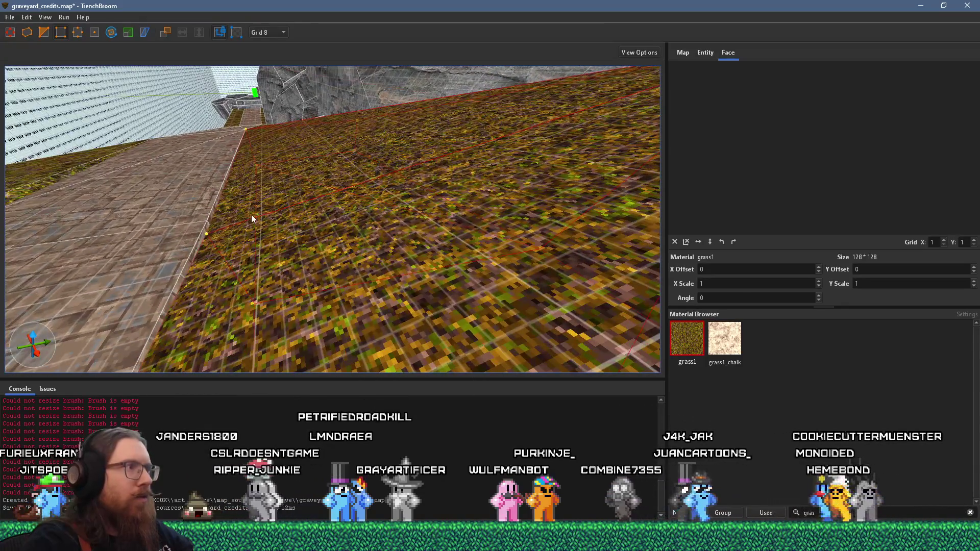
{"action": "left_click", "coordinate": [26, 17]}
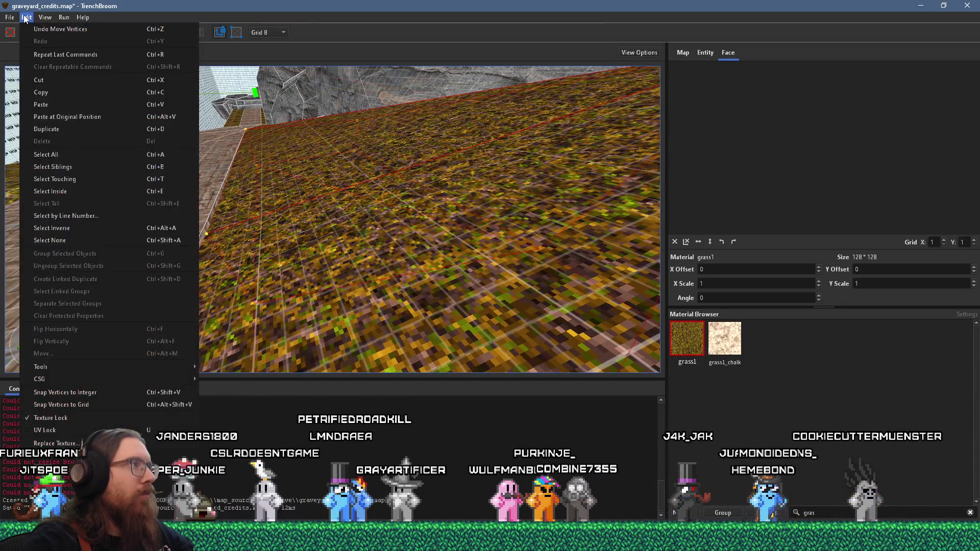
- Snap the grass brush's vertices to integers, then select the grass brush beside the stone floor
{"action": "left_click", "coordinate": [139, 396]}
{"action": "mouse_move", "coordinate": [215, 326]}
{"action": "left_mouse_down"}
{"action": "mouse_move", "coordinate": [220, 320]}
{"action": "mouse_move", "coordinate": [194, 314]}
{"action": "mouse_move", "coordinate": [182, 253]}
{"action": "mouse_move", "coordinate": [182, 286]}
{"action": "mouse_move", "coordinate": [216, 253]}
{"action": "mouse_move", "coordinate": [204, 288]}
{"action": "left_mouse_up"}
{"action": "left_click", "coordinate": [256, 235]}
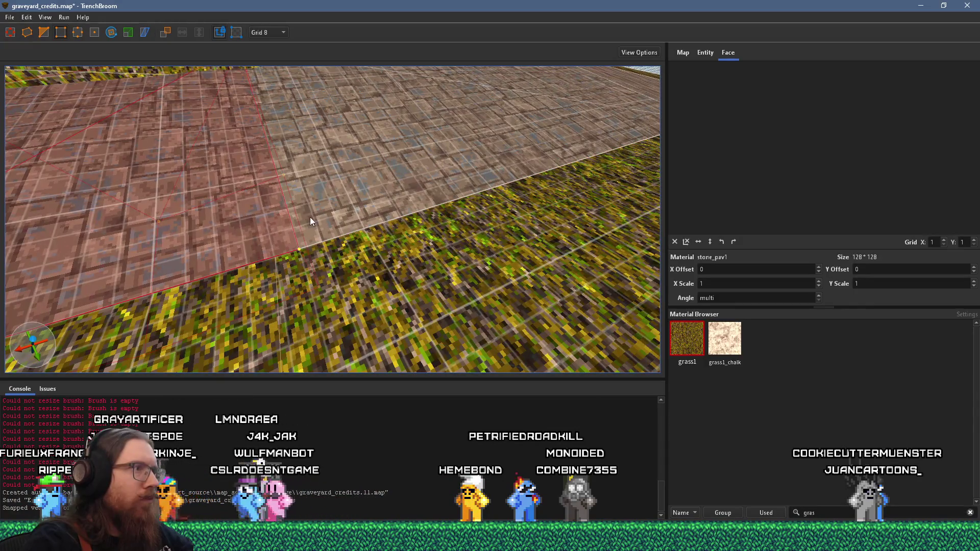
{"action": "left_click_drag", "start_coordinate": [310, 217], "coordinate": [296, 244]}
{"action": "left_click", "coordinate": [272, 274]}
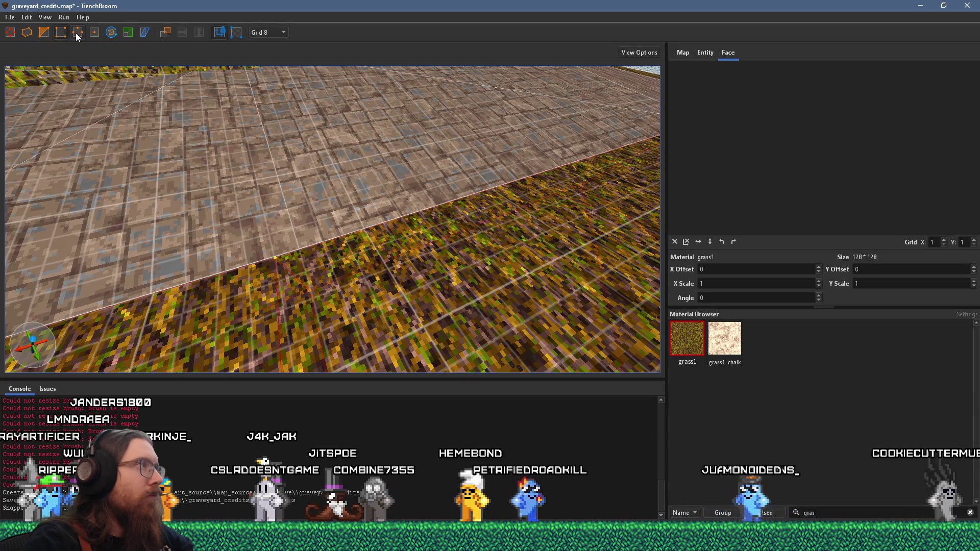
{"action": "mouse_move", "coordinate": [299, 284]}
{"action": "left_mouse_down"}
{"action": "mouse_move", "coordinate": [411, 264]}
{"action": "mouse_move", "coordinate": [305, 198]}
{"action": "mouse_move", "coordinate": [357, 167]}
{"action": "mouse_move", "coordinate": [396, 195]}
{"action": "mouse_move", "coordinate": [417, 184]}
{"action": "mouse_move", "coordinate": [366, 228]}
{"action": "mouse_move", "coordinate": [382, 208]}
{"action": "mouse_move", "coordinate": [402, 213]}
{"action": "mouse_move", "coordinate": [453, 131]}
{"action": "mouse_move", "coordinate": [313, 189]}
{"action": "mouse_move", "coordinate": [304, 222]}
{"action": "mouse_move", "coordinate": [323, 262]}
{"action": "left_mouse_up"}
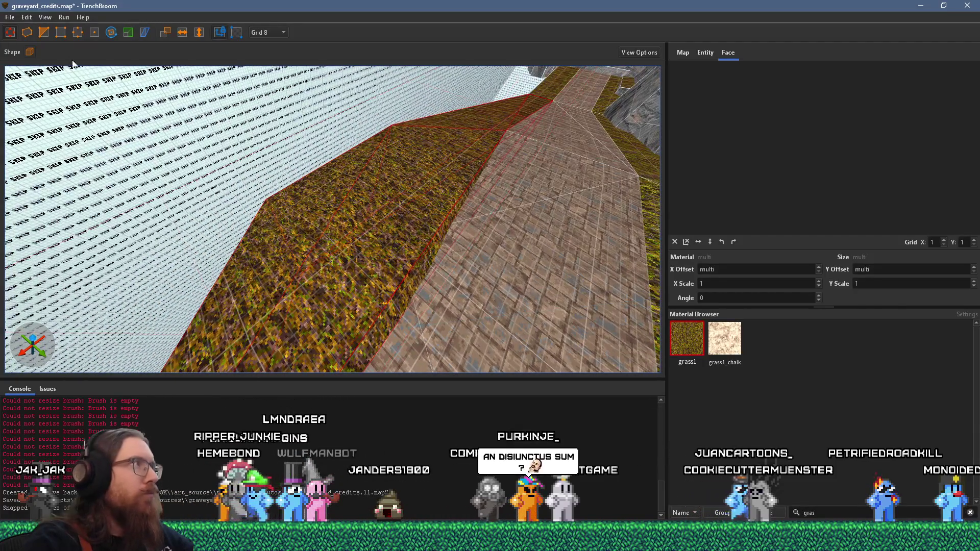
- Filter materials for 'gras', move along the grass ledge, and enable the Edge tool
{"action": "type", "text": "as"}
{"action": "mouse_move", "coordinate": [267, 200]}
{"action": "left_mouse_down"}
{"action": "mouse_move", "coordinate": [418, 180]}
{"action": "mouse_move", "coordinate": [347, 213]}
{"action": "left_mouse_up"}
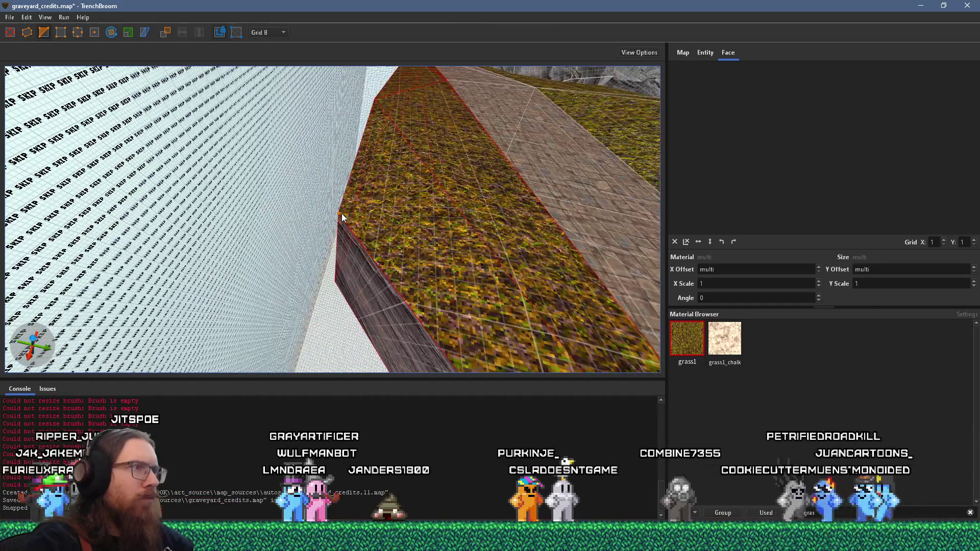
{"action": "left_click_drag", "start_coordinate": [467, 191], "coordinate": [369, 209]}
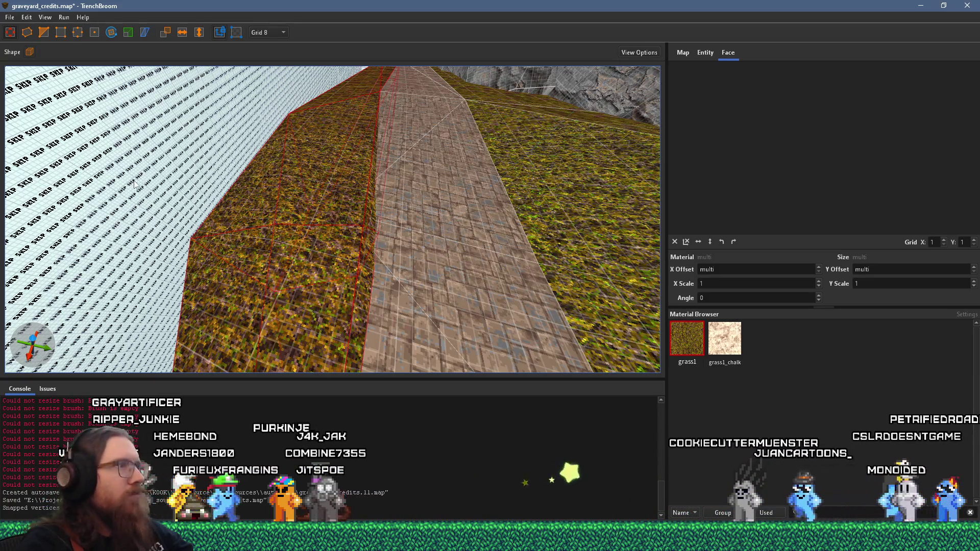
{"action": "scroll", "coordinate": [307, 209], "scroll_direction": "up", "scroll_amount": 2}
{"action": "scroll", "coordinate": [301, 245], "scroll_direction": "down", "scroll_amount": 3}
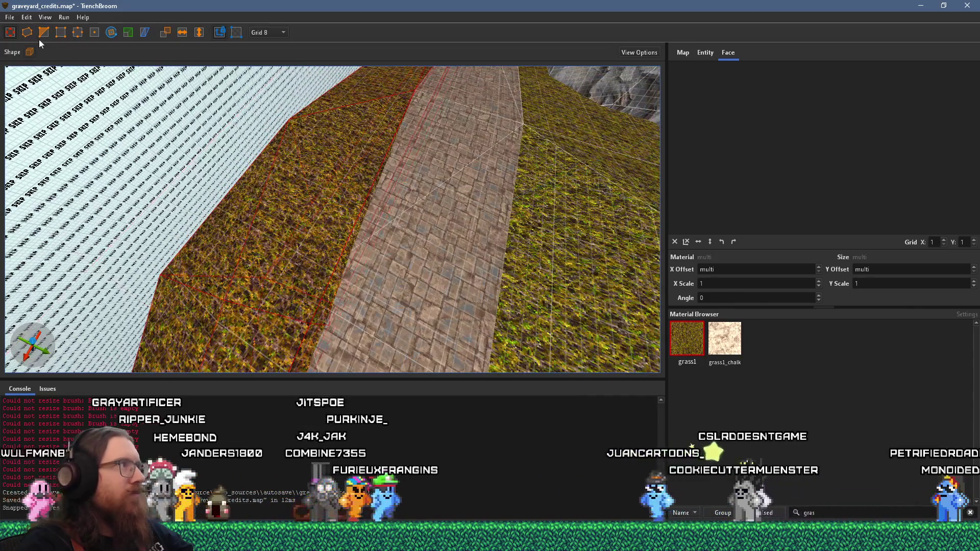
{"action": "scroll", "coordinate": [286, 244], "scroll_direction": "up", "scroll_amount": 3}
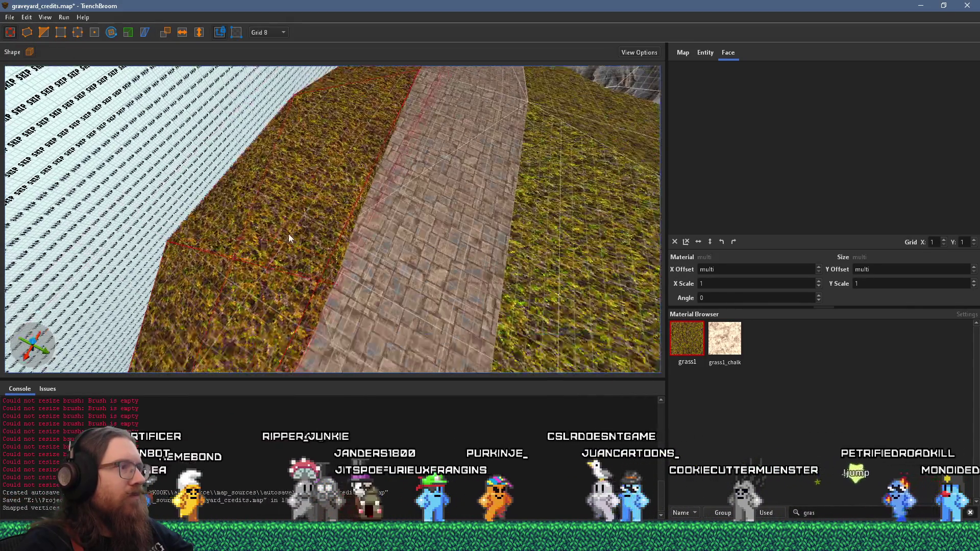
{"action": "scroll", "coordinate": [308, 157], "scroll_direction": "down", "scroll_amount": 3}
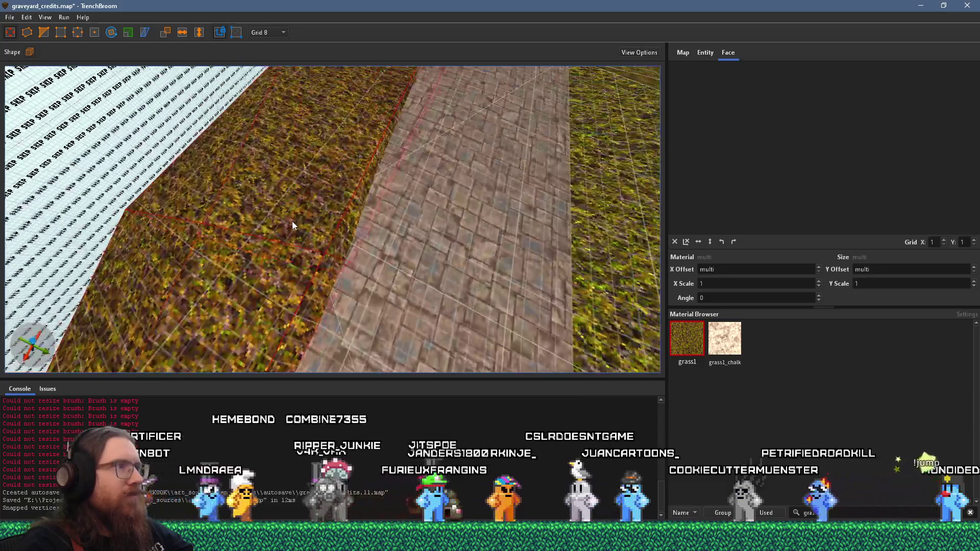
{"action": "left_click", "coordinate": [80, 32]}
{"action": "scroll", "coordinate": [304, 264], "scroll_direction": "up", "scroll_amount": 2}
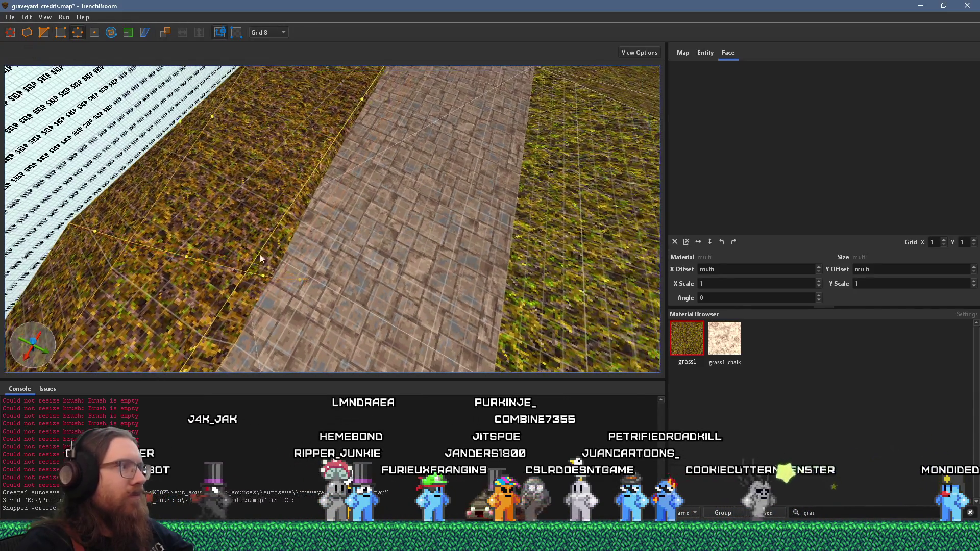
- Shift a grass brush edge and a vertex 8 units over
{"action": "scroll", "coordinate": [316, 273], "scroll_direction": "up", "scroll_amount": 2}
{"action": "left_click_drag", "start_coordinate": [324, 285], "coordinate": [311, 273]}
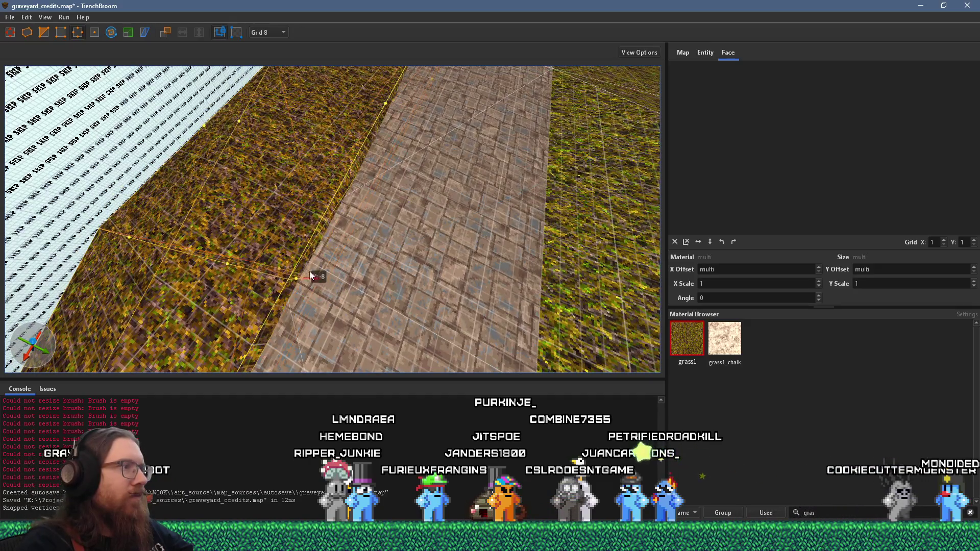
{"action": "mouse_move", "coordinate": [276, 235]}
{"action": "left_mouse_down"}
{"action": "mouse_move", "coordinate": [295, 258]}
{"action": "mouse_move", "coordinate": [253, 238]}
{"action": "left_mouse_up"}
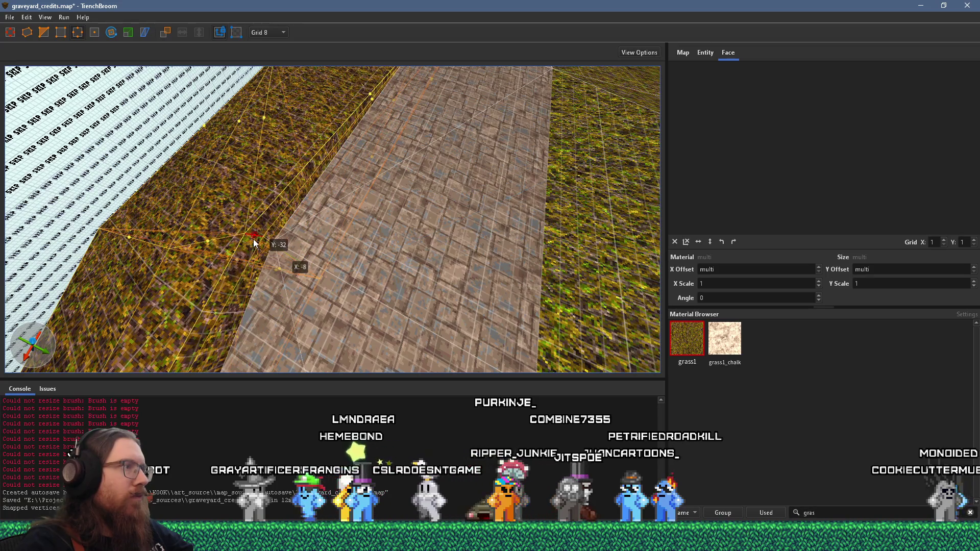
{"action": "scroll", "coordinate": [292, 256], "scroll_direction": "up", "scroll_amount": 3}
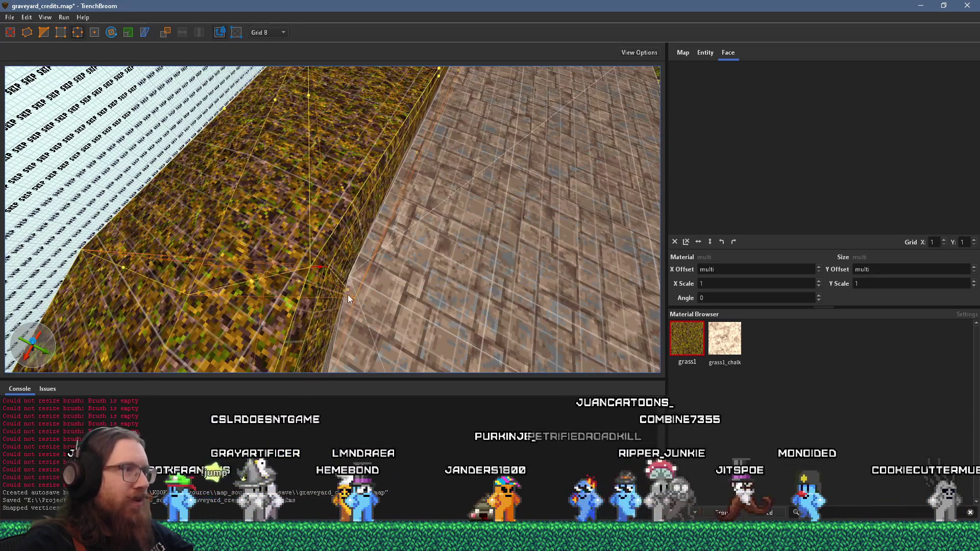
{"action": "scroll", "coordinate": [348, 295], "scroll_direction": "up", "scroll_amount": 2}
{"action": "scroll", "coordinate": [358, 296], "scroll_direction": "up", "scroll_amount": 1}
{"action": "left_click_drag", "start_coordinate": [365, 289], "coordinate": [388, 277]}
{"action": "scroll", "coordinate": [357, 255], "scroll_direction": "down", "scroll_amount": 5}
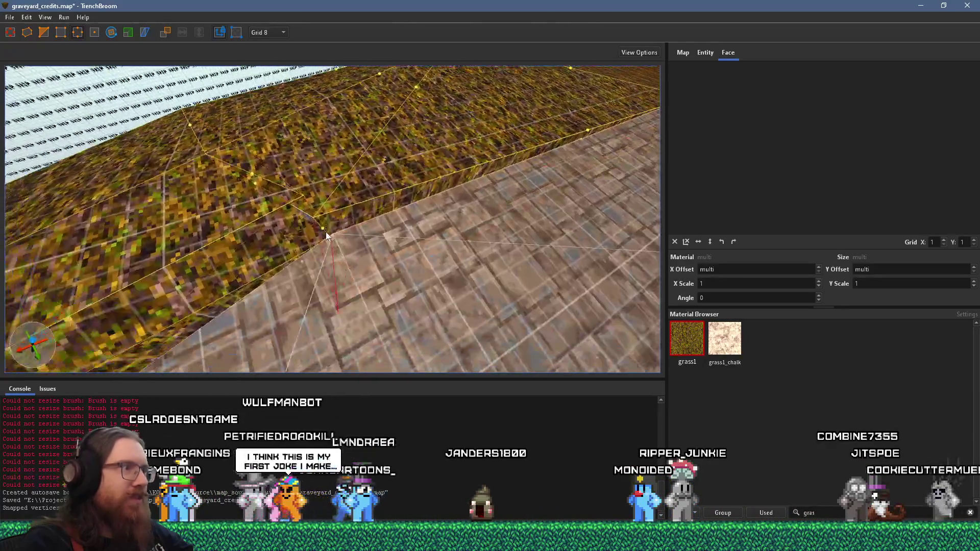
{"action": "scroll", "coordinate": [359, 218], "scroll_direction": "up", "scroll_amount": 2}
{"action": "scroll", "coordinate": [324, 241], "scroll_direction": "up", "scroll_amount": 3}
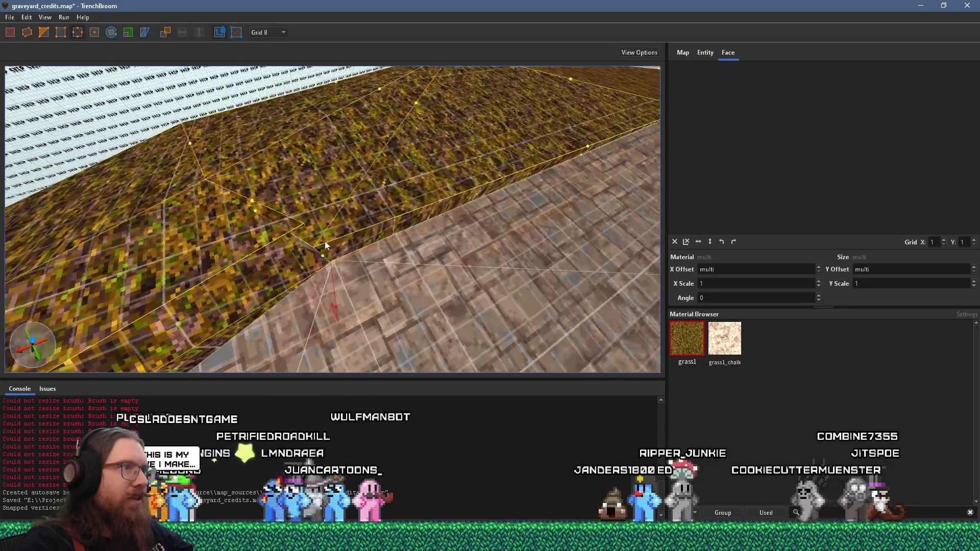
- Look down over the stone floor and select the whole grass brush
{"action": "mouse_move", "coordinate": [325, 241]}
{"action": "left_mouse_down"}
{"action": "mouse_move", "coordinate": [231, 270]}
{"action": "mouse_move", "coordinate": [253, 221]}
{"action": "mouse_move", "coordinate": [354, 333]}
{"action": "mouse_move", "coordinate": [262, 243]}
{"action": "mouse_move", "coordinate": [290, 242]}
{"action": "mouse_move", "coordinate": [290, 261]}
{"action": "mouse_move", "coordinate": [311, 218]}
{"action": "mouse_move", "coordinate": [277, 220]}
{"action": "mouse_move", "coordinate": [303, 229]}
{"action": "left_mouse_up"}
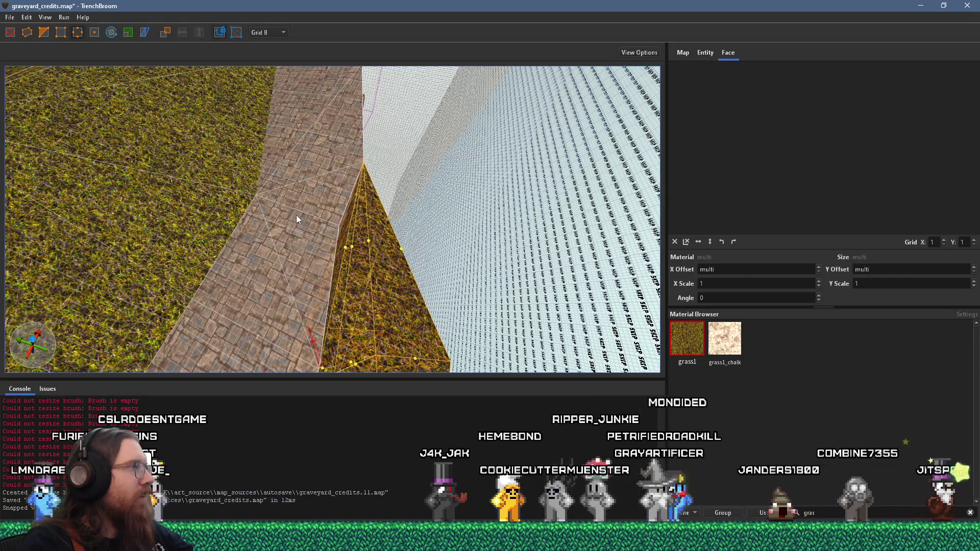
{"action": "mouse_move", "coordinate": [282, 216]}
{"action": "left_mouse_down"}
{"action": "mouse_move", "coordinate": [360, 243]}
{"action": "mouse_move", "coordinate": [292, 199]}
{"action": "mouse_move", "coordinate": [331, 177]}
{"action": "mouse_move", "coordinate": [351, 139]}
{"action": "left_mouse_up"}
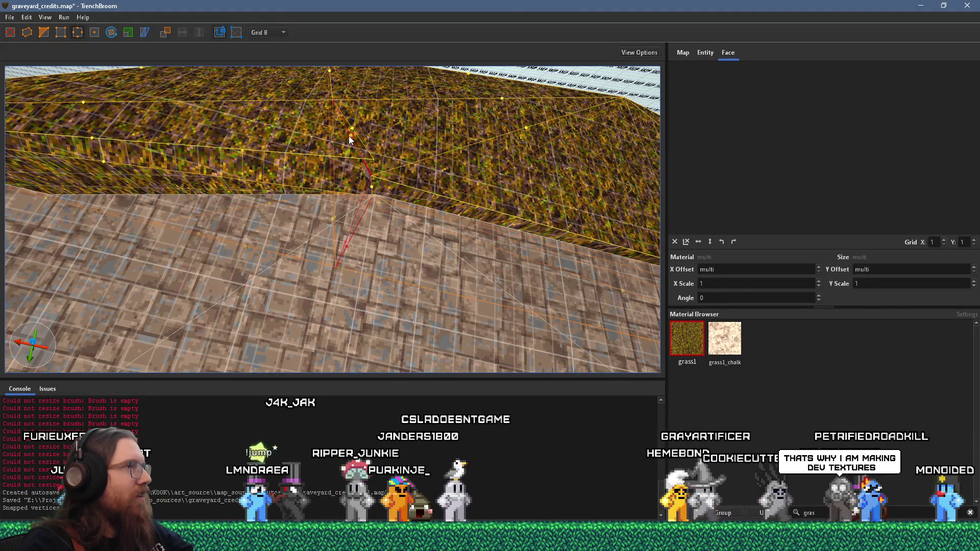
{"action": "mouse_move", "coordinate": [315, 136]}
{"action": "left_mouse_down"}
{"action": "mouse_move", "coordinate": [293, 180]}
{"action": "mouse_move", "coordinate": [329, 169]}
{"action": "mouse_move", "coordinate": [356, 137]}
{"action": "mouse_move", "coordinate": [307, 151]}
{"action": "mouse_move", "coordinate": [292, 173]}
{"action": "mouse_move", "coordinate": [329, 163]}
{"action": "left_mouse_up"}
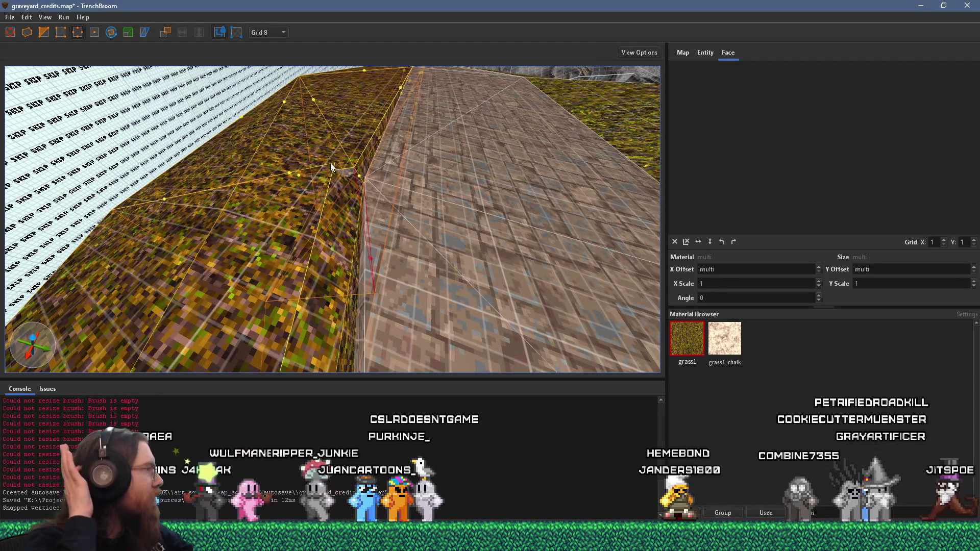
{"action": "mouse_move", "coordinate": [381, 170]}
{"action": "left_mouse_down"}
{"action": "mouse_move", "coordinate": [364, 203]}
{"action": "mouse_move", "coordinate": [356, 192]}
{"action": "left_mouse_up"}
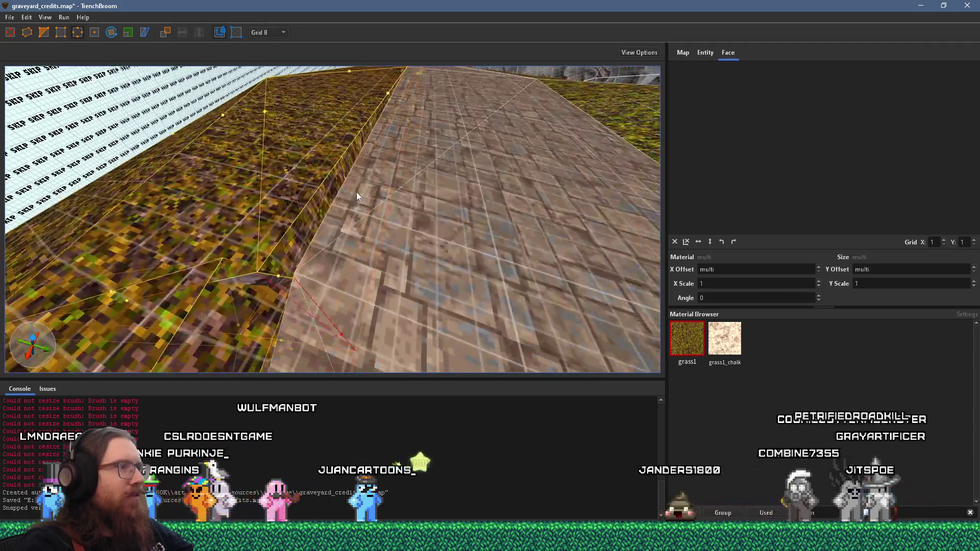
{"action": "left_click", "coordinate": [207, 335]}
{"action": "left_click_drag", "start_coordinate": [235, 260], "coordinate": [255, 258]}
{"action": "scroll", "coordinate": [258, 254], "scroll_direction": "up", "scroll_amount": 2}
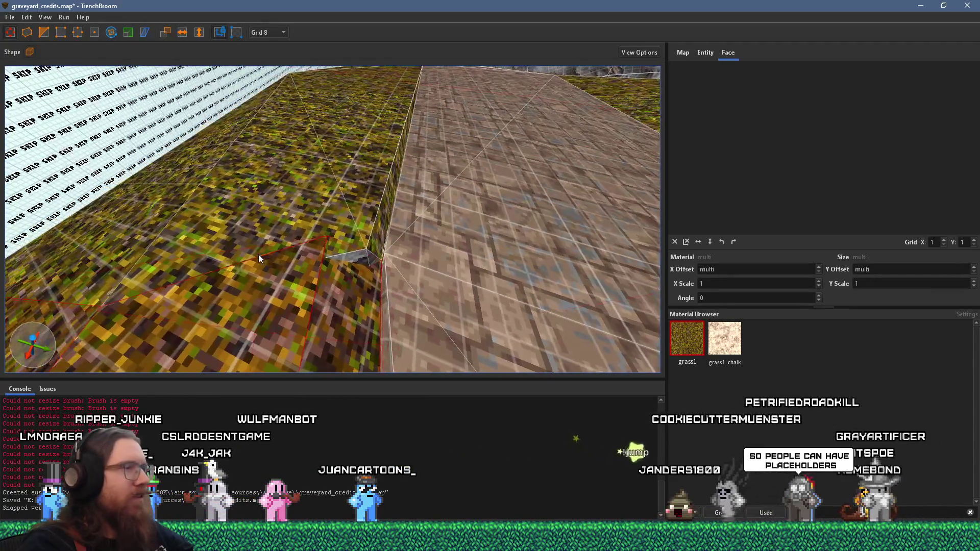
{"action": "scroll", "coordinate": [370, 245], "scroll_direction": "up", "scroll_amount": 2}
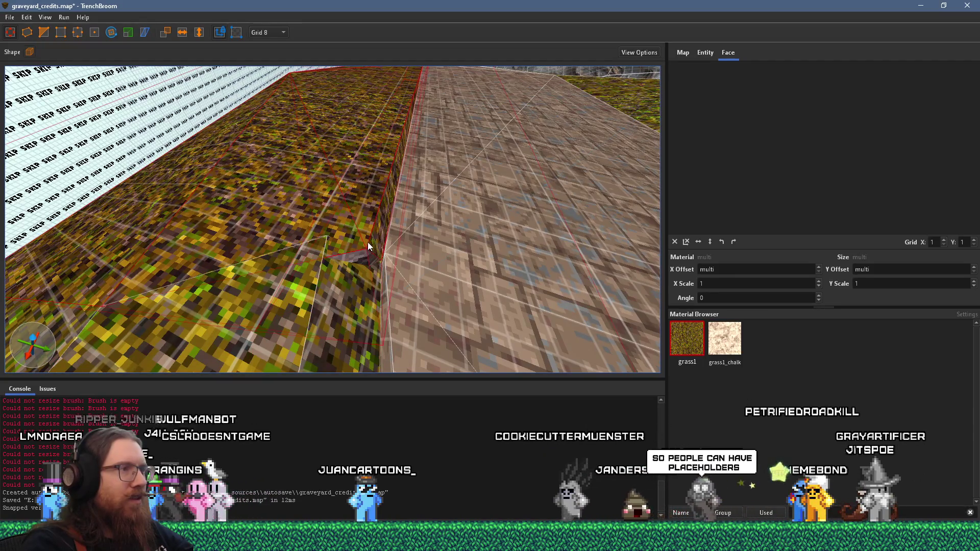
{"action": "scroll", "coordinate": [376, 245], "scroll_direction": "up", "scroll_amount": 2}
{"action": "scroll", "coordinate": [385, 247], "scroll_direction": "up", "scroll_amount": 3}
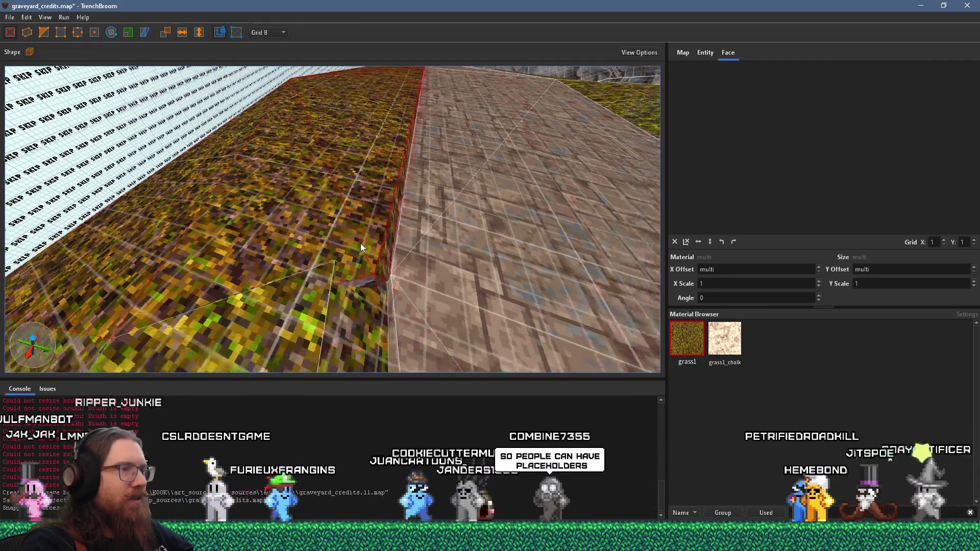
{"action": "scroll", "coordinate": [369, 224], "scroll_direction": "down", "scroll_amount": 5}
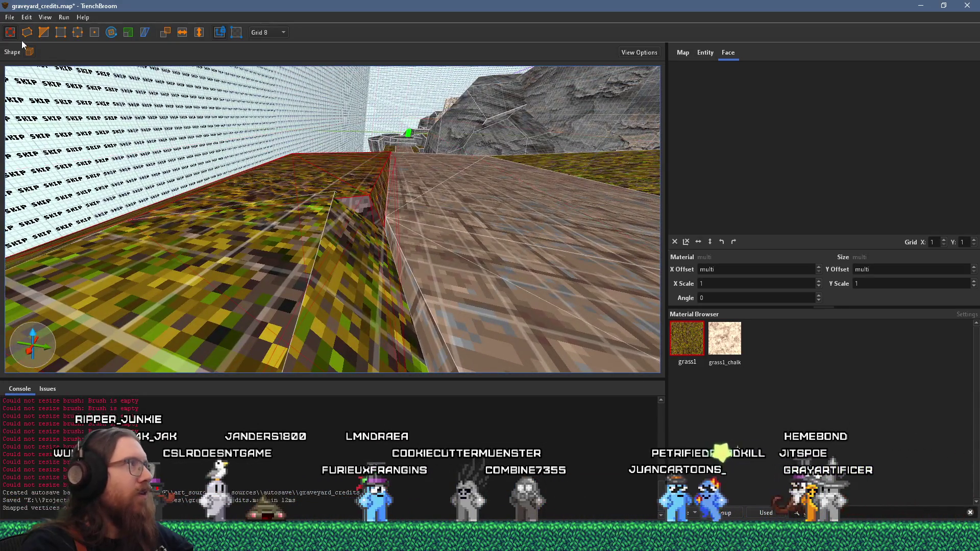
- Drag the grass brush's corner vertex toward the brick slope edge
{"action": "left_click", "coordinate": [61, 33]}
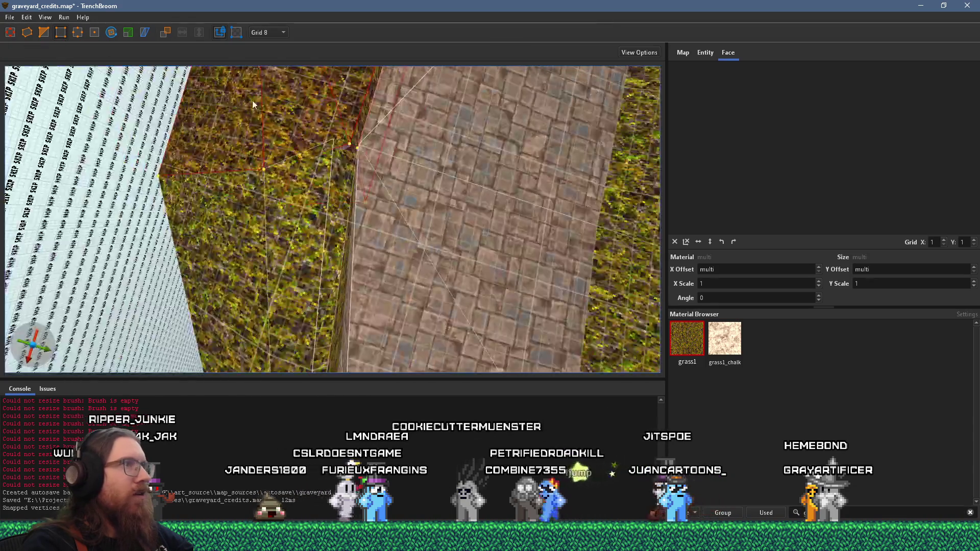
{"action": "mouse_move", "coordinate": [366, 235]}
{"action": "left_mouse_down"}
{"action": "mouse_move", "coordinate": [326, 186]}
{"action": "mouse_move", "coordinate": [292, 185]}
{"action": "left_mouse_up"}
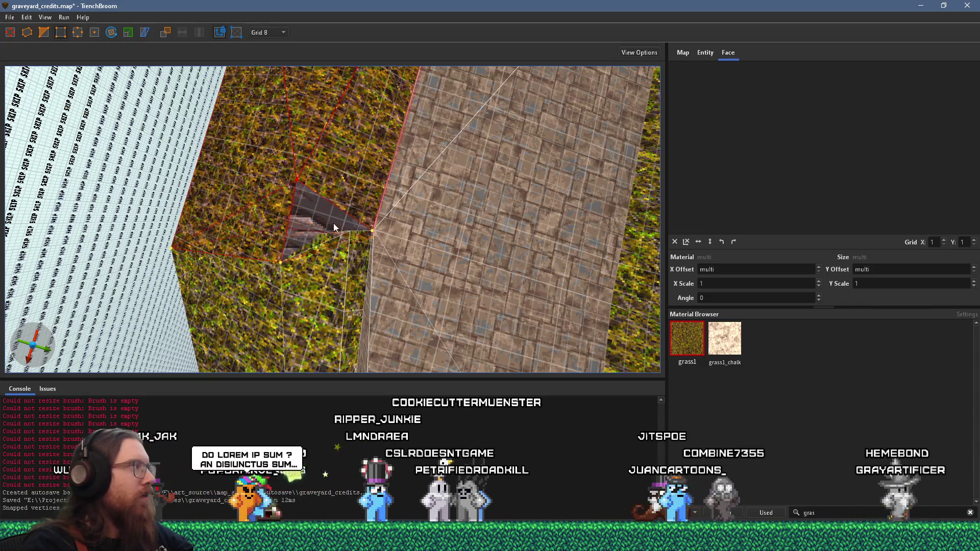
{"action": "mouse_move", "coordinate": [339, 236]}
{"action": "left_mouse_down"}
{"action": "mouse_move", "coordinate": [321, 240]}
{"action": "mouse_move", "coordinate": [311, 216]}
{"action": "mouse_move", "coordinate": [359, 196]}
{"action": "left_mouse_up"}
{"action": "scroll", "coordinate": [364, 199], "scroll_direction": "down", "scroll_amount": 5}
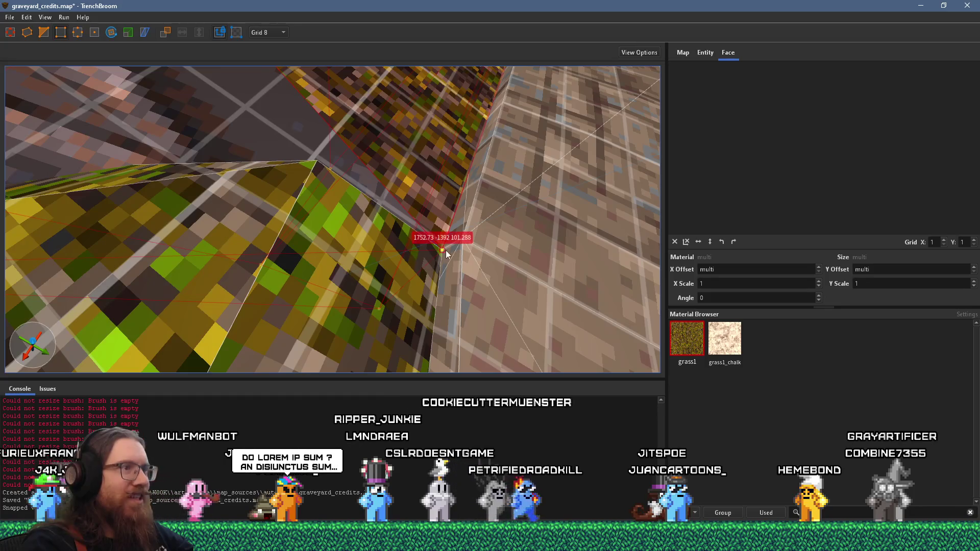
{"action": "mouse_move", "coordinate": [453, 248]}
{"action": "left_mouse_down"}
{"action": "mouse_move", "coordinate": [461, 207]}
{"action": "mouse_move", "coordinate": [455, 219]}
{"action": "left_mouse_up"}
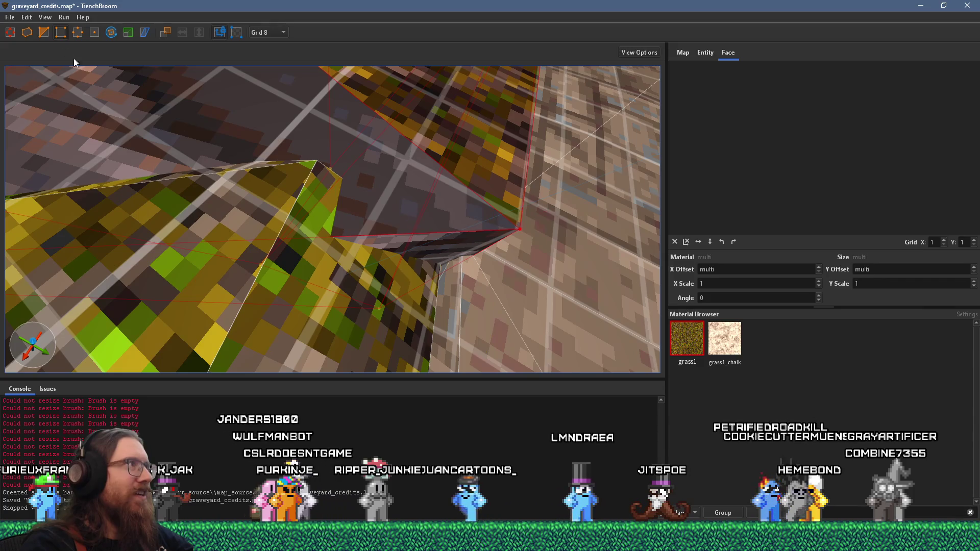
{"action": "left_click", "coordinate": [26, 17]}
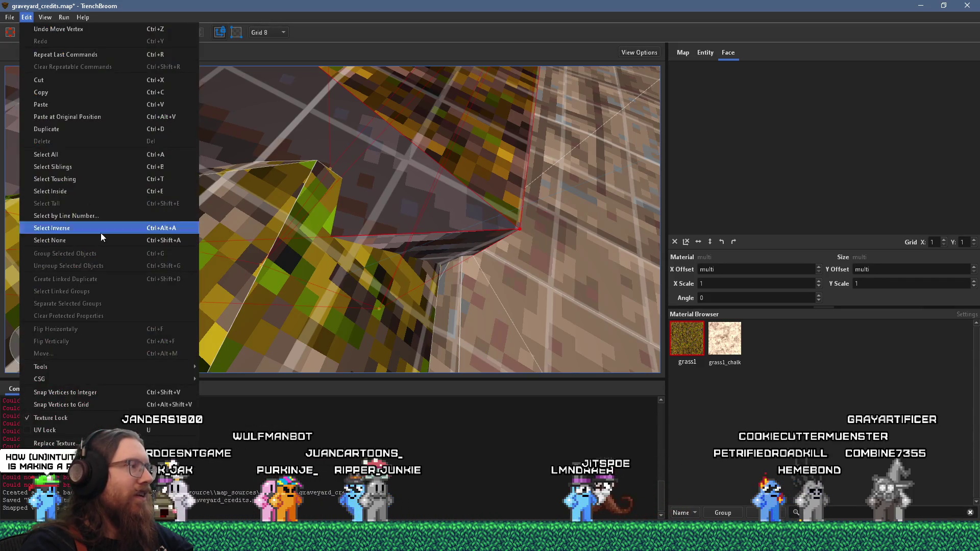
{"action": "left_click", "coordinate": [115, 400]}
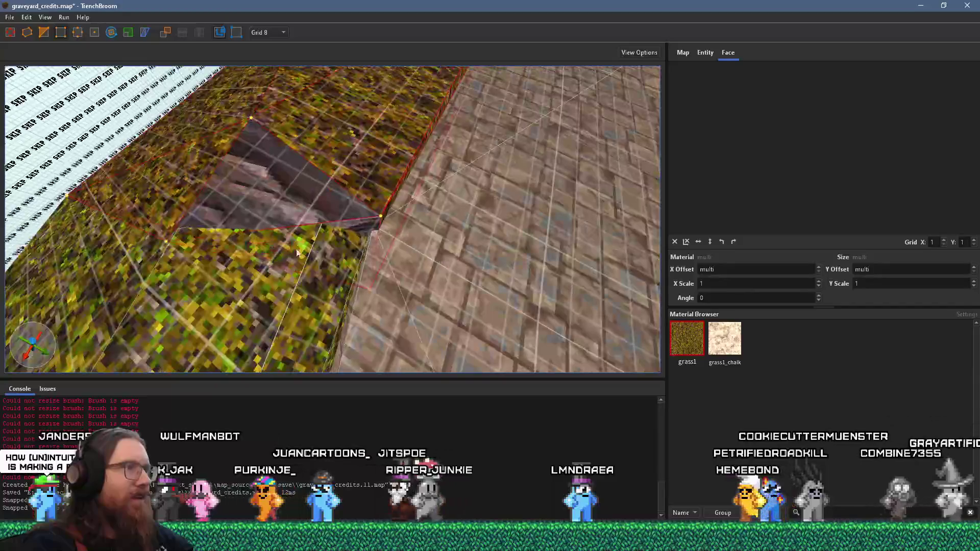
{"action": "left_click_drag", "start_coordinate": [376, 214], "coordinate": [379, 226]}
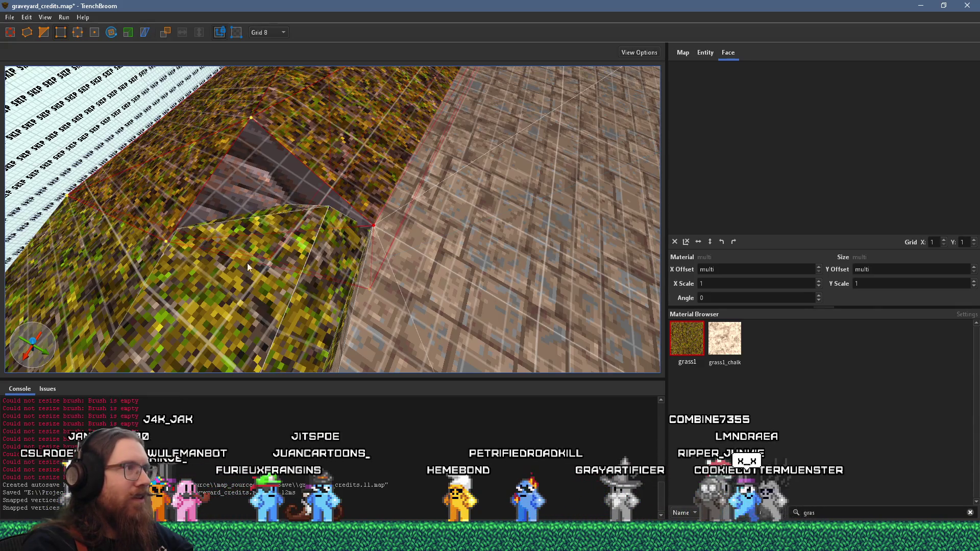
{"action": "left_click_drag", "start_coordinate": [241, 261], "coordinate": [305, 280]}
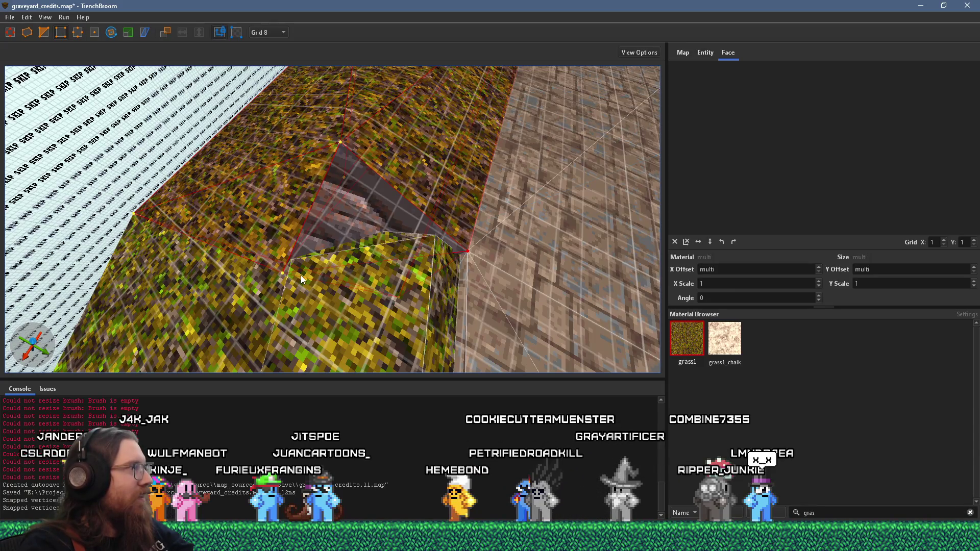
{"action": "scroll", "coordinate": [442, 284], "scroll_direction": "down", "scroll_amount": 3}
{"action": "scroll", "coordinate": [387, 236], "scroll_direction": "down", "scroll_amount": 5}
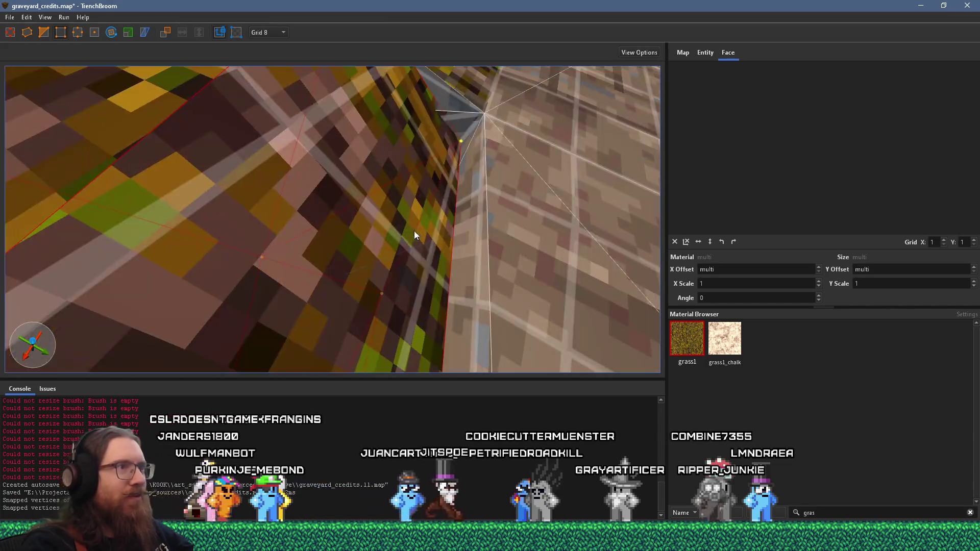
{"action": "scroll", "coordinate": [477, 117], "scroll_direction": "up", "scroll_amount": 8}
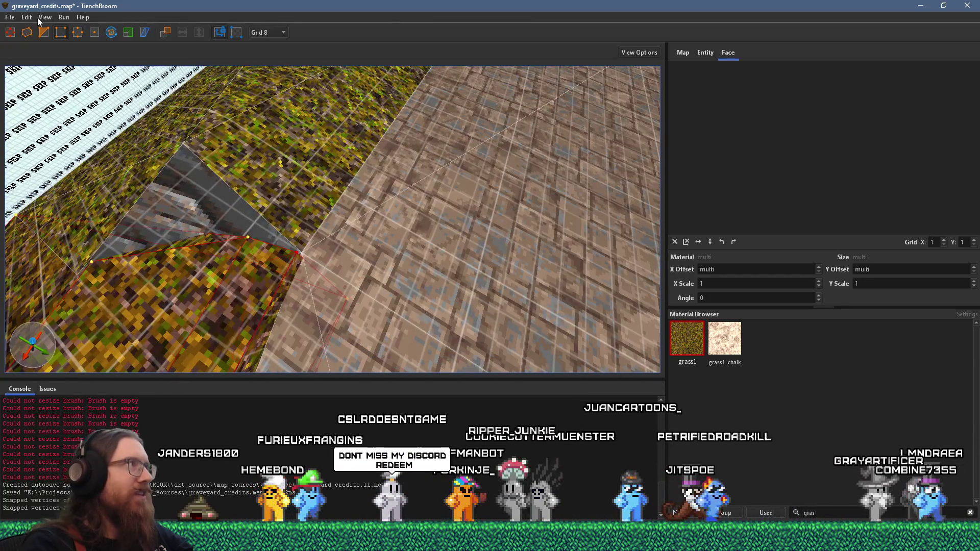
{"action": "left_click", "coordinate": [27, 17]}
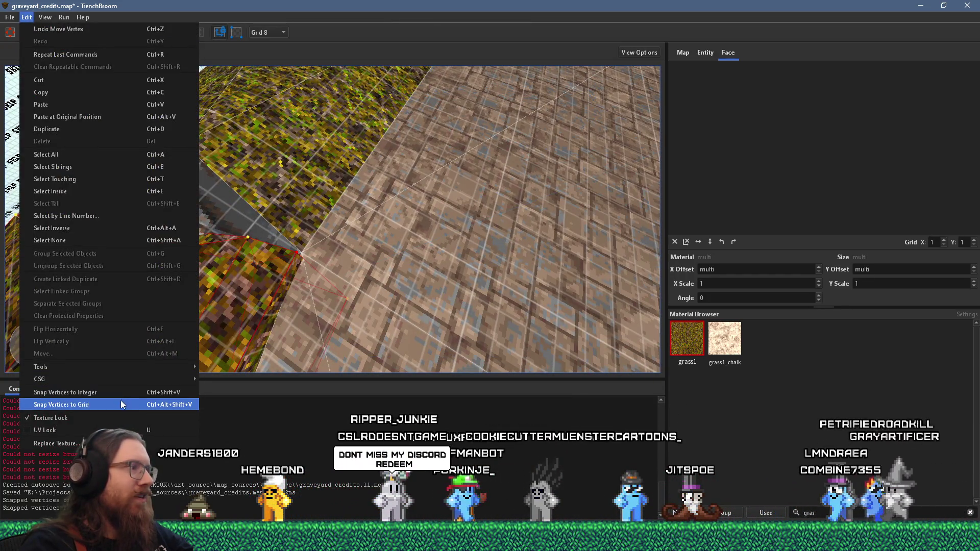
{"action": "left_click", "coordinate": [120, 400]}
{"action": "left_click_drag", "start_coordinate": [295, 247], "coordinate": [301, 256]}
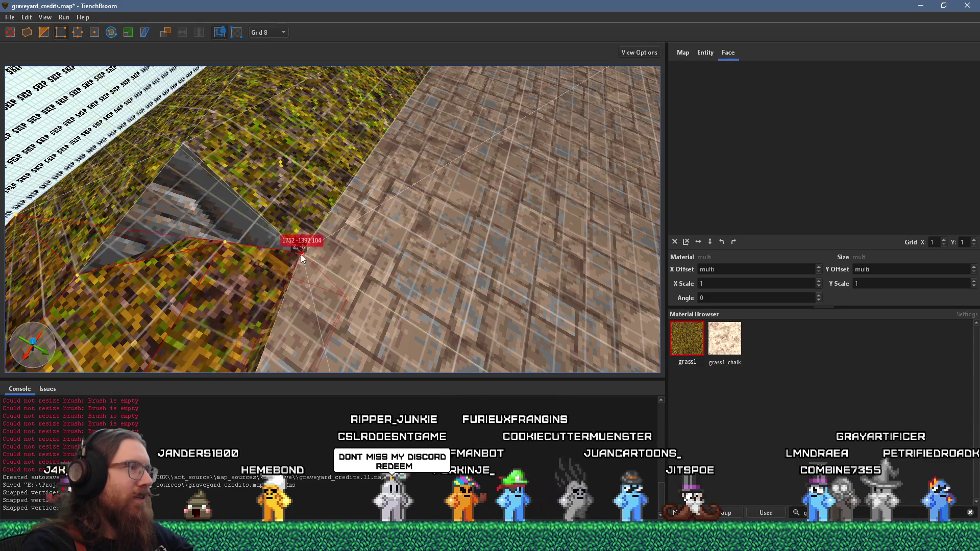
{"action": "scroll", "coordinate": [386, 213], "scroll_direction": "up", "scroll_amount": 3}
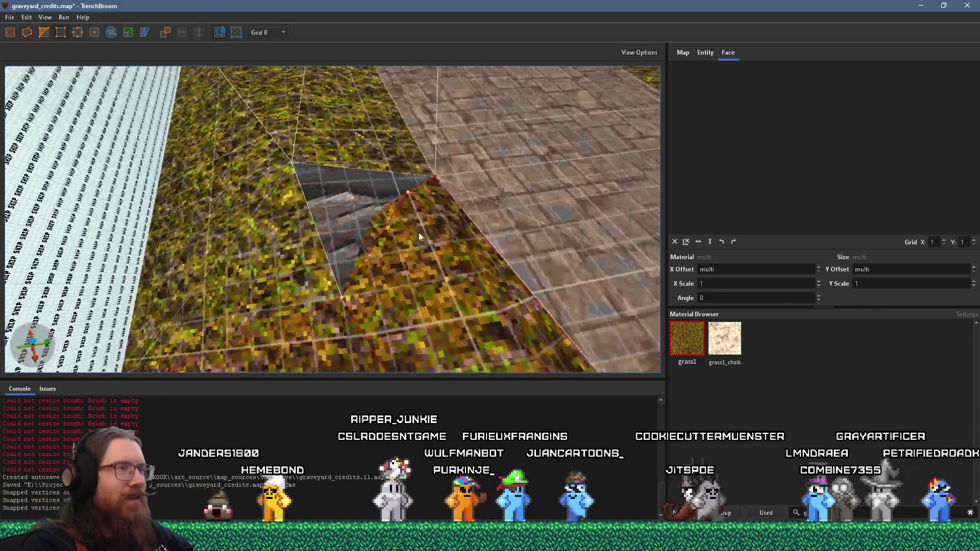
{"action": "scroll", "coordinate": [354, 238], "scroll_direction": "down", "scroll_amount": 5}
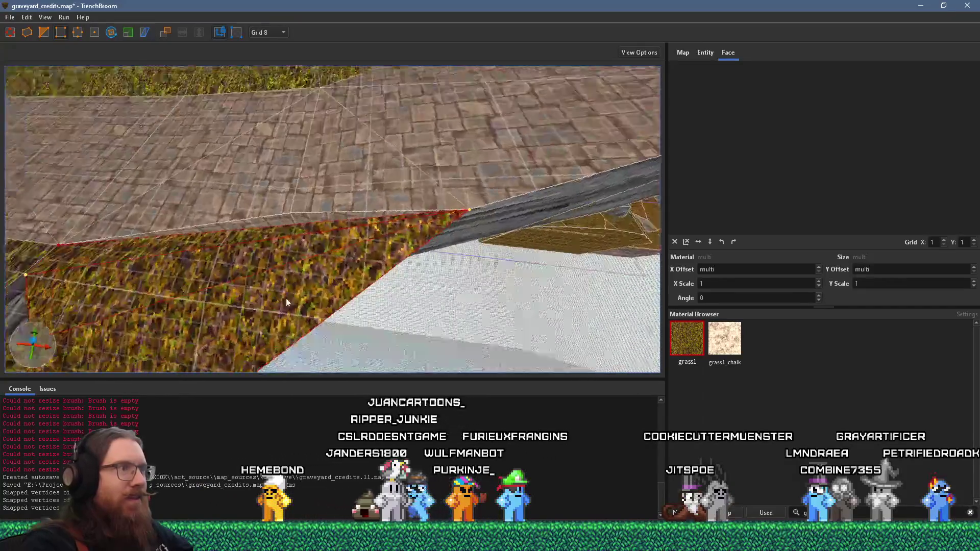
{"action": "scroll", "coordinate": [294, 279], "scroll_direction": "up", "scroll_amount": 5}
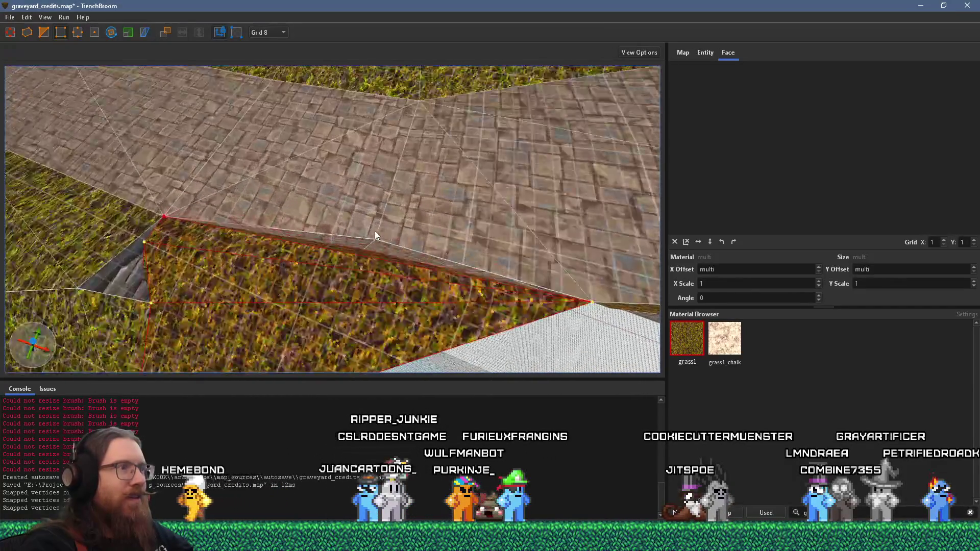
{"action": "scroll", "coordinate": [351, 252], "scroll_direction": "up", "scroll_amount": 5}
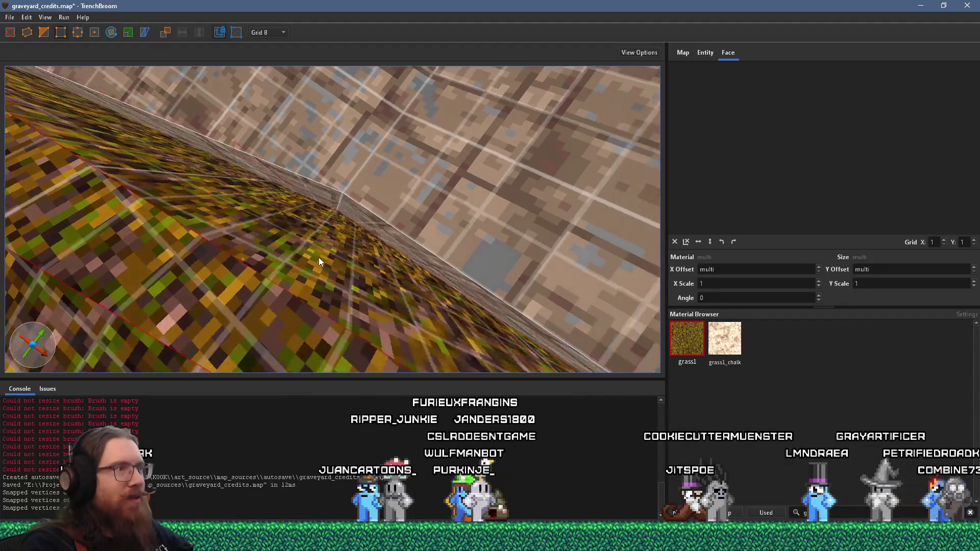
{"action": "scroll", "coordinate": [314, 252], "scroll_direction": "down", "scroll_amount": 10}
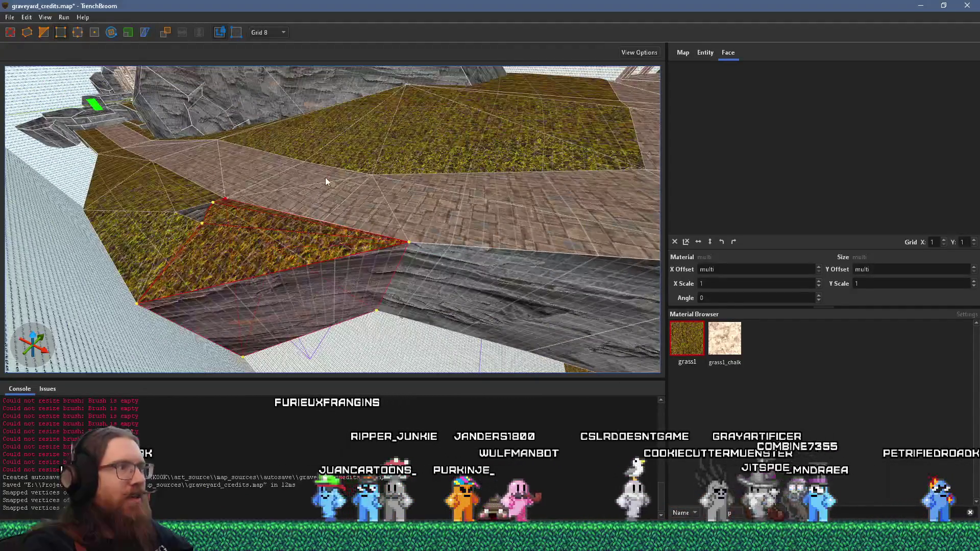
{"action": "scroll", "coordinate": [402, 229], "scroll_direction": "up", "scroll_amount": 3}
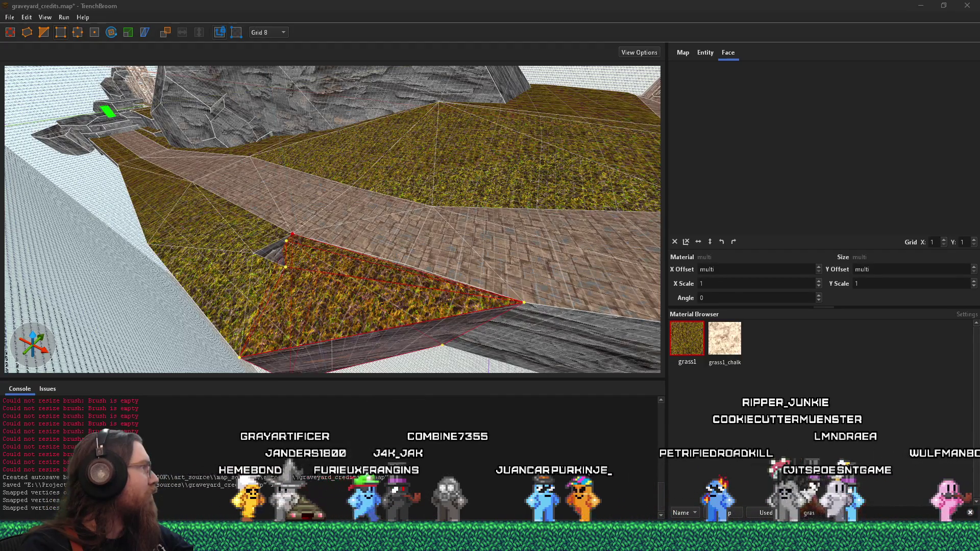
{"action": "key", "text": "alt+Tab"}
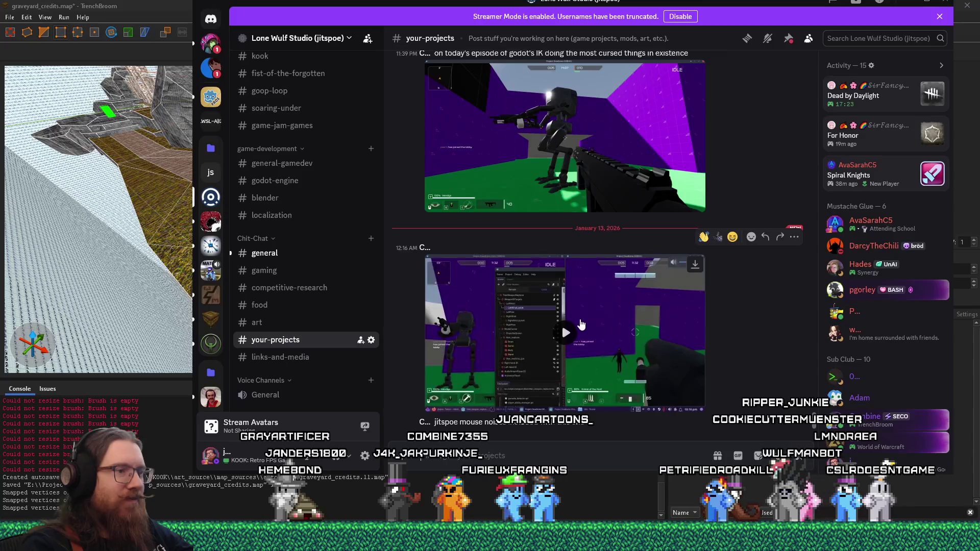
- Play the video clip in Discord's #your-projects channel, then return to TrenchBroom
{"action": "left_click", "coordinate": [582, 323]}
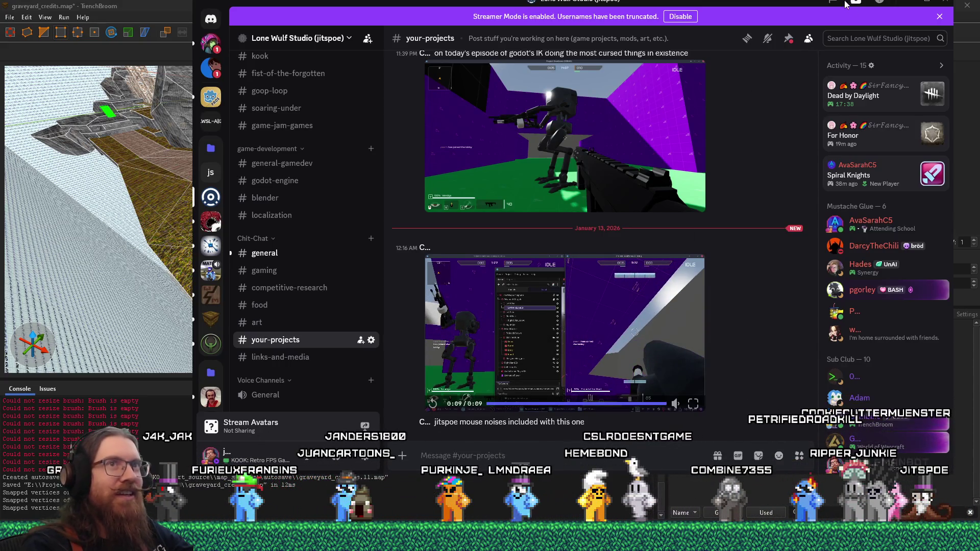
{"action": "key", "text": "alt+Tab"}
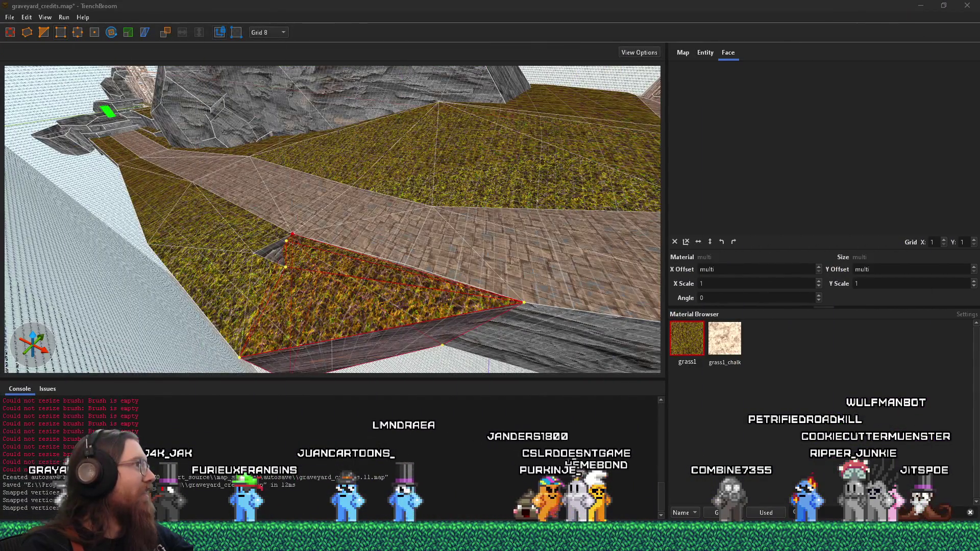
- Select the grass brush along the skip wall and lower its vertex from z 123.692 to 115.692
{"action": "mouse_move", "coordinate": [154, 255]}
{"action": "left_mouse_down"}
{"action": "mouse_move", "coordinate": [390, 313]}
{"action": "mouse_move", "coordinate": [493, 195]}
{"action": "mouse_move", "coordinate": [561, 229]}
{"action": "mouse_move", "coordinate": [473, 258]}
{"action": "mouse_move", "coordinate": [438, 241]}
{"action": "mouse_move", "coordinate": [342, 247]}
{"action": "mouse_move", "coordinate": [391, 271]}
{"action": "mouse_move", "coordinate": [369, 291]}
{"action": "mouse_move", "coordinate": [316, 243]}
{"action": "left_mouse_up"}
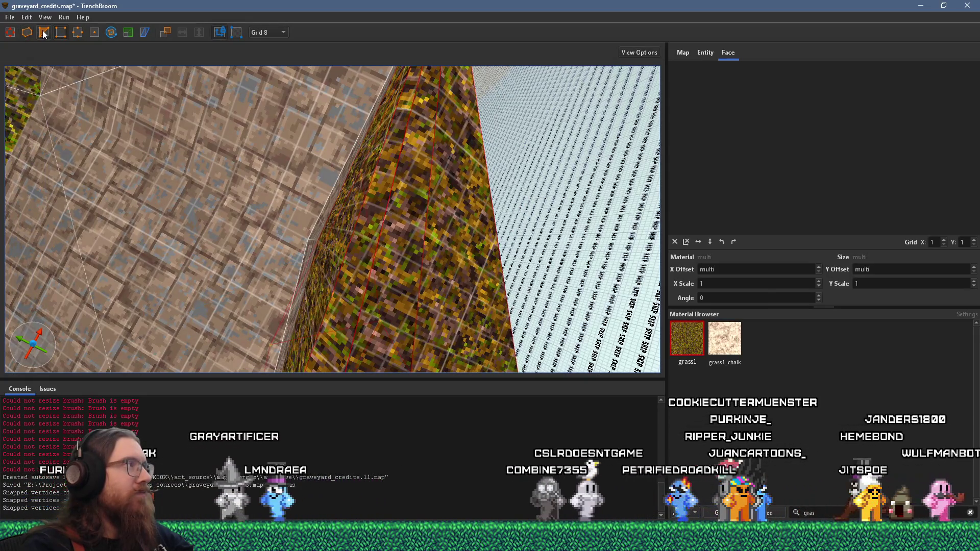
{"action": "left_click", "coordinate": [347, 267]}
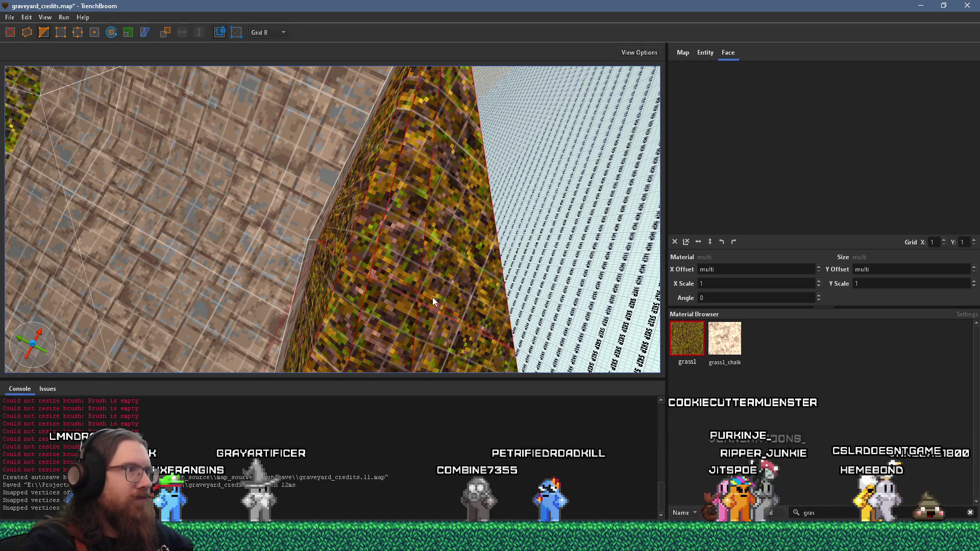
{"action": "key", "text": "Escape"}
{"action": "left_click", "coordinate": [347, 262]}
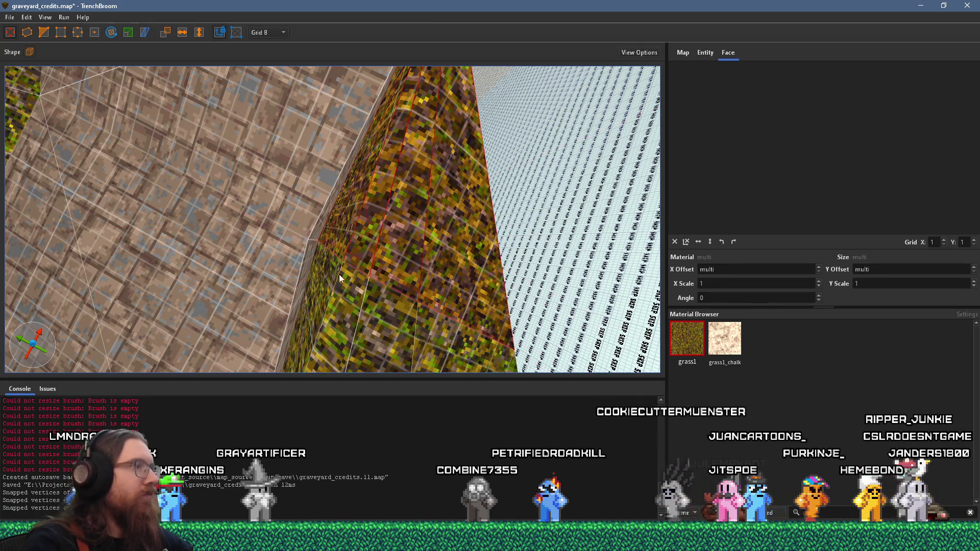
{"action": "left_click", "coordinate": [65, 32]}
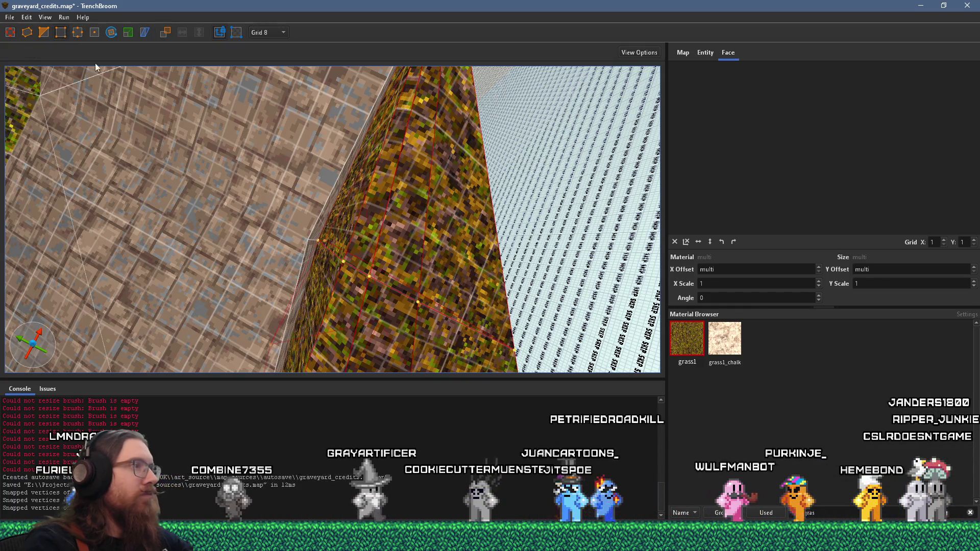
{"action": "mouse_move", "coordinate": [306, 239]}
{"action": "left_mouse_down"}
{"action": "mouse_move", "coordinate": [414, 236]}
{"action": "mouse_move", "coordinate": [409, 228]}
{"action": "mouse_move", "coordinate": [471, 188]}
{"action": "mouse_move", "coordinate": [424, 160]}
{"action": "left_mouse_up"}
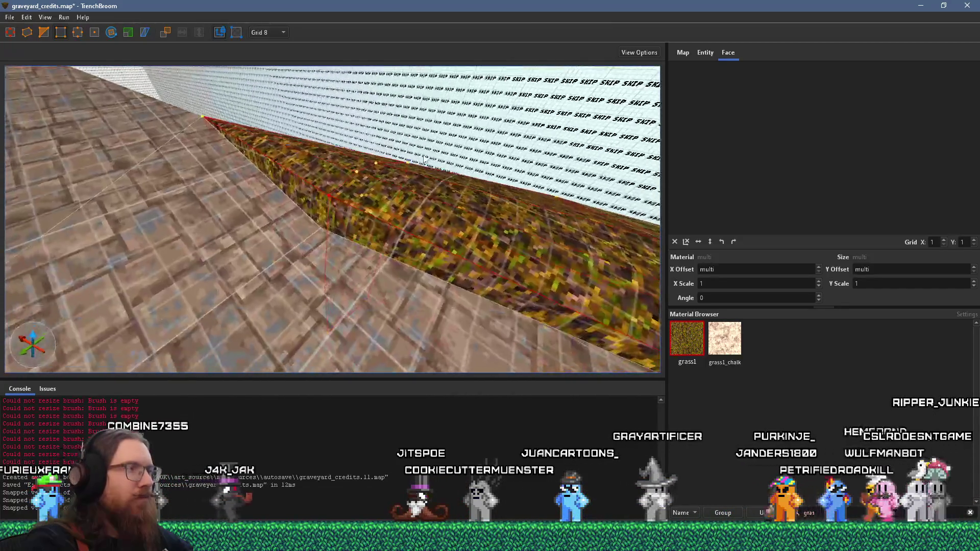
{"action": "left_click_drag", "start_coordinate": [331, 210], "coordinate": [329, 226]}
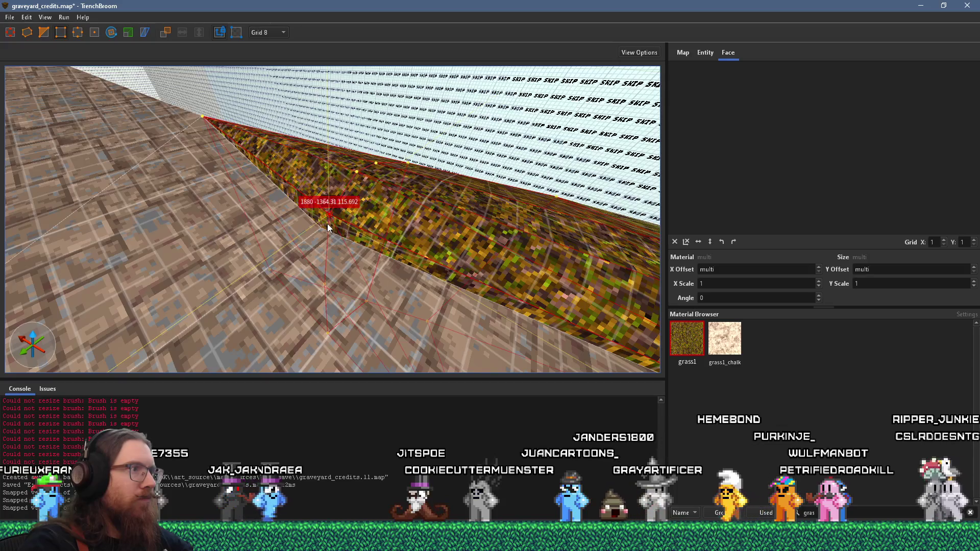
{"action": "left_click", "coordinate": [28, 19]}
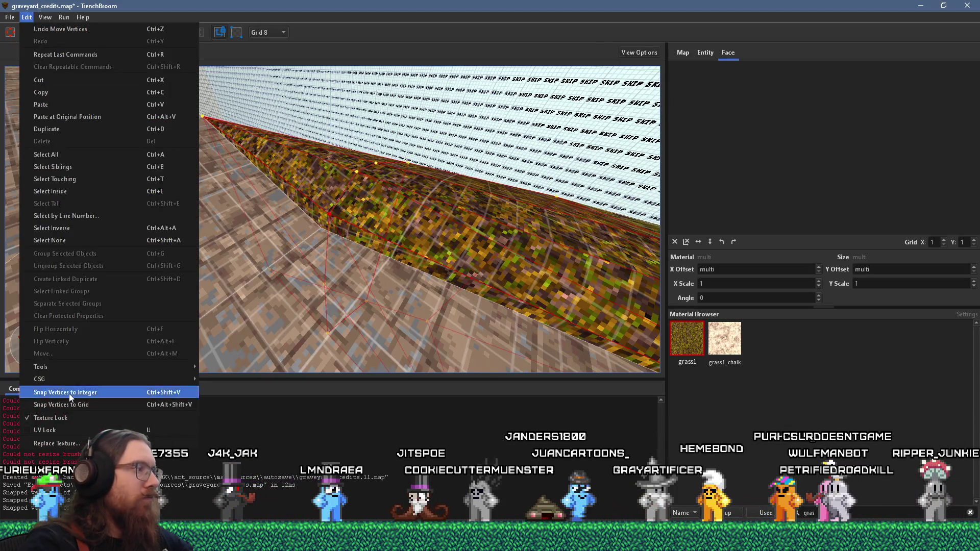
- Snap the lowered grass brush's vertices to the grid, then select the upper grass brush
{"action": "left_click", "coordinate": [97, 403]}
{"action": "scroll", "coordinate": [281, 283], "scroll_direction": "up", "scroll_amount": 3}
{"action": "scroll", "coordinate": [303, 283], "scroll_direction": "up", "scroll_amount": 2}
{"action": "mouse_move", "coordinate": [316, 292]}
{"action": "left_mouse_down"}
{"action": "mouse_move", "coordinate": [306, 288]}
{"action": "mouse_move", "coordinate": [305, 256]}
{"action": "mouse_move", "coordinate": [342, 260]}
{"action": "mouse_move", "coordinate": [249, 215]}
{"action": "mouse_move", "coordinate": [317, 210]}
{"action": "mouse_move", "coordinate": [204, 236]}
{"action": "mouse_move", "coordinate": [313, 218]}
{"action": "mouse_move", "coordinate": [307, 158]}
{"action": "mouse_move", "coordinate": [330, 152]}
{"action": "mouse_move", "coordinate": [329, 182]}
{"action": "mouse_move", "coordinate": [300, 195]}
{"action": "mouse_move", "coordinate": [202, 152]}
{"action": "mouse_move", "coordinate": [221, 155]}
{"action": "mouse_move", "coordinate": [329, 101]}
{"action": "mouse_move", "coordinate": [374, 170]}
{"action": "mouse_move", "coordinate": [477, 185]}
{"action": "mouse_move", "coordinate": [461, 216]}
{"action": "mouse_move", "coordinate": [454, 201]}
{"action": "mouse_move", "coordinate": [382, 220]}
{"action": "mouse_move", "coordinate": [351, 208]}
{"action": "mouse_move", "coordinate": [341, 239]}
{"action": "mouse_move", "coordinate": [321, 213]}
{"action": "mouse_move", "coordinate": [332, 214]}
{"action": "left_mouse_up"}
{"action": "left_click", "coordinate": [342, 183]}
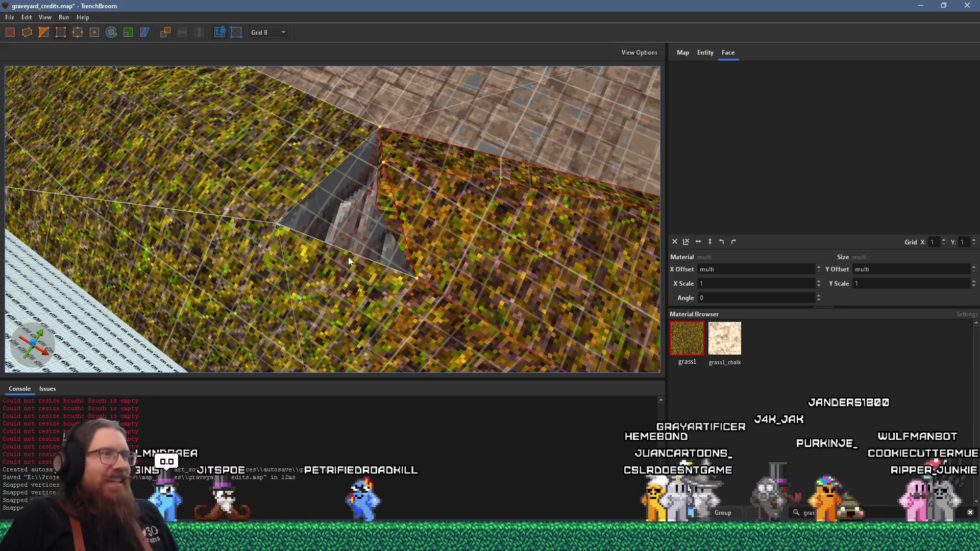
- Undo the cut on the upper grass brush and select the lower grass brush
{"action": "mouse_move", "coordinate": [327, 228]}
{"action": "left_mouse_down"}
{"action": "mouse_move", "coordinate": [326, 180]}
{"action": "mouse_move", "coordinate": [377, 152]}
{"action": "mouse_move", "coordinate": [373, 215]}
{"action": "mouse_move", "coordinate": [317, 207]}
{"action": "mouse_move", "coordinate": [314, 144]}
{"action": "mouse_move", "coordinate": [331, 160]}
{"action": "mouse_move", "coordinate": [327, 170]}
{"action": "mouse_move", "coordinate": [323, 154]}
{"action": "mouse_move", "coordinate": [306, 199]}
{"action": "left_mouse_up"}
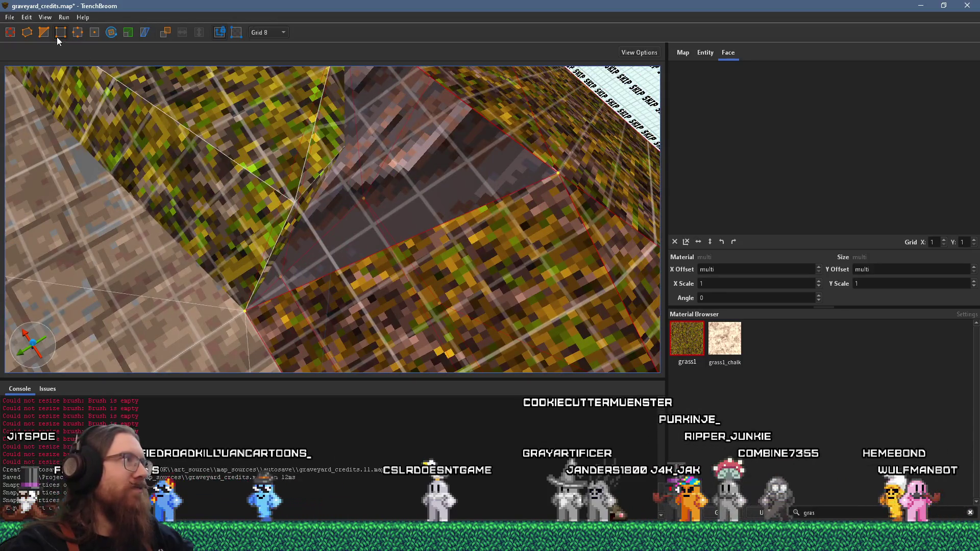
{"action": "mouse_move", "coordinate": [249, 312]}
{"action": "left_mouse_down"}
{"action": "mouse_move", "coordinate": [348, 226]}
{"action": "mouse_move", "coordinate": [329, 252]}
{"action": "mouse_move", "coordinate": [354, 212]}
{"action": "mouse_move", "coordinate": [310, 212]}
{"action": "mouse_move", "coordinate": [425, 199]}
{"action": "left_mouse_up"}
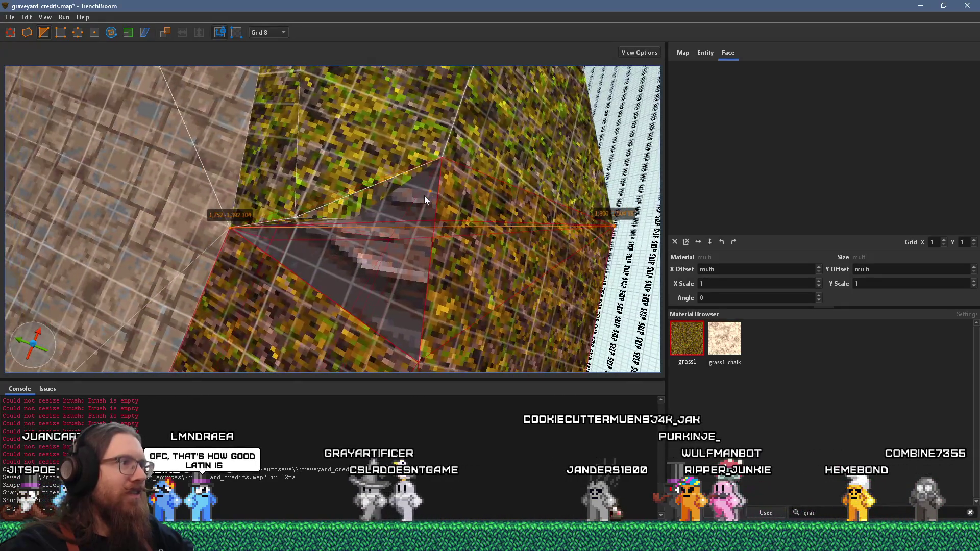
{"action": "key", "text": "ctrl+z"}
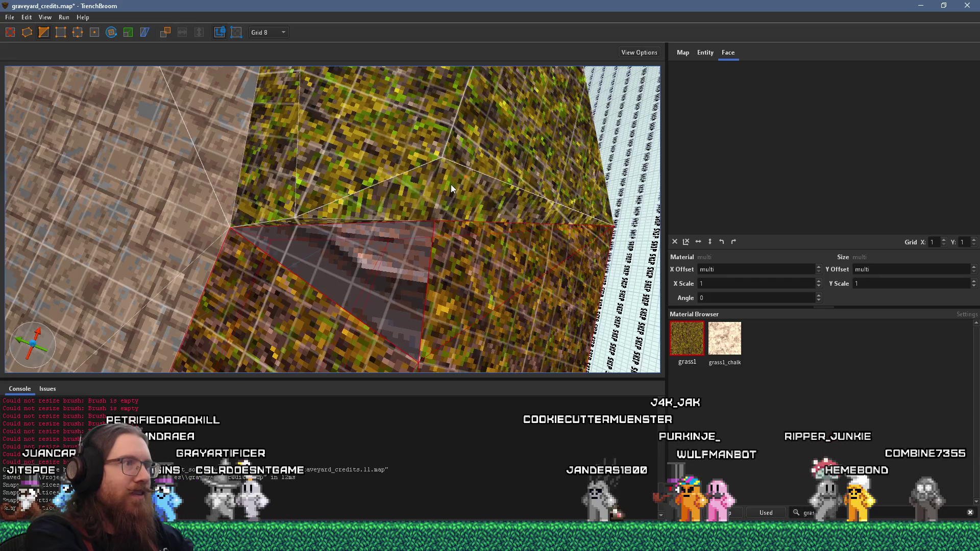
{"action": "key", "text": "Escape"}
{"action": "left_click", "coordinate": [433, 184]}
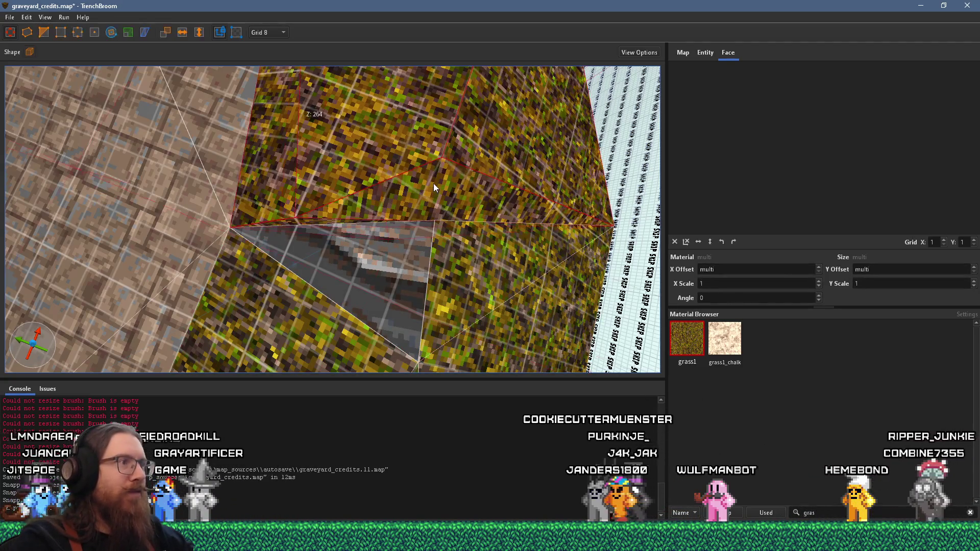
{"action": "scroll", "coordinate": [370, 187], "scroll_direction": "down", "scroll_amount": 5}
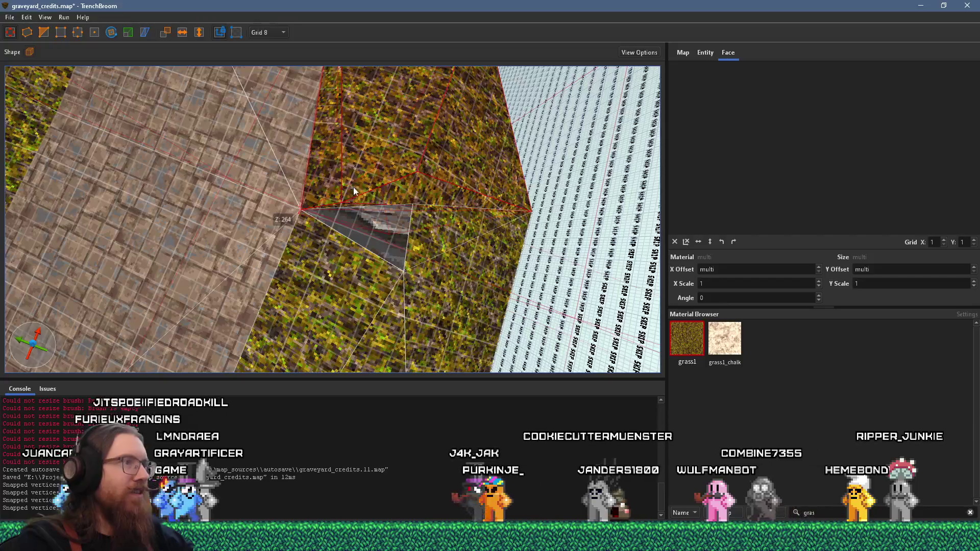
{"action": "left_click", "coordinate": [405, 272]}
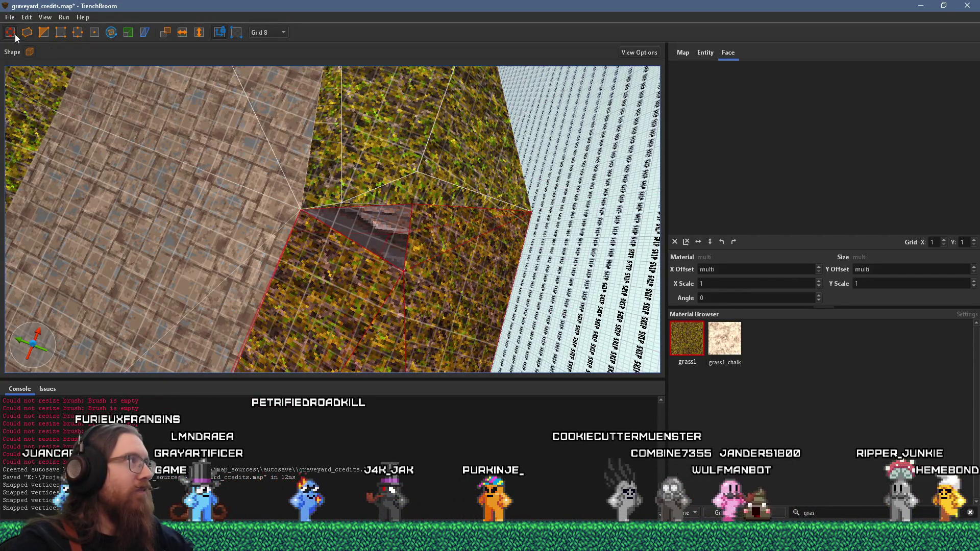
- Drag the lower brush's corner vertex onto the top edge and snap its vertices to grid
{"action": "left_click", "coordinate": [60, 35]}
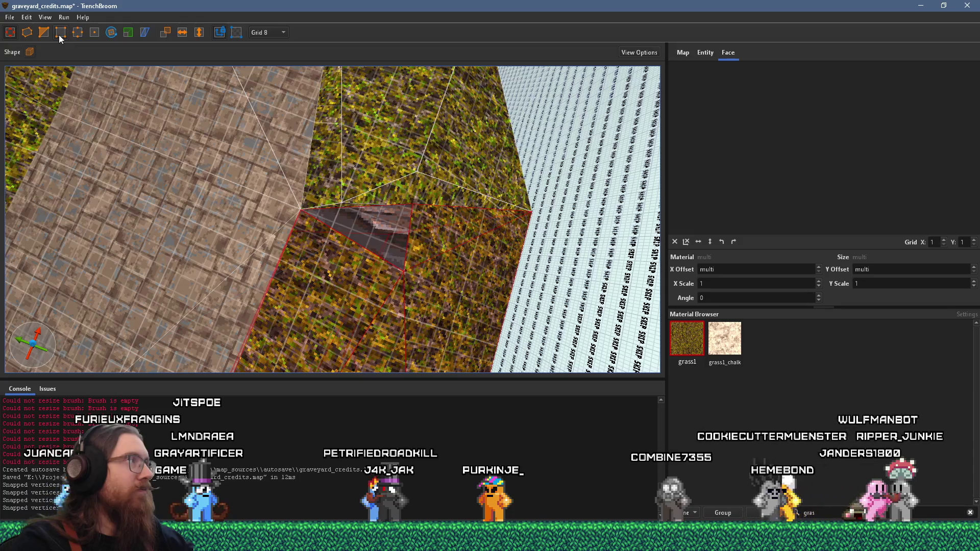
{"action": "left_click_drag", "start_coordinate": [406, 274], "coordinate": [411, 208]}
{"action": "left_click", "coordinate": [26, 18]}
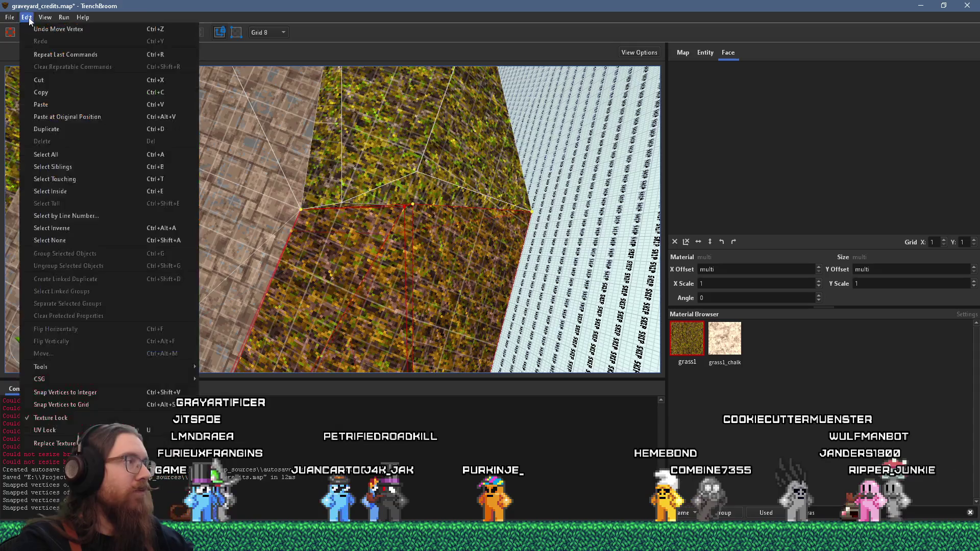
{"action": "left_click", "coordinate": [95, 404]}
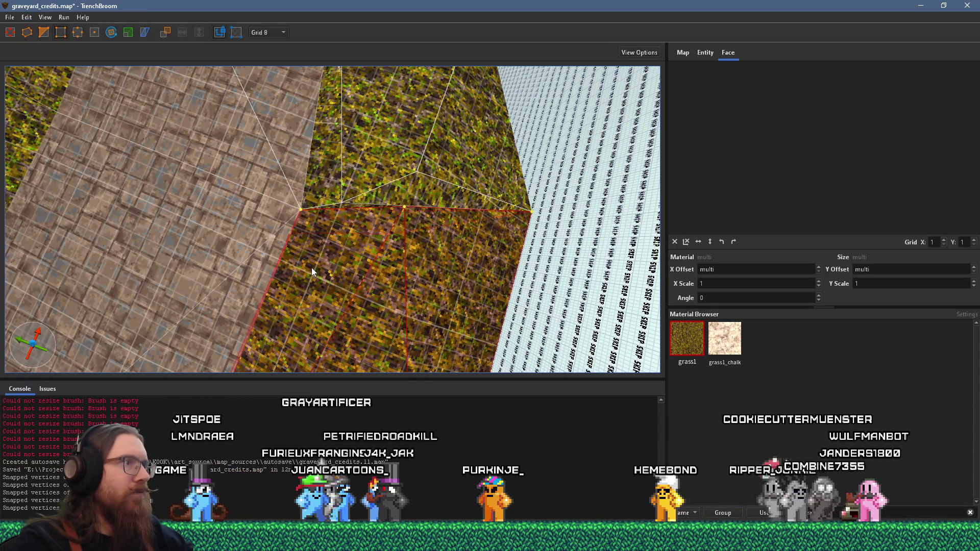
{"action": "left_click", "coordinate": [349, 203]}
{"action": "scroll", "coordinate": [349, 202], "scroll_direction": "down", "scroll_amount": 3}
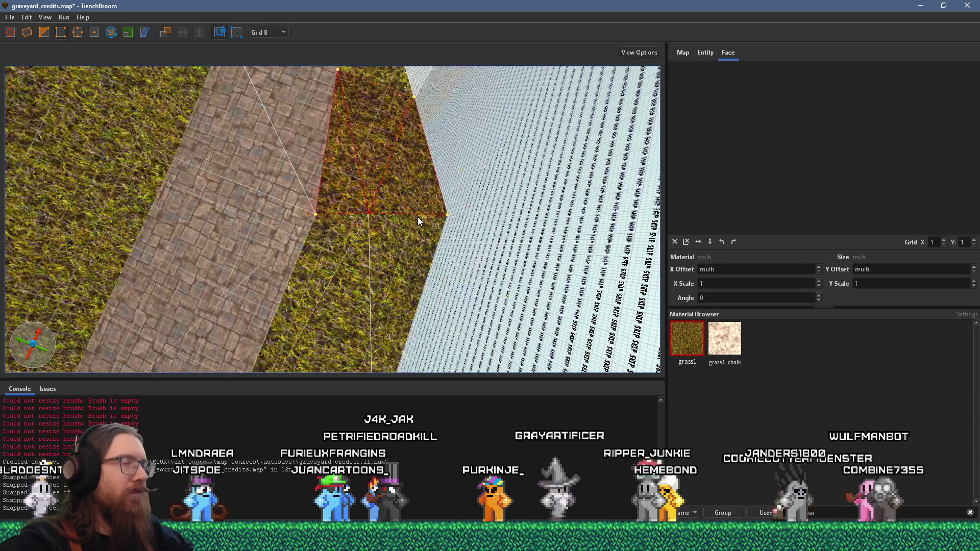
{"action": "mouse_move", "coordinate": [418, 216]}
{"action": "left_mouse_down"}
{"action": "mouse_move", "coordinate": [429, 195]}
{"action": "mouse_move", "coordinate": [342, 256]}
{"action": "mouse_move", "coordinate": [327, 194]}
{"action": "mouse_move", "coordinate": [332, 123]}
{"action": "left_mouse_up"}
{"action": "scroll", "coordinate": [332, 124], "scroll_direction": "down", "scroll_amount": 5}
{"action": "mouse_move", "coordinate": [254, 200]}
{"action": "left_mouse_down"}
{"action": "mouse_move", "coordinate": [365, 188]}
{"action": "mouse_move", "coordinate": [409, 234]}
{"action": "mouse_move", "coordinate": [455, 219]}
{"action": "mouse_move", "coordinate": [400, 230]}
{"action": "mouse_move", "coordinate": [113, 217]}
{"action": "mouse_move", "coordinate": [319, 202]}
{"action": "mouse_move", "coordinate": [271, 179]}
{"action": "mouse_move", "coordinate": [163, 161]}
{"action": "mouse_move", "coordinate": [128, 114]}
{"action": "mouse_move", "coordinate": [198, 120]}
{"action": "mouse_move", "coordinate": [309, 253]}
{"action": "mouse_move", "coordinate": [278, 228]}
{"action": "mouse_move", "coordinate": [243, 254]}
{"action": "mouse_move", "coordinate": [359, 300]}
{"action": "mouse_move", "coordinate": [325, 167]}
{"action": "left_mouse_up"}
- Select the rock cliff brush to inspect its texture settings
{"action": "left_click", "coordinate": [326, 167]}
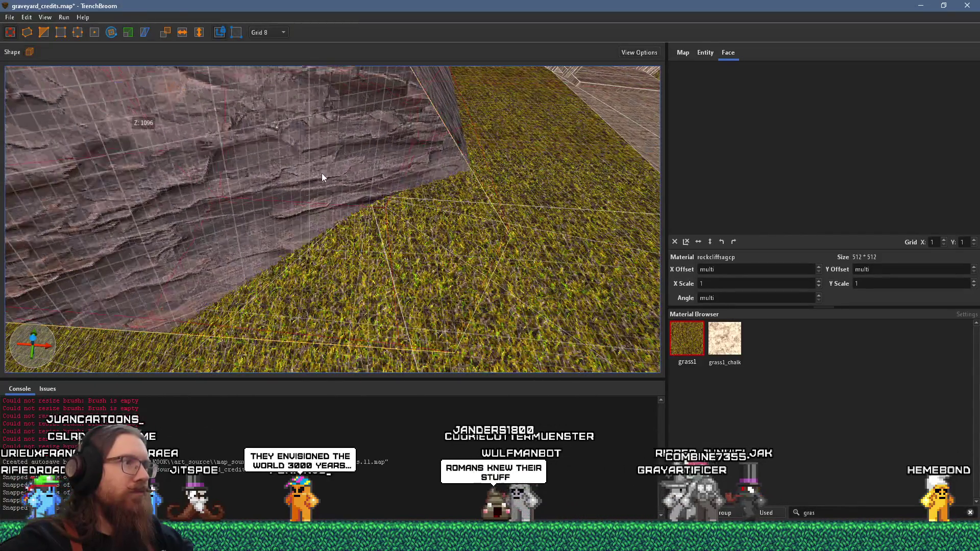
{"action": "scroll", "coordinate": [319, 164], "scroll_direction": "up", "scroll_amount": 3}
{"action": "mouse_move", "coordinate": [330, 164]}
{"action": "left_mouse_down"}
{"action": "mouse_move", "coordinate": [512, 188]}
{"action": "mouse_move", "coordinate": [458, 205]}
{"action": "mouse_move", "coordinate": [524, 235]}
{"action": "mouse_move", "coordinate": [501, 207]}
{"action": "mouse_move", "coordinate": [151, 246]}
{"action": "left_mouse_up"}
{"action": "key", "text": "Escape"}
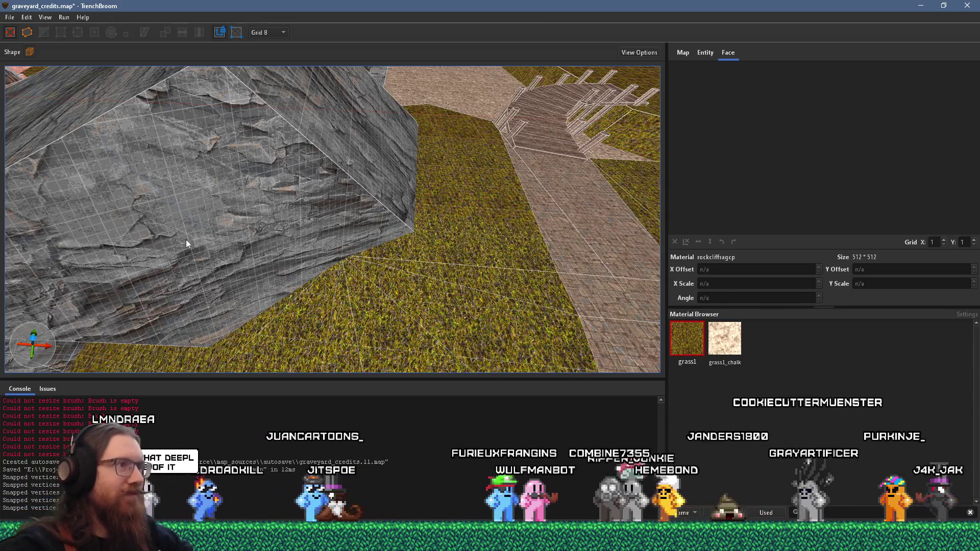
{"action": "scroll", "coordinate": [249, 244], "scroll_direction": "up", "scroll_amount": 3}
{"action": "left_click", "coordinate": [268, 238]}
{"action": "scroll", "coordinate": [289, 246], "scroll_direction": "up", "scroll_amount": 2}
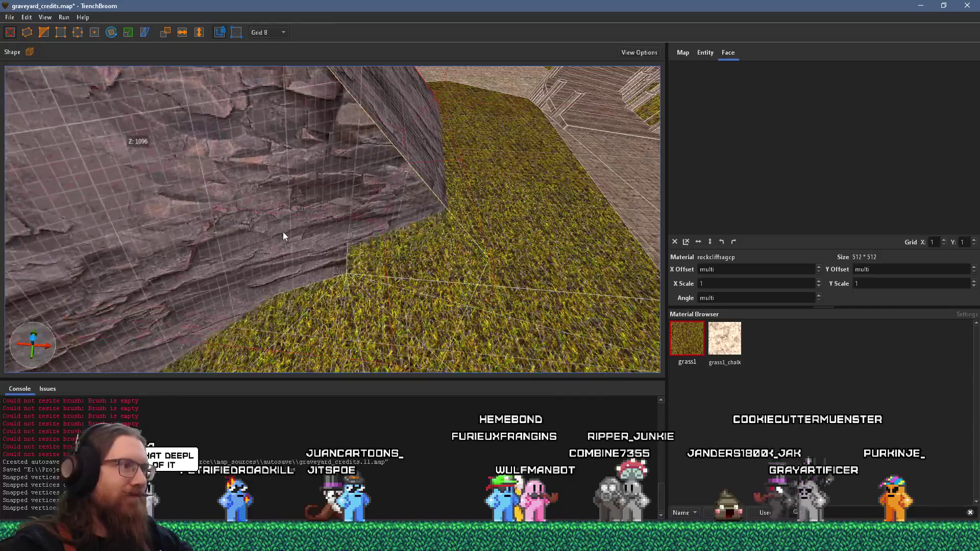
{"action": "scroll", "coordinate": [281, 240], "scroll_direction": "up", "scroll_amount": 3}
{"action": "scroll", "coordinate": [465, 222], "scroll_direction": "up", "scroll_amount": 3}
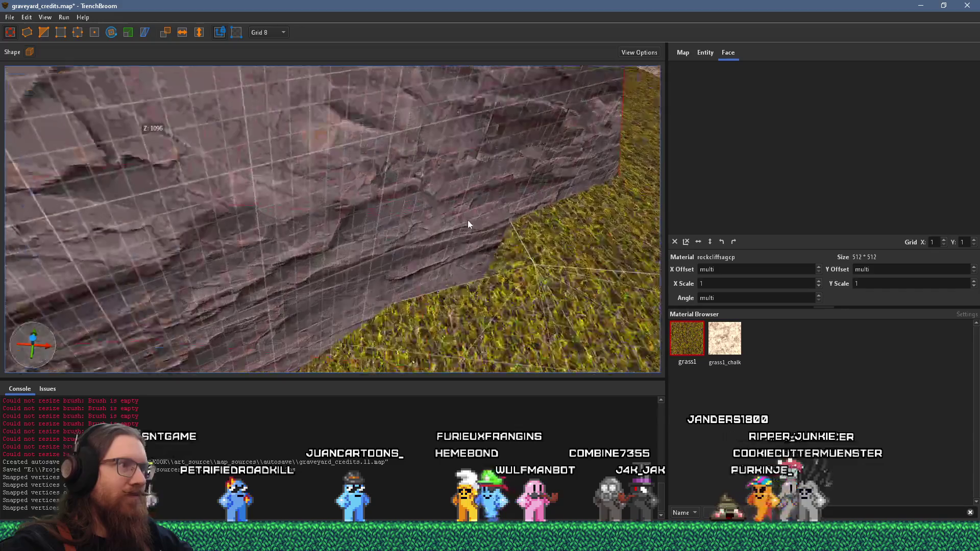
{"action": "scroll", "coordinate": [474, 235], "scroll_direction": "up", "scroll_amount": 3}
- Select the grass brush beside the cliff, first by face, then as a whole brush
{"action": "left_click", "coordinate": [454, 153], "text": "shift"}
{"action": "left_click", "coordinate": [455, 148]}
{"action": "scroll", "coordinate": [362, 145], "scroll_direction": "down", "scroll_amount": 5}
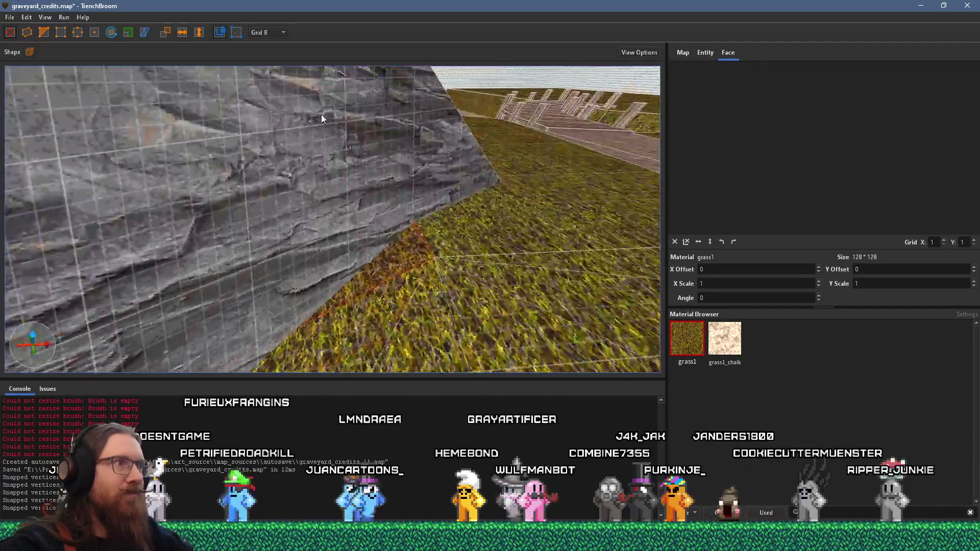
{"action": "scroll", "coordinate": [324, 141], "scroll_direction": "down", "scroll_amount": 3}
{"action": "scroll", "coordinate": [514, 103], "scroll_direction": "down", "scroll_amount": 3}
{"action": "mouse_move", "coordinate": [484, 118]}
{"action": "left_mouse_down"}
{"action": "mouse_move", "coordinate": [464, 137]}
{"action": "mouse_move", "coordinate": [87, 153]}
{"action": "mouse_move", "coordinate": [130, 219]}
{"action": "mouse_move", "coordinate": [558, 143]}
{"action": "mouse_move", "coordinate": [409, 206]}
{"action": "left_mouse_up"}
- Inspect several rock faces to check their rockcliffsagcp texture offsets
{"action": "left_click", "coordinate": [377, 201], "text": "shift"}
{"action": "left_click_drag", "start_coordinate": [534, 161], "coordinate": [307, 204]}
{"action": "left_click", "coordinate": [457, 170], "text": "shift"}
{"action": "mouse_move", "coordinate": [458, 170]}
{"action": "left_mouse_down"}
{"action": "mouse_move", "coordinate": [233, 162]}
{"action": "mouse_move", "coordinate": [323, 188]}
{"action": "mouse_move", "coordinate": [191, 154]}
{"action": "left_mouse_up"}
{"action": "left_click", "coordinate": [265, 218], "text": "shift"}
{"action": "left_click_drag", "start_coordinate": [346, 210], "coordinate": [478, 301]}
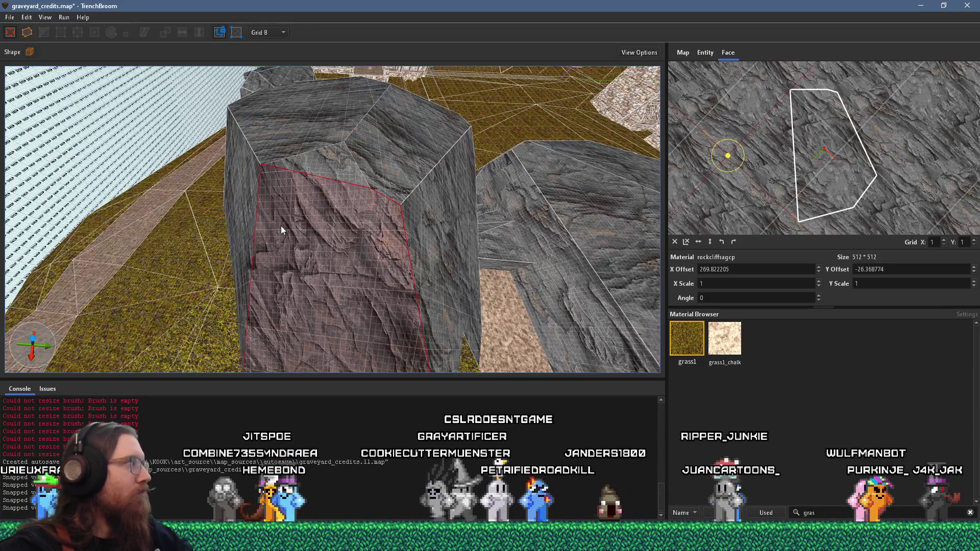
- Check the right-hand and top slope rock faces, clear the selection, and save the map
{"action": "mouse_move", "coordinate": [243, 234]}
{"action": "left_mouse_down"}
{"action": "mouse_move", "coordinate": [472, 256]}
{"action": "mouse_move", "coordinate": [411, 202]}
{"action": "mouse_move", "coordinate": [227, 232]}
{"action": "mouse_move", "coordinate": [461, 209]}
{"action": "left_mouse_up"}
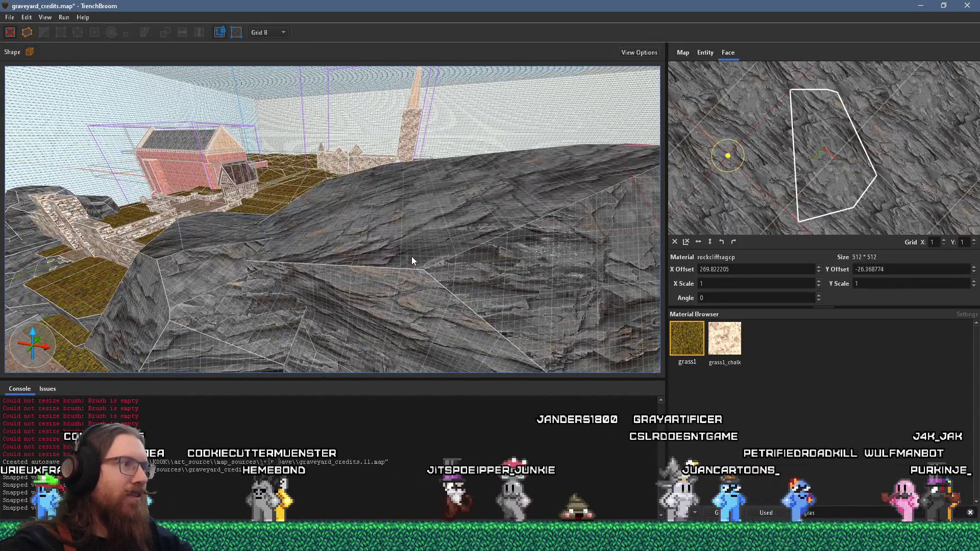
{"action": "left_click", "coordinate": [489, 280], "text": "shift"}
{"action": "left_click", "coordinate": [424, 258], "text": "shift"}
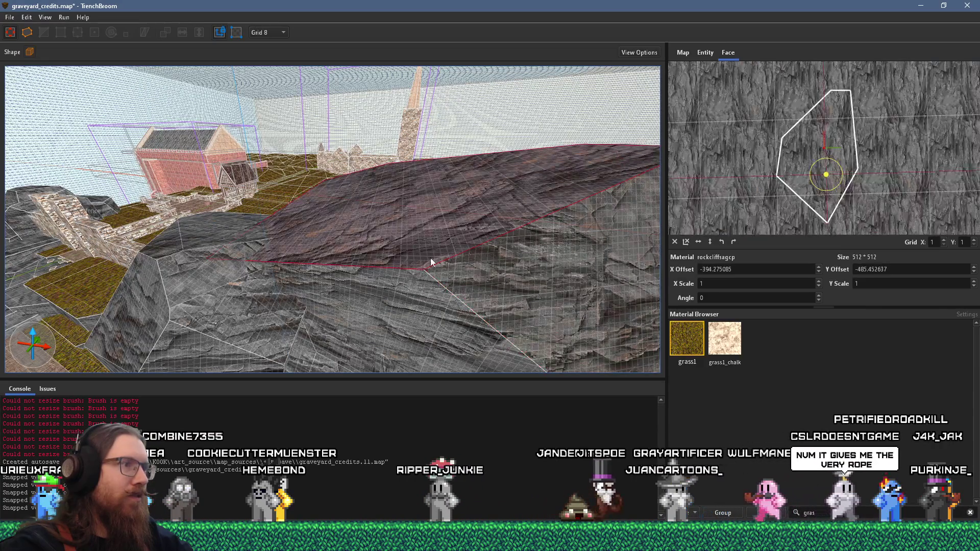
{"action": "mouse_move", "coordinate": [420, 302]}
{"action": "left_mouse_down"}
{"action": "mouse_move", "coordinate": [406, 250]}
{"action": "mouse_move", "coordinate": [417, 257]}
{"action": "mouse_move", "coordinate": [342, 290]}
{"action": "mouse_move", "coordinate": [493, 180]}
{"action": "mouse_move", "coordinate": [328, 241]}
{"action": "mouse_move", "coordinate": [284, 284]}
{"action": "mouse_move", "coordinate": [258, 258]}
{"action": "mouse_move", "coordinate": [415, 291]}
{"action": "mouse_move", "coordinate": [364, 283]}
{"action": "mouse_move", "coordinate": [323, 261]}
{"action": "mouse_move", "coordinate": [307, 166]}
{"action": "mouse_move", "coordinate": [390, 265]}
{"action": "left_mouse_up"}
{"action": "key", "text": "Escape"}
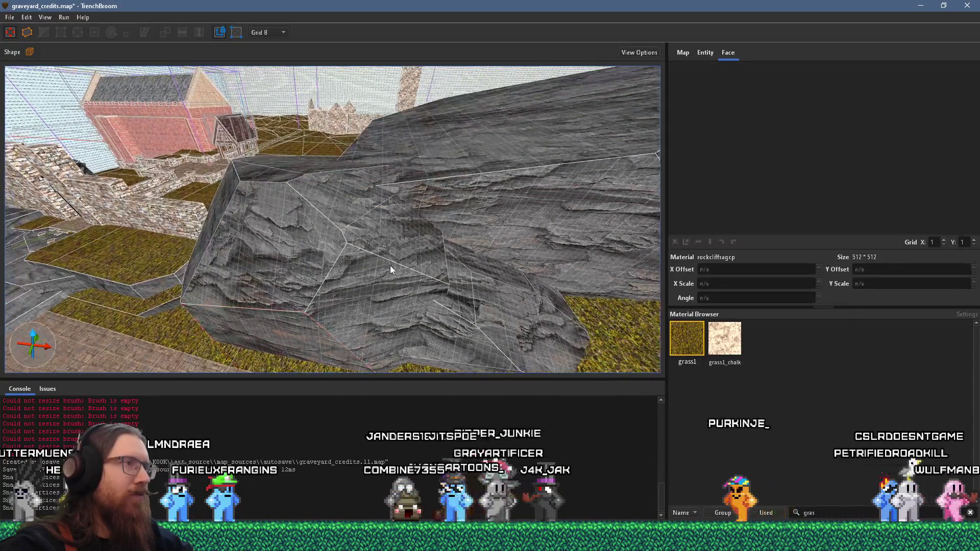
{"action": "left_click", "coordinate": [38, 67]}
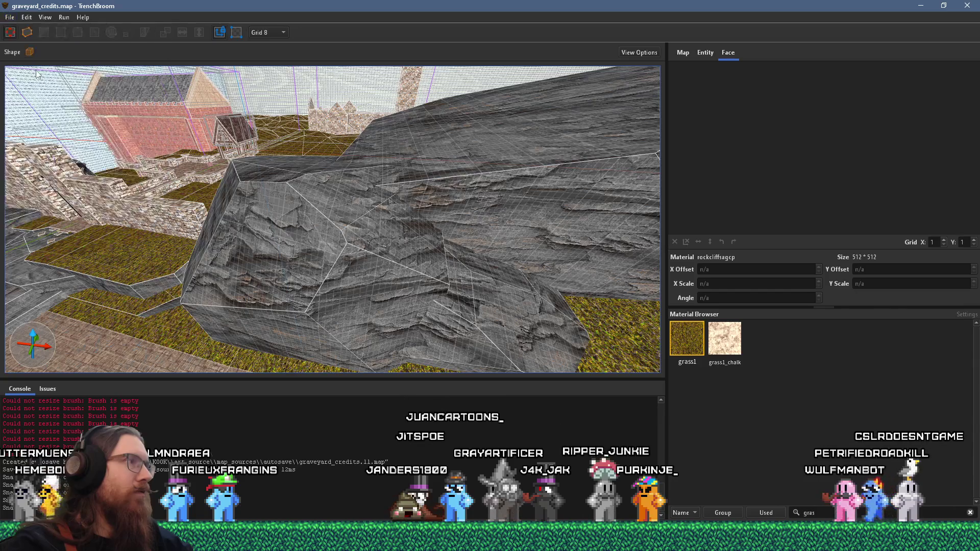
{"action": "scroll", "coordinate": [343, 147], "scroll_direction": "down", "scroll_amount": 5}
- Compile the map with the qbsp profile and close the compile window when finished
{"action": "left_click", "coordinate": [64, 18]}
{"action": "left_click", "coordinate": [82, 29]}
{"action": "left_click", "coordinate": [621, 407]}
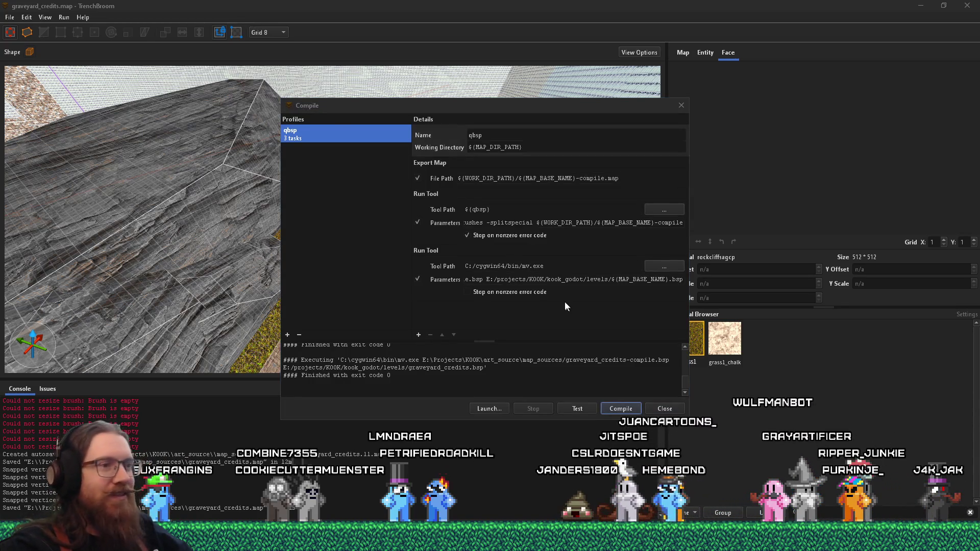
{"action": "left_click", "coordinate": [678, 412]}
- In Godot, save the graveyard_credits scene and run the project
{"action": "key", "text": "alt+Tab"}
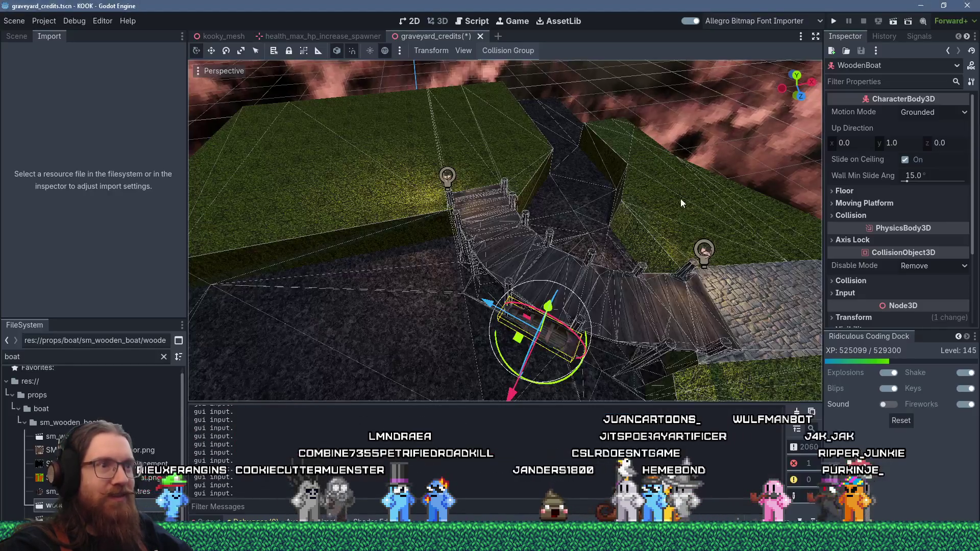
{"action": "mouse_move", "coordinate": [525, 199]}
{"action": "left_mouse_down"}
{"action": "mouse_move", "coordinate": [416, 231]}
{"action": "mouse_move", "coordinate": [429, 286]}
{"action": "left_mouse_up"}
{"action": "mouse_move", "coordinate": [427, 335]}
{"action": "left_mouse_down"}
{"action": "mouse_move", "coordinate": [501, 170]}
{"action": "mouse_move", "coordinate": [554, 203]}
{"action": "mouse_move", "coordinate": [608, 187]}
{"action": "mouse_move", "coordinate": [589, 173]}
{"action": "mouse_move", "coordinate": [630, 127]}
{"action": "left_mouse_up"}
{"action": "key", "text": "ctrl+s"}
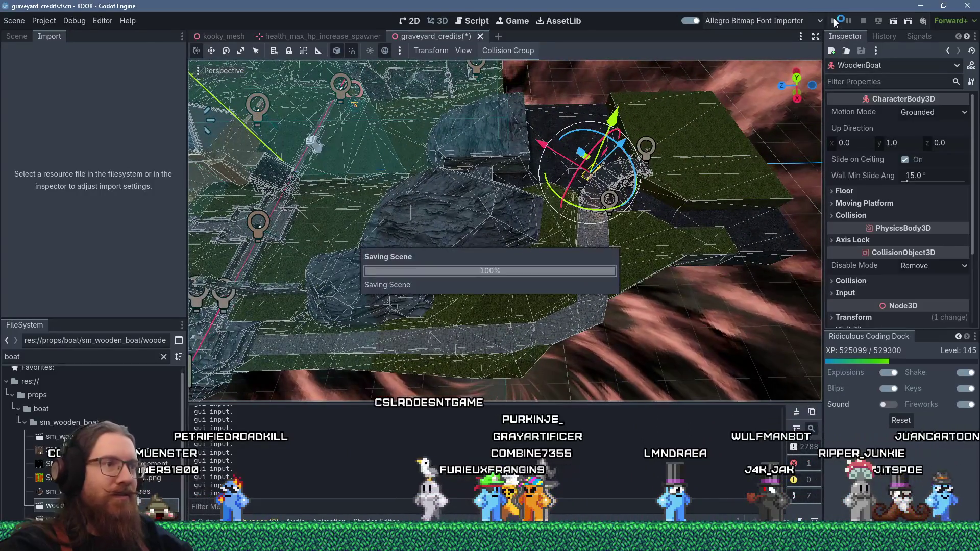
{"action": "left_click", "coordinate": [834, 21]}
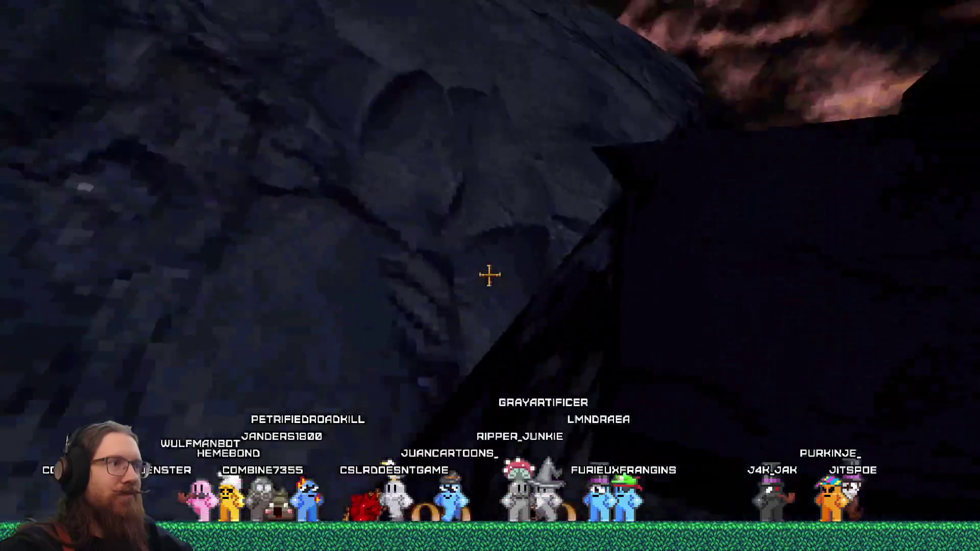
- Walk over the rock cliff, past the lychgate and white tomb to the church, then open the console
{"action": "key", "text": "w"}
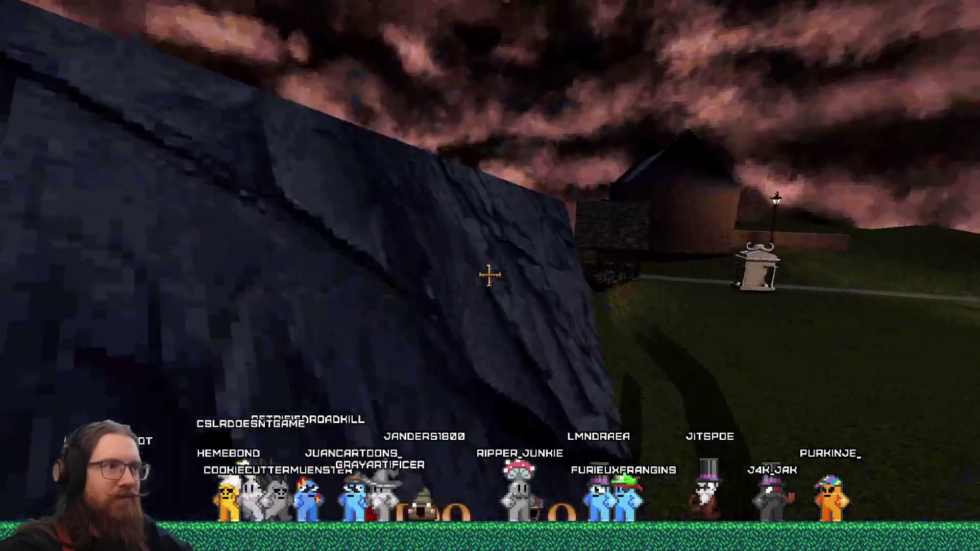
{"action": "key", "text": "w"}
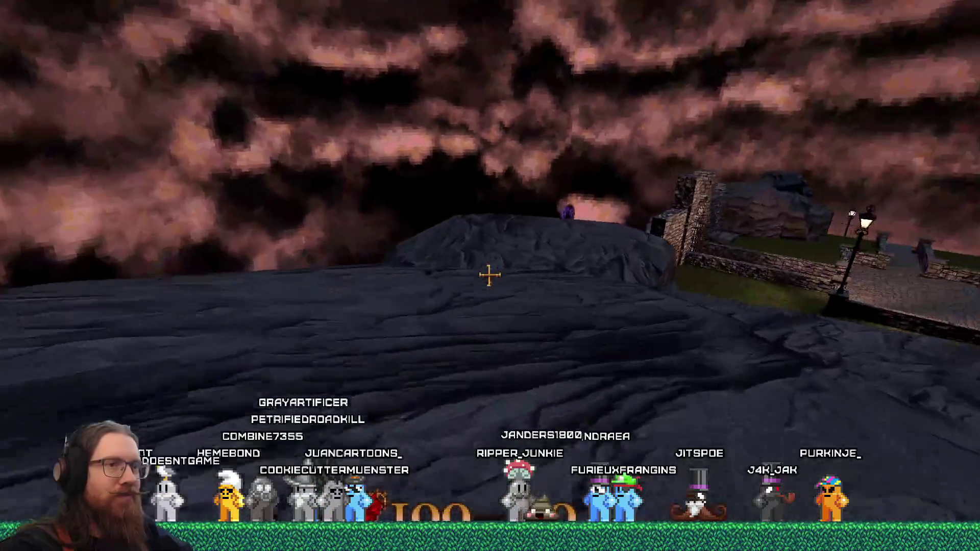
{"action": "key", "text": "w"}
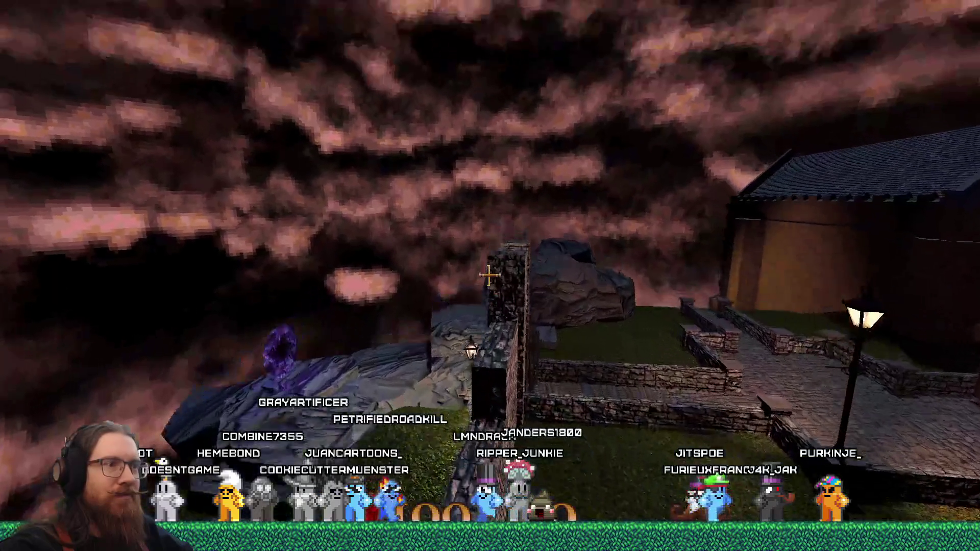
{"action": "key", "text": "w"}
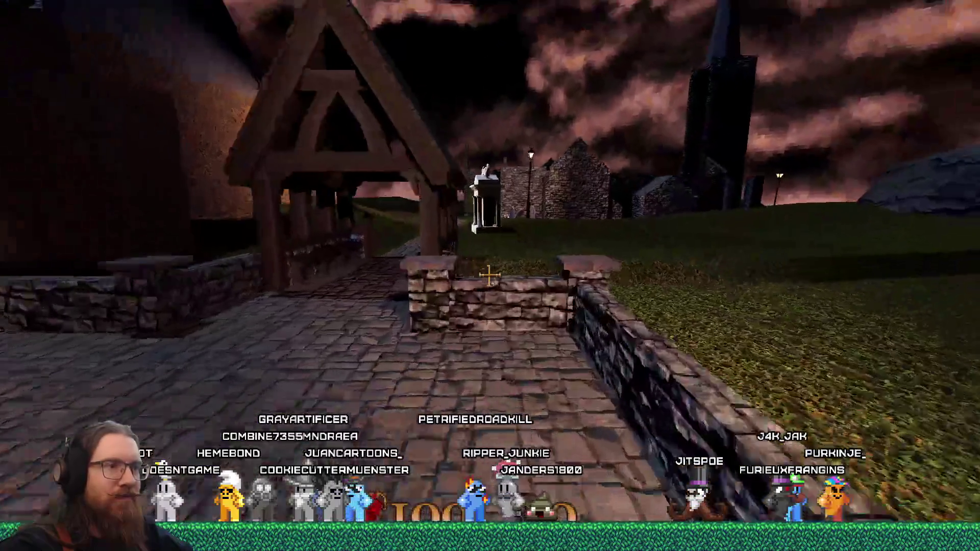
{"action": "key", "text": "w"}
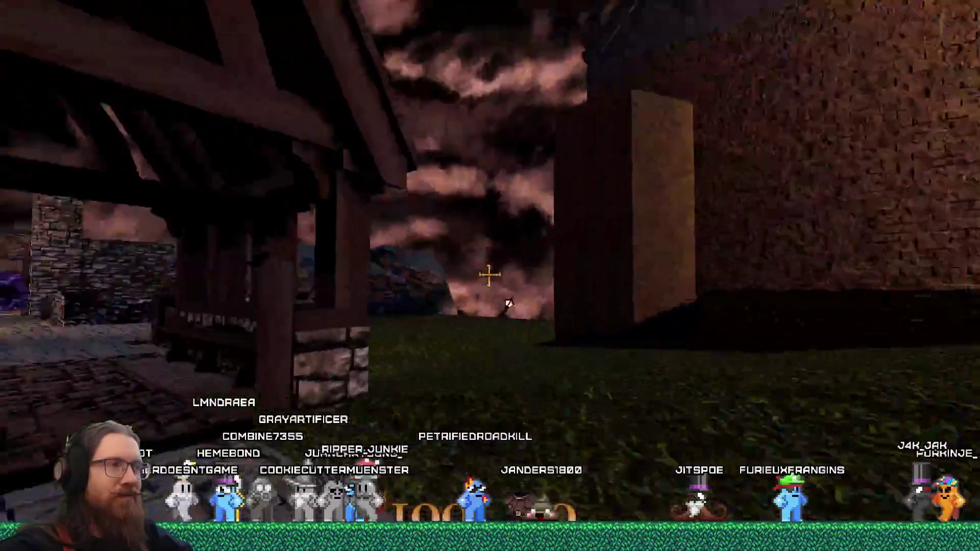
{"action": "key", "text": "w"}
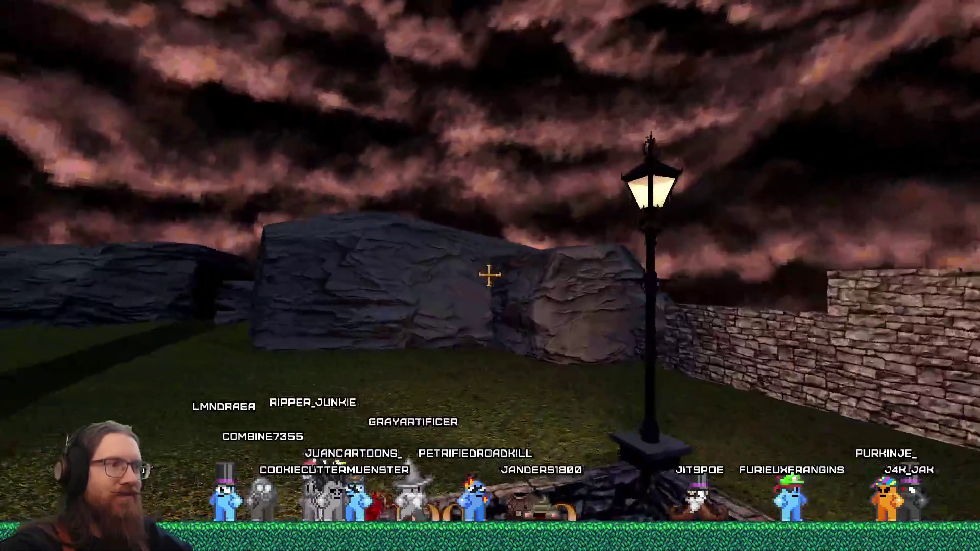
{"action": "key", "text": "w"}
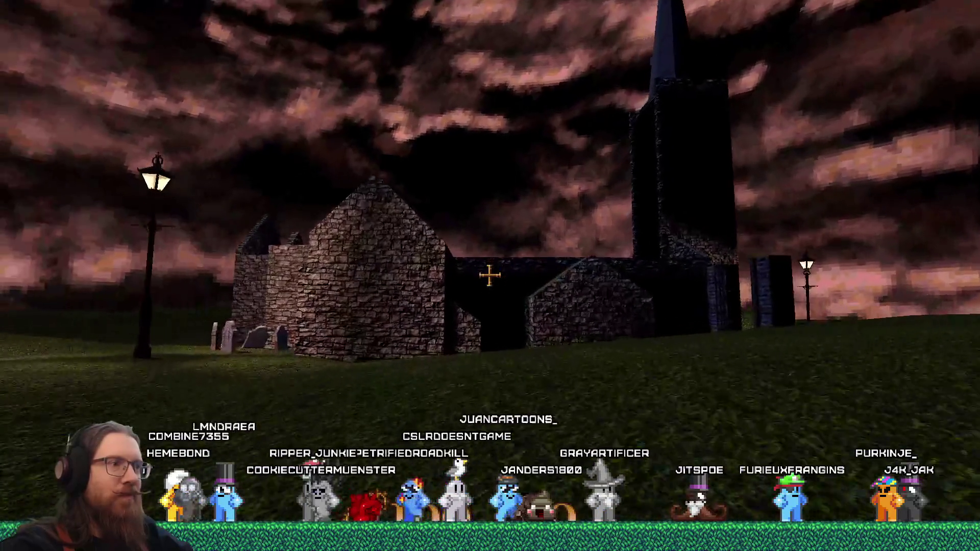
{"action": "key", "text": "grave"}
- Enter 't' in the console to quit the game, then look down on the boat in Godot
{"action": "type", "text": "t"}
{"action": "key", "text": "Return"}
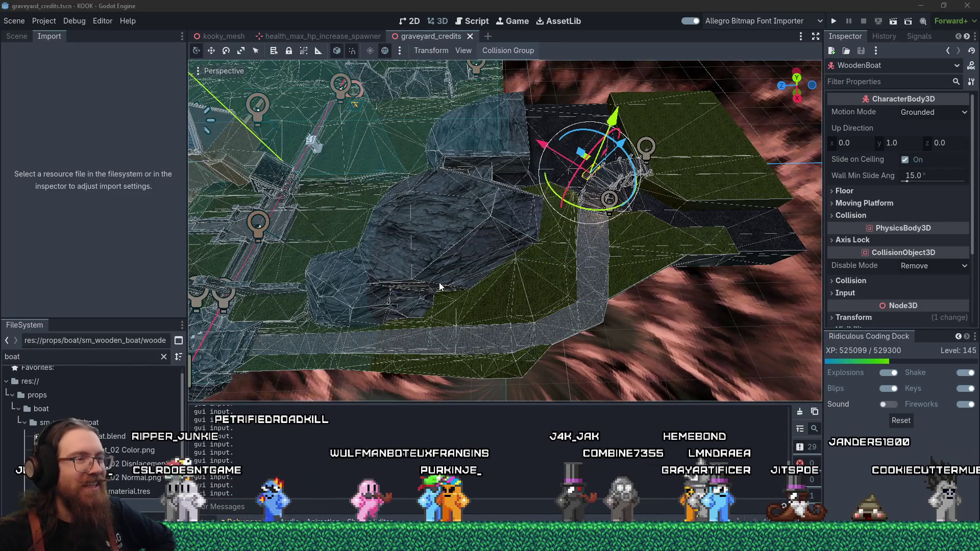
{"action": "mouse_move", "coordinate": [447, 276]}
{"action": "left_mouse_down"}
{"action": "mouse_move", "coordinate": [466, 225]}
{"action": "mouse_move", "coordinate": [544, 336]}
{"action": "left_mouse_up"}
- Orbit in closer to the WoodenBoat, then bring the TrenchBroom window back to front
{"action": "scroll", "coordinate": [545, 337], "scroll_direction": "up", "scroll_amount": 2}
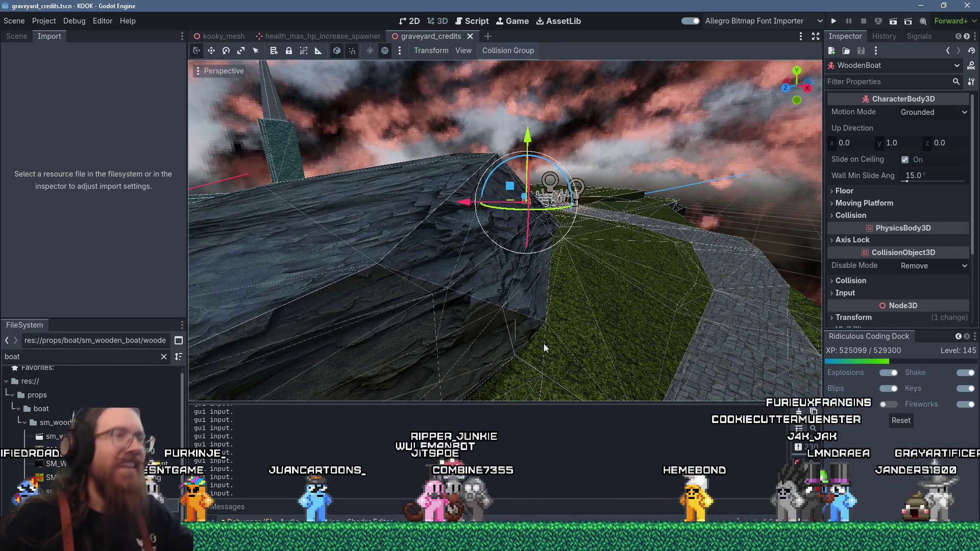
{"action": "mouse_move", "coordinate": [561, 310]}
{"action": "left_mouse_down"}
{"action": "mouse_move", "coordinate": [549, 255]}
{"action": "mouse_move", "coordinate": [553, 310]}
{"action": "left_mouse_up"}
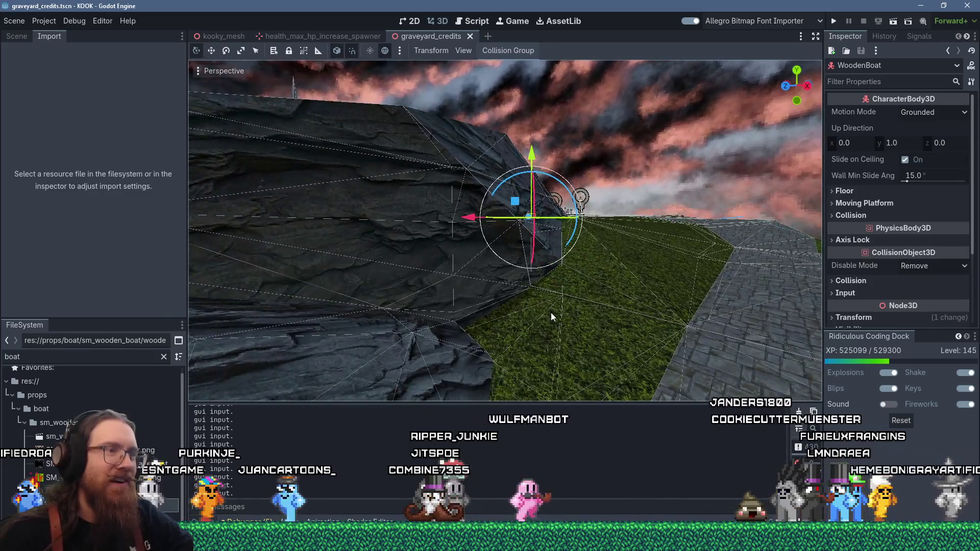
{"action": "key", "text": "super+Tab"}
{"action": "left_click", "coordinate": [527, 148]}
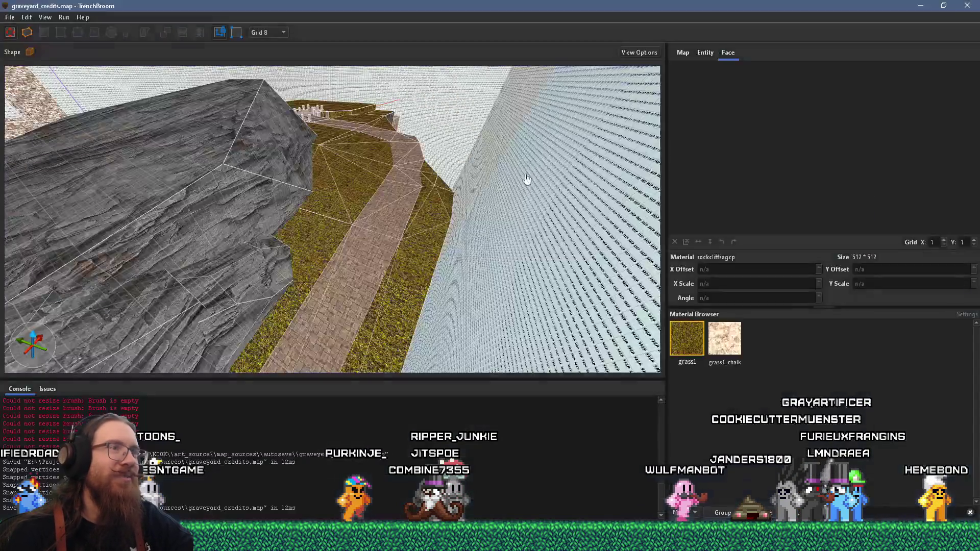
- Fly the camera to the grass ramp and select its brush
{"action": "key", "text": "w"}
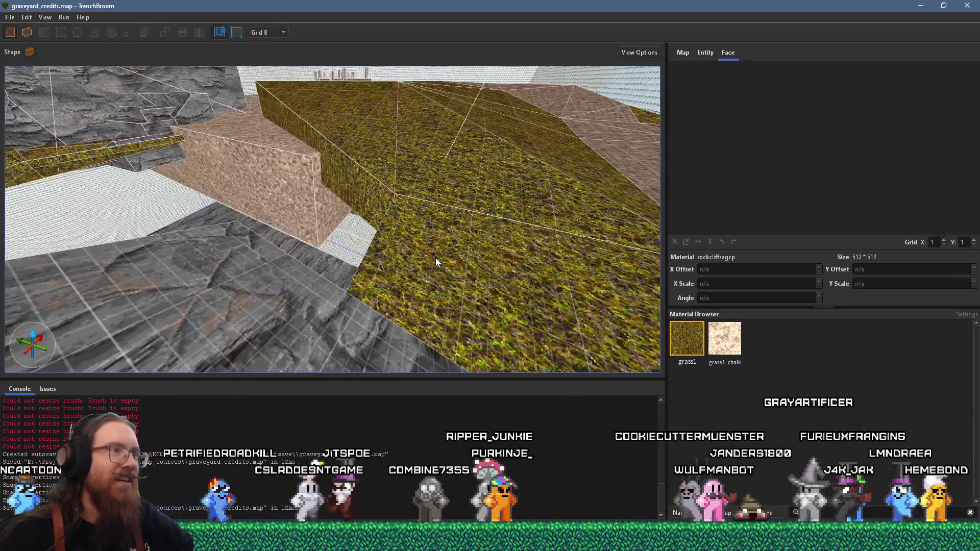
{"action": "left_click", "coordinate": [434, 258]}
{"action": "key", "text": "w"}
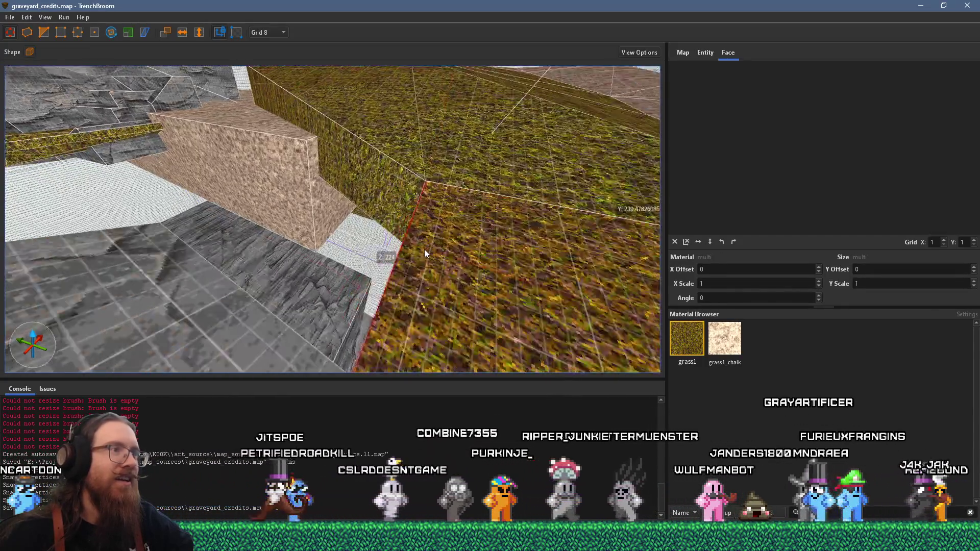
{"action": "key", "text": "w"}
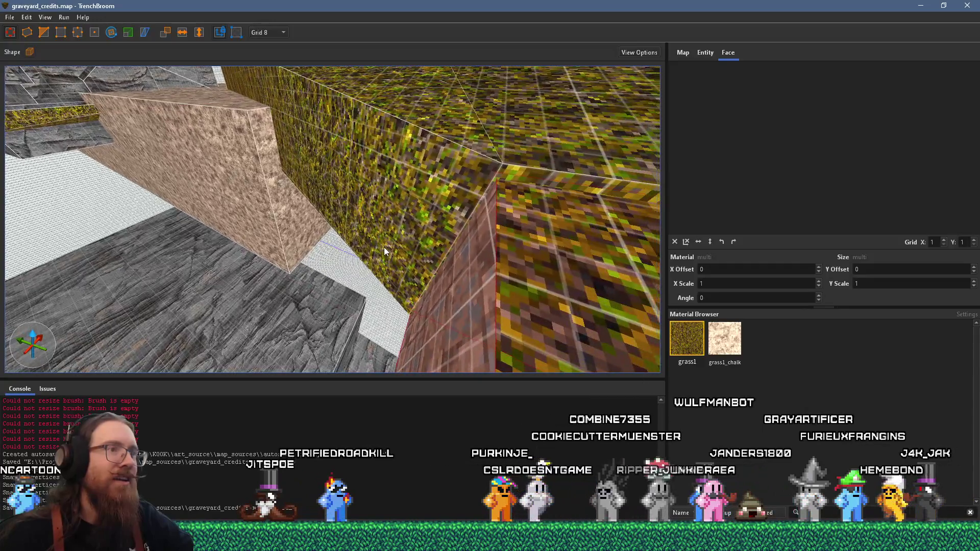
{"action": "key", "text": "s"}
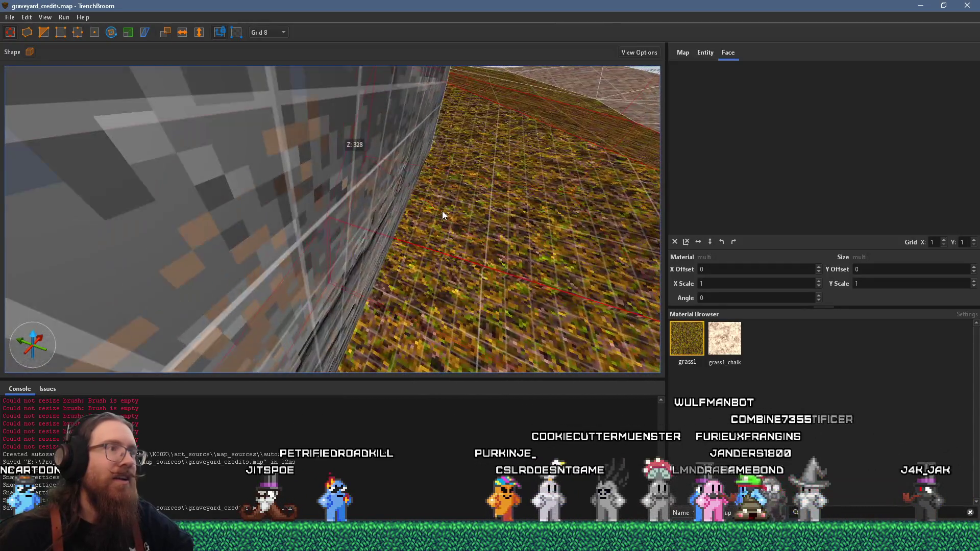
{"action": "key", "text": "w"}
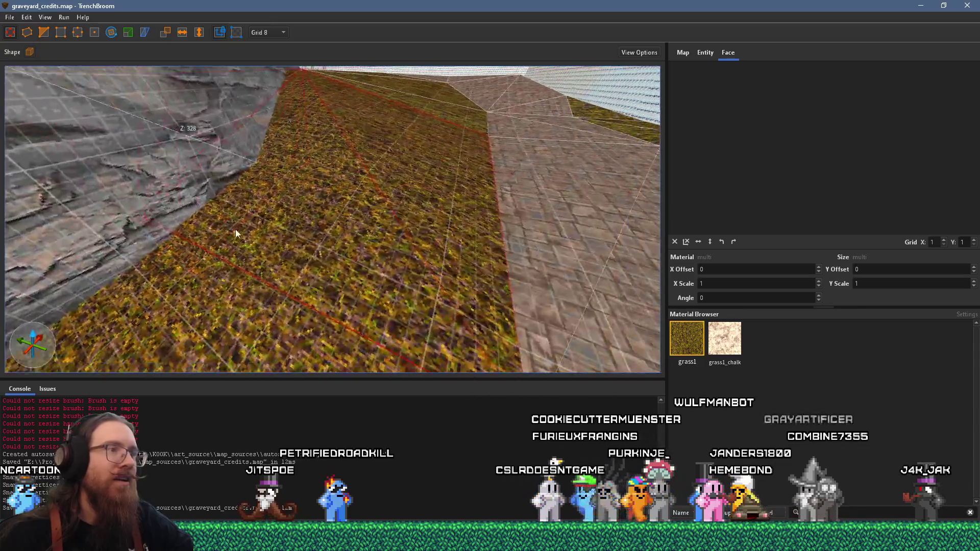
- Snap the ramp brush's vertices to the grid and save graveyard_credits.map
{"action": "left_click", "coordinate": [45, 17]}
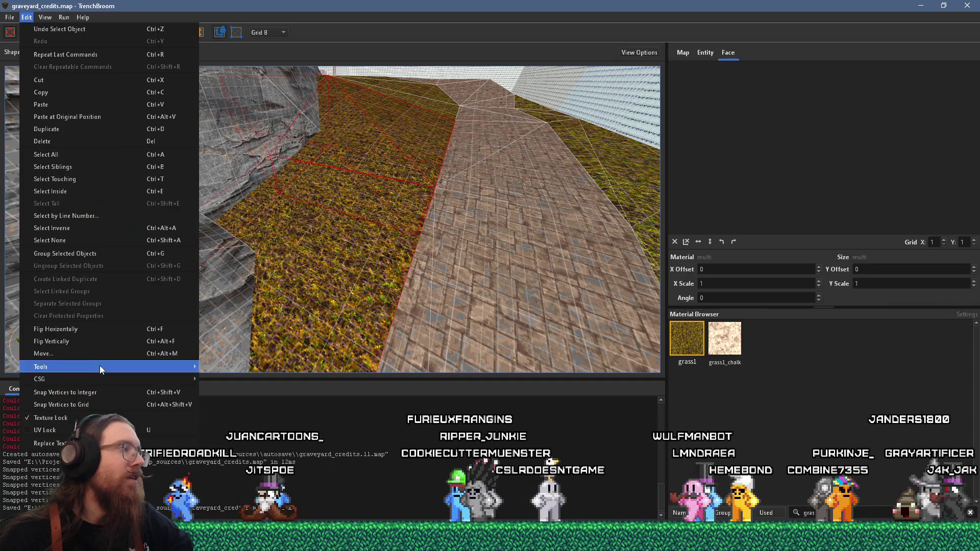
{"action": "left_click", "coordinate": [102, 402]}
{"action": "key", "text": "s"}
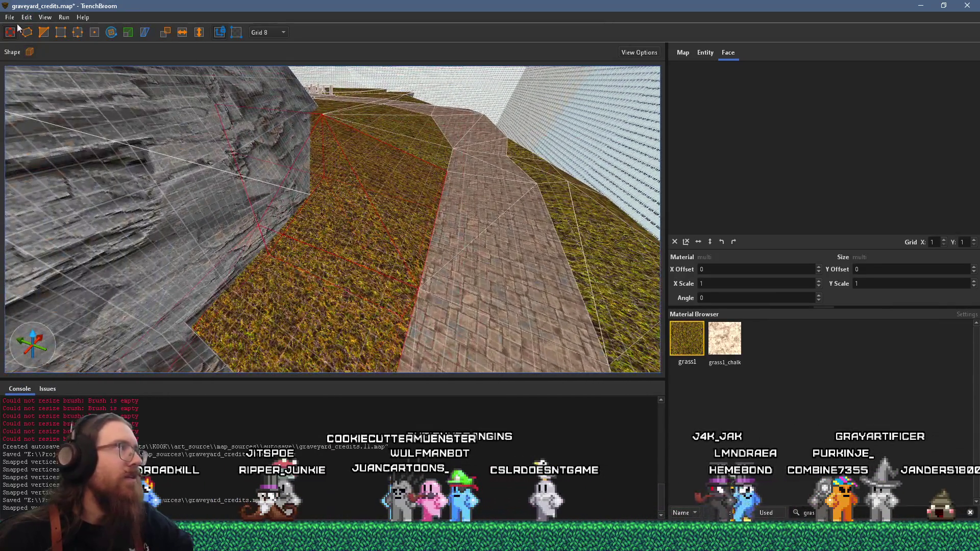
{"action": "left_click", "coordinate": [10, 18]}
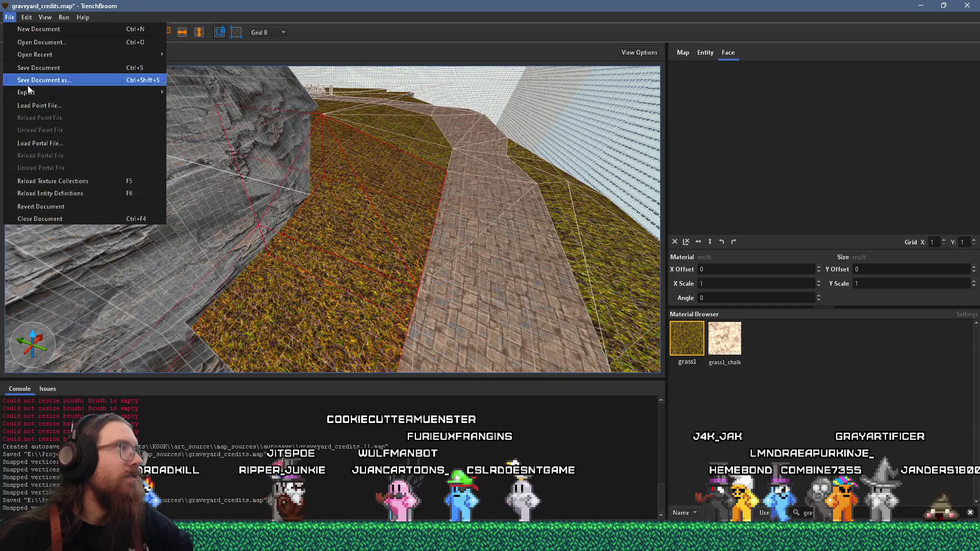
{"action": "left_click", "coordinate": [24, 67]}
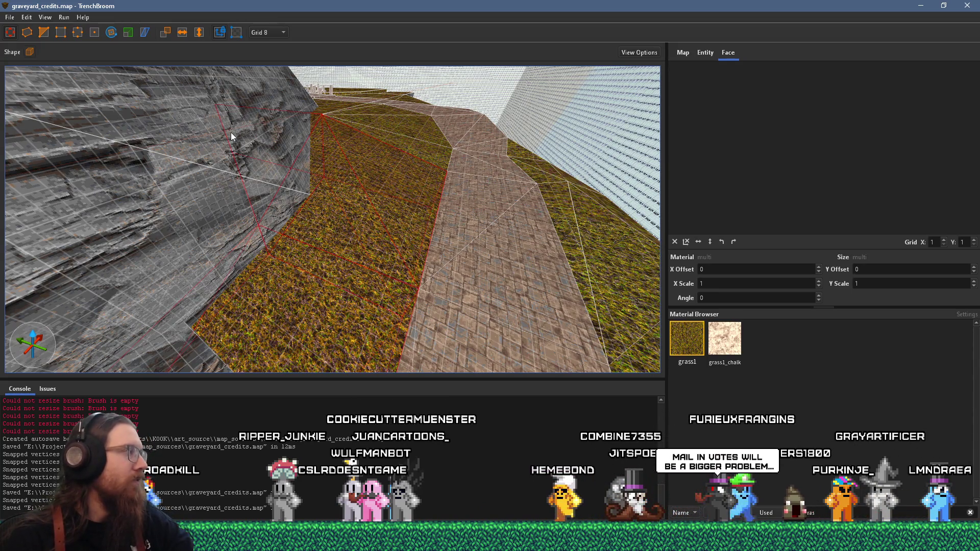
- Select several grass faces on the ramp, then undo to clear that face selection
{"action": "scroll", "coordinate": [368, 209], "scroll_direction": "up", "scroll_amount": 5}
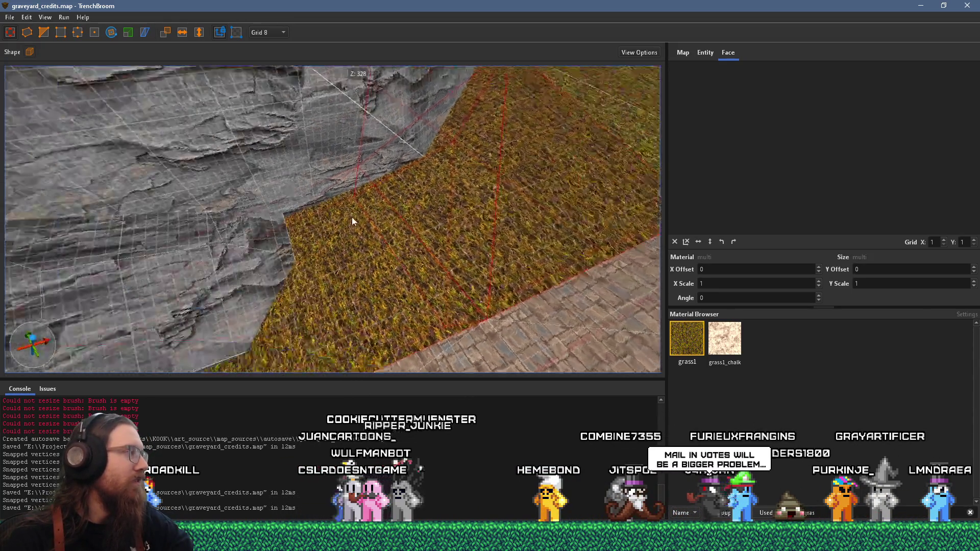
{"action": "scroll", "coordinate": [430, 186], "scroll_direction": "down", "scroll_amount": 3}
{"action": "scroll", "coordinate": [286, 245], "scroll_direction": "down", "scroll_amount": 2}
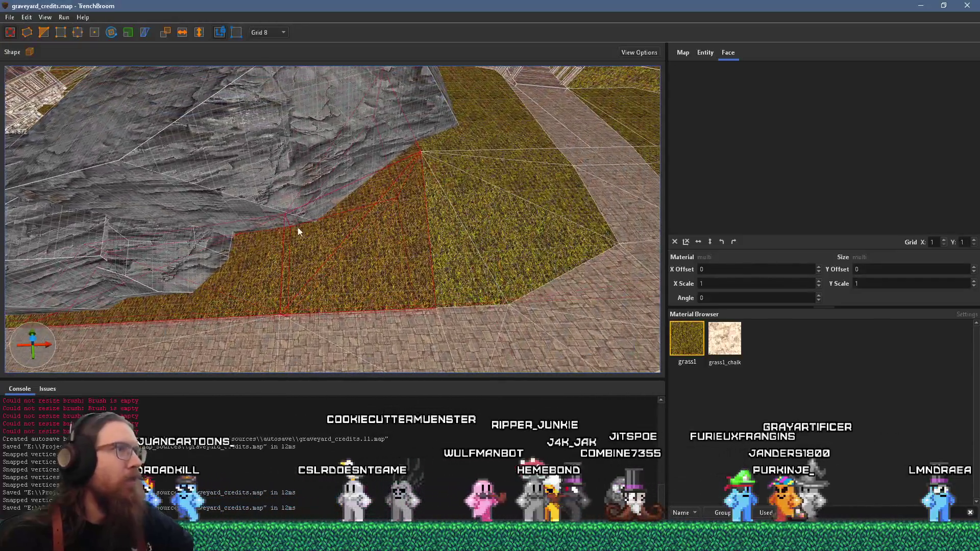
{"action": "key", "text": "Escape"}
{"action": "scroll", "coordinate": [357, 214], "scroll_direction": "up", "scroll_amount": 4}
{"action": "left_click", "coordinate": [397, 243]}
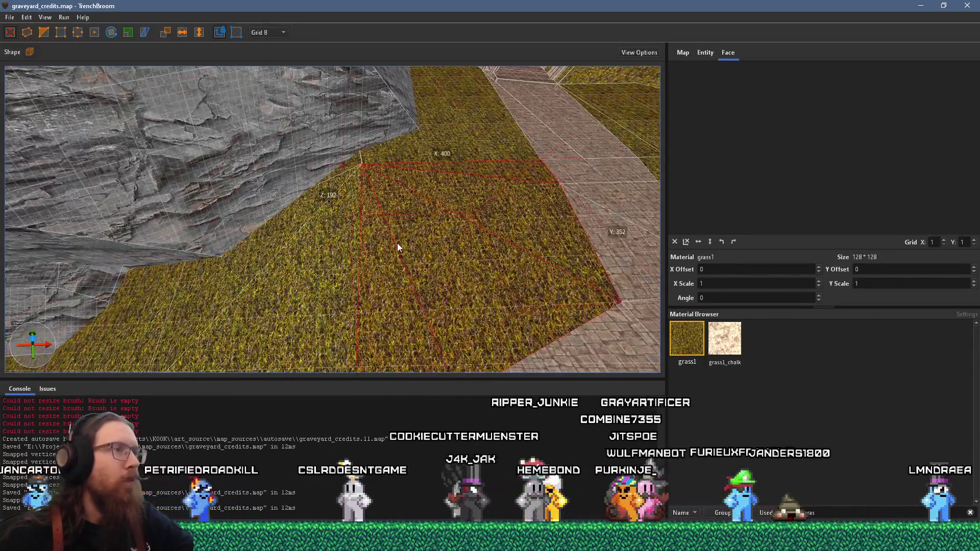
{"action": "left_click", "coordinate": [347, 250]}
{"action": "left_click_drag", "start_coordinate": [322, 255], "coordinate": [548, 281]}
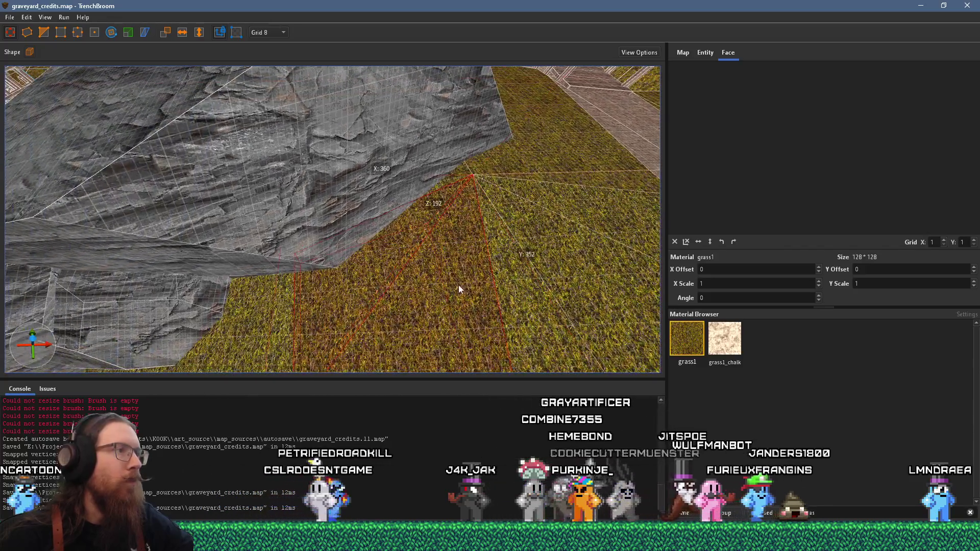
{"action": "mouse_move", "coordinate": [458, 289]}
{"action": "left_mouse_down"}
{"action": "mouse_move", "coordinate": [323, 140]}
{"action": "mouse_move", "coordinate": [454, 180]}
{"action": "left_mouse_up"}
{"action": "left_click", "coordinate": [457, 180], "text": "ctrl"}
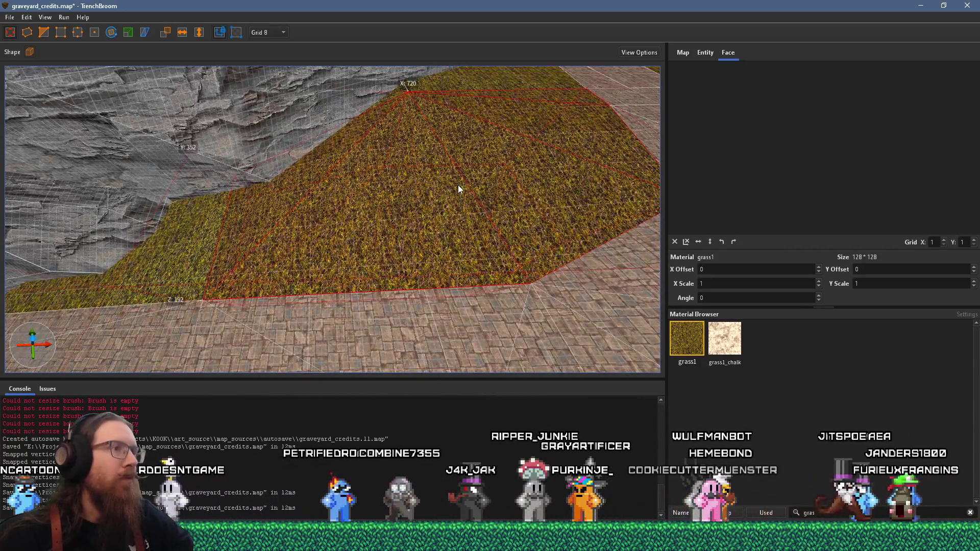
{"action": "key", "text": "ctrl+z"}
{"action": "key", "text": "ctrl+z"}
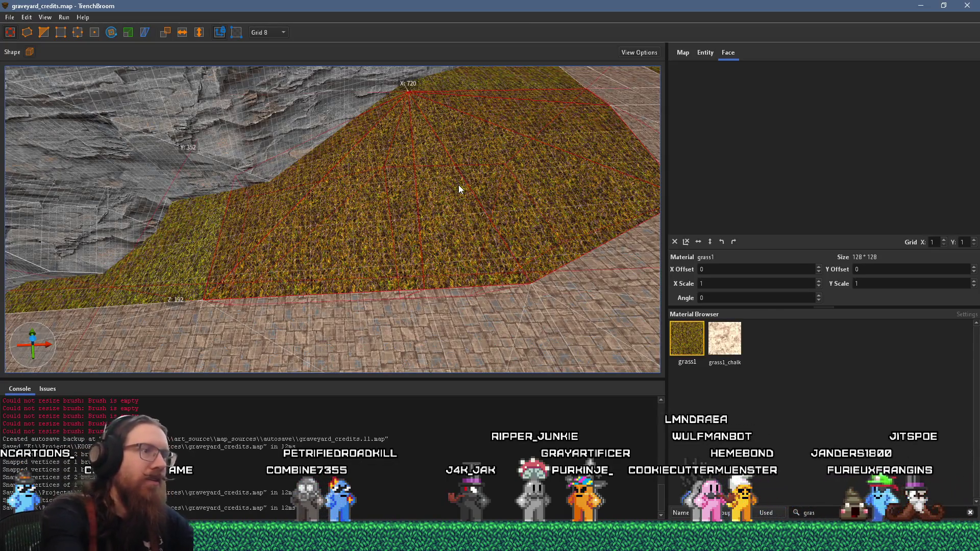
- Raise the stone path's vertex beside the grass slope to height 104
{"action": "mouse_move", "coordinate": [452, 240]}
{"action": "left_mouse_down"}
{"action": "mouse_move", "coordinate": [345, 201]}
{"action": "mouse_move", "coordinate": [324, 173]}
{"action": "mouse_move", "coordinate": [312, 181]}
{"action": "mouse_move", "coordinate": [342, 123]}
{"action": "left_mouse_up"}
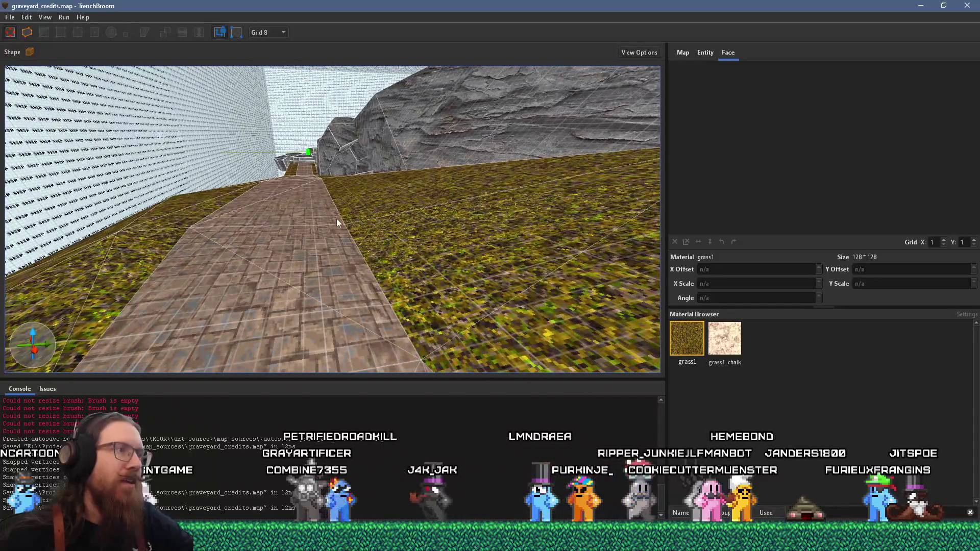
{"action": "left_click", "coordinate": [335, 216], "text": "shift"}
{"action": "mouse_move", "coordinate": [342, 235]}
{"action": "left_mouse_down"}
{"action": "mouse_move", "coordinate": [379, 237]}
{"action": "mouse_move", "coordinate": [342, 253]}
{"action": "left_mouse_up"}
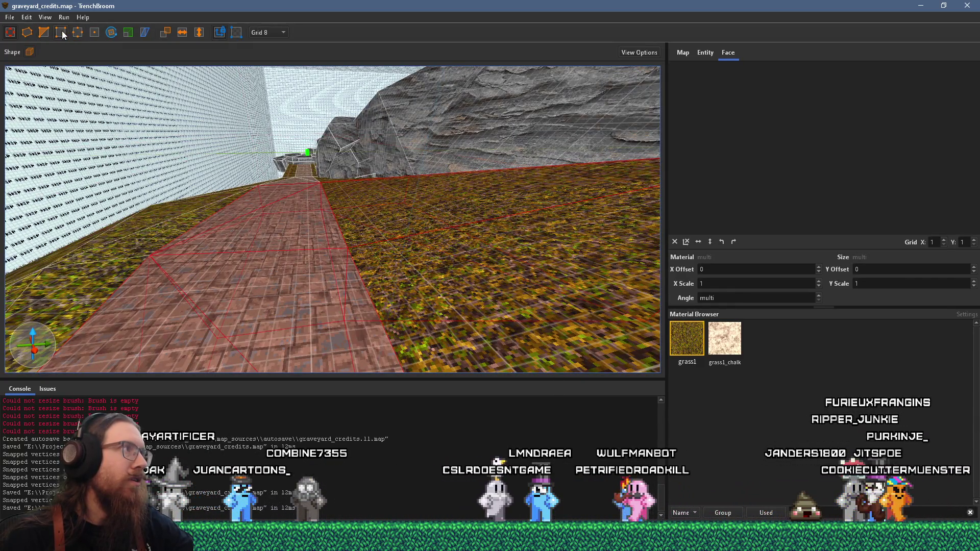
{"action": "left_click_drag", "start_coordinate": [344, 251], "coordinate": [349, 240]}
- Select the grass brush beside the path and inspect it from above near the rocks
{"action": "left_click", "coordinate": [378, 225]}
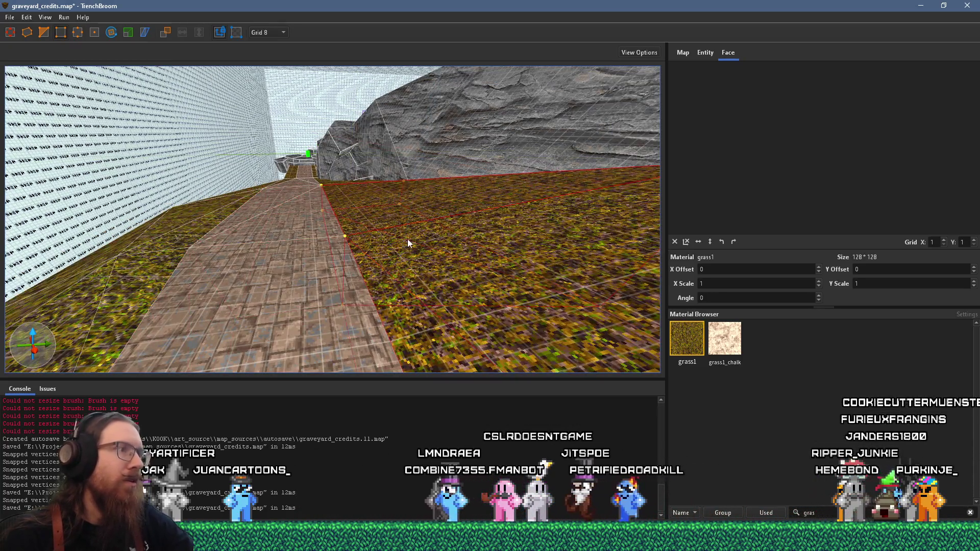
{"action": "scroll", "coordinate": [342, 247], "scroll_direction": "up", "scroll_amount": 6}
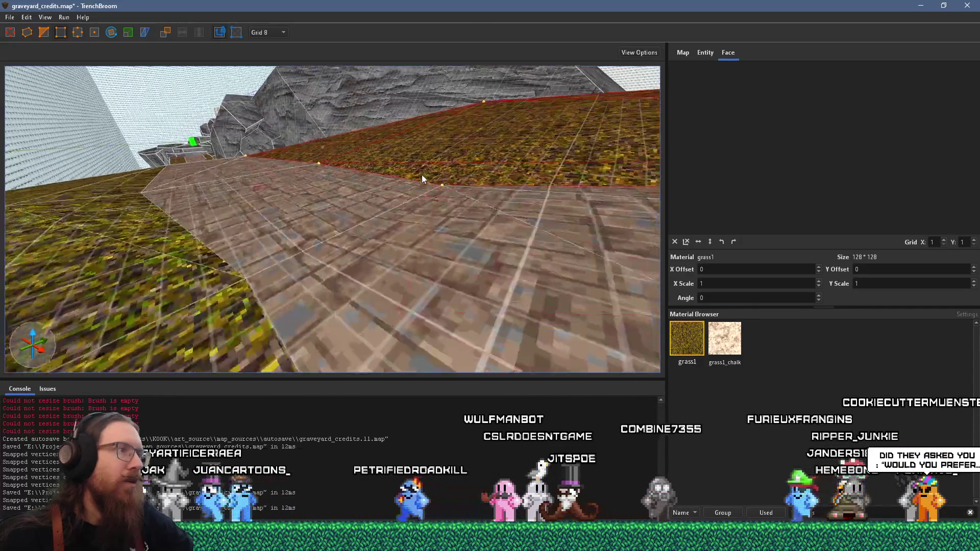
{"action": "mouse_move", "coordinate": [421, 174]}
{"action": "left_mouse_down"}
{"action": "mouse_move", "coordinate": [433, 160]}
{"action": "mouse_move", "coordinate": [458, 164]}
{"action": "mouse_move", "coordinate": [493, 233]}
{"action": "left_mouse_up"}
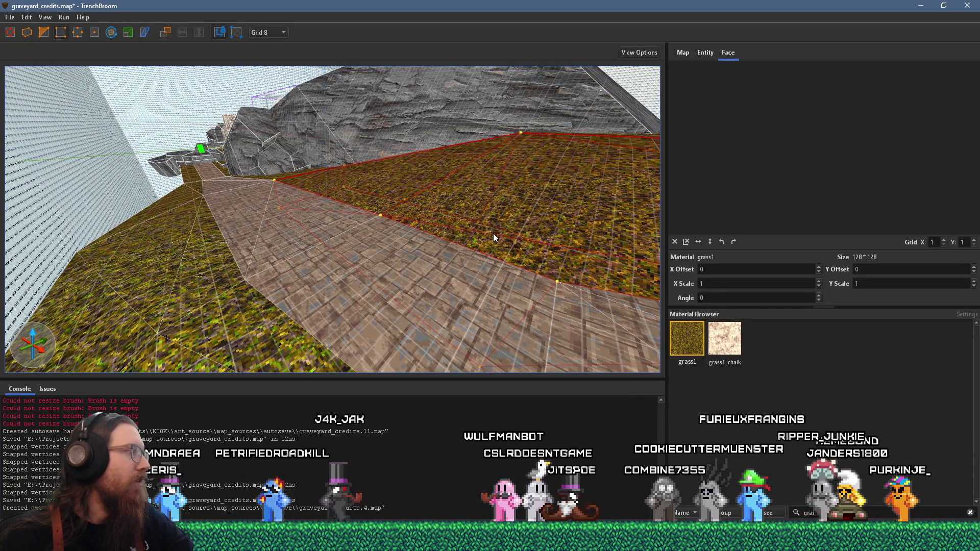
{"action": "mouse_move", "coordinate": [464, 181]}
{"action": "left_mouse_down"}
{"action": "mouse_move", "coordinate": [481, 207]}
{"action": "mouse_move", "coordinate": [293, 292]}
{"action": "mouse_move", "coordinate": [142, 300]}
{"action": "mouse_move", "coordinate": [206, 242]}
{"action": "mouse_move", "coordinate": [320, 282]}
{"action": "mouse_move", "coordinate": [415, 288]}
{"action": "mouse_move", "coordinate": [264, 274]}
{"action": "mouse_move", "coordinate": [494, 187]}
{"action": "mouse_move", "coordinate": [457, 204]}
{"action": "mouse_move", "coordinate": [396, 200]}
{"action": "mouse_move", "coordinate": [415, 138]}
{"action": "left_mouse_up"}
{"action": "mouse_move", "coordinate": [395, 266]}
{"action": "left_mouse_down"}
{"action": "mouse_move", "coordinate": [273, 228]}
{"action": "mouse_move", "coordinate": [438, 243]}
{"action": "mouse_move", "coordinate": [299, 161]}
{"action": "mouse_move", "coordinate": [341, 203]}
{"action": "mouse_move", "coordinate": [339, 191]}
{"action": "mouse_move", "coordinate": [281, 185]}
{"action": "mouse_move", "coordinate": [277, 168]}
{"action": "mouse_move", "coordinate": [362, 216]}
{"action": "mouse_move", "coordinate": [348, 201]}
{"action": "mouse_move", "coordinate": [364, 164]}
{"action": "mouse_move", "coordinate": [370, 197]}
{"action": "mouse_move", "coordinate": [451, 234]}
{"action": "mouse_move", "coordinate": [467, 265]}
{"action": "mouse_move", "coordinate": [409, 209]}
{"action": "mouse_move", "coordinate": [499, 256]}
{"action": "mouse_move", "coordinate": [411, 256]}
{"action": "mouse_move", "coordinate": [431, 297]}
{"action": "left_mouse_up"}
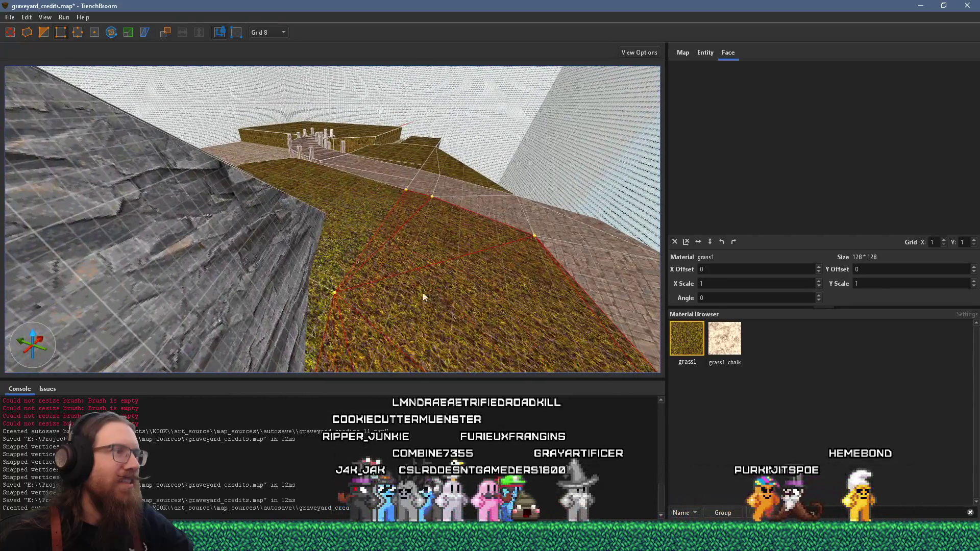
- Inspect the grass banks along the stone path and rock cliff, then clear the face selection
{"action": "mouse_move", "coordinate": [323, 312]}
{"action": "left_mouse_down"}
{"action": "mouse_move", "coordinate": [384, 341]}
{"action": "mouse_move", "coordinate": [99, 289]}
{"action": "mouse_move", "coordinate": [437, 197]}
{"action": "mouse_move", "coordinate": [225, 153]}
{"action": "mouse_move", "coordinate": [330, 232]}
{"action": "mouse_move", "coordinate": [104, 184]}
{"action": "mouse_move", "coordinate": [162, 164]}
{"action": "mouse_move", "coordinate": [390, 236]}
{"action": "mouse_move", "coordinate": [73, 145]}
{"action": "mouse_move", "coordinate": [54, 130]}
{"action": "mouse_move", "coordinate": [516, 250]}
{"action": "left_mouse_up"}
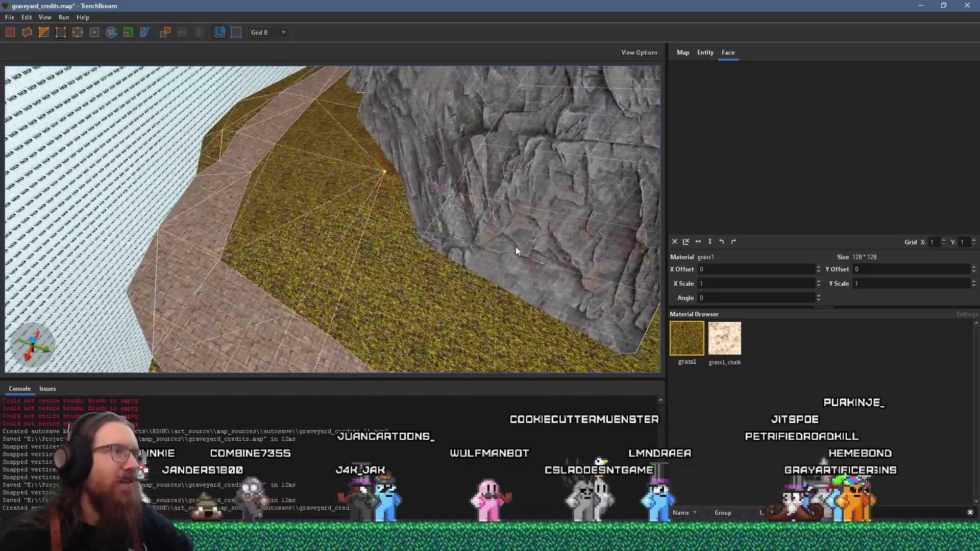
{"action": "mouse_move", "coordinate": [411, 250]}
{"action": "left_mouse_down"}
{"action": "mouse_move", "coordinate": [335, 175]}
{"action": "mouse_move", "coordinate": [366, 146]}
{"action": "mouse_move", "coordinate": [353, 229]}
{"action": "mouse_move", "coordinate": [374, 218]}
{"action": "mouse_move", "coordinate": [295, 195]}
{"action": "mouse_move", "coordinate": [368, 220]}
{"action": "left_mouse_up"}
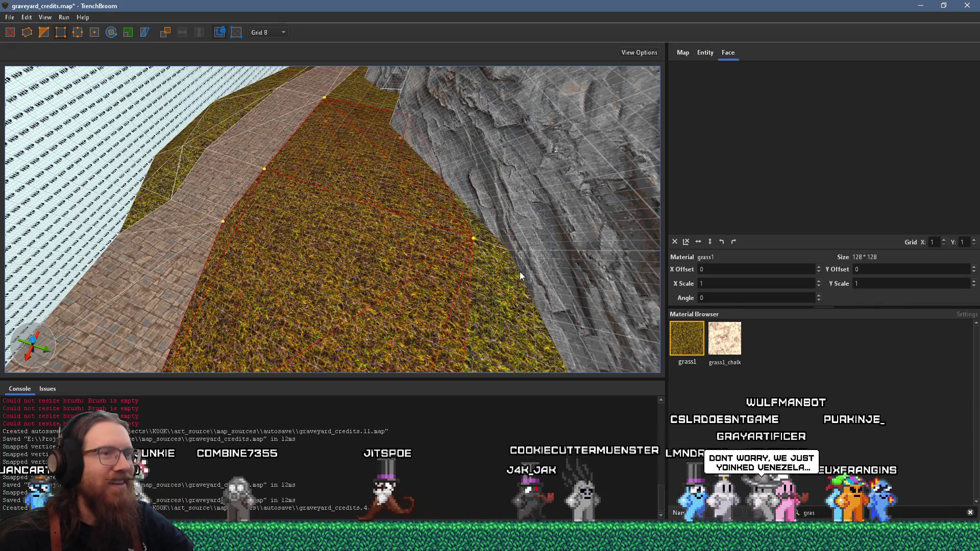
{"action": "mouse_move", "coordinate": [257, 220]}
{"action": "left_mouse_down"}
{"action": "mouse_move", "coordinate": [459, 201]}
{"action": "mouse_move", "coordinate": [369, 168]}
{"action": "mouse_move", "coordinate": [381, 222]}
{"action": "mouse_move", "coordinate": [363, 291]}
{"action": "mouse_move", "coordinate": [423, 266]}
{"action": "left_mouse_up"}
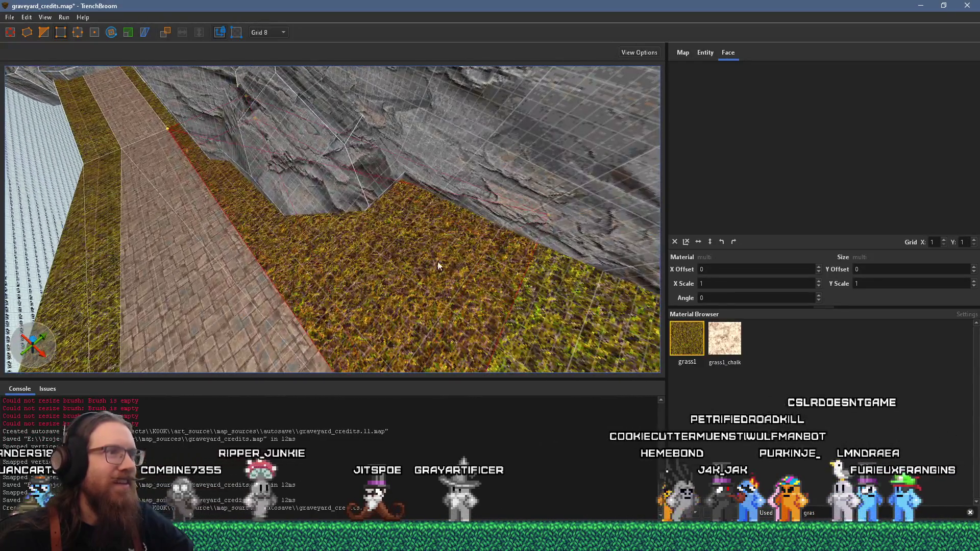
{"action": "mouse_move", "coordinate": [282, 246]}
{"action": "left_mouse_down"}
{"action": "mouse_move", "coordinate": [393, 232]}
{"action": "mouse_move", "coordinate": [293, 262]}
{"action": "mouse_move", "coordinate": [422, 213]}
{"action": "mouse_move", "coordinate": [408, 240]}
{"action": "mouse_move", "coordinate": [379, 214]}
{"action": "left_mouse_up"}
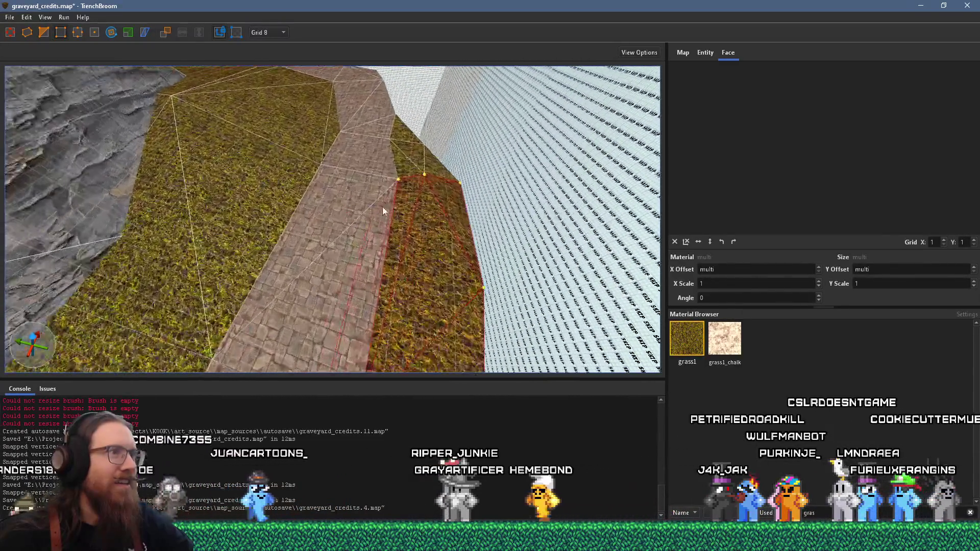
{"action": "mouse_move", "coordinate": [435, 225]}
{"action": "left_mouse_down"}
{"action": "mouse_move", "coordinate": [102, 131]}
{"action": "mouse_move", "coordinate": [215, 167]}
{"action": "mouse_move", "coordinate": [432, 156]}
{"action": "mouse_move", "coordinate": [219, 210]}
{"action": "mouse_move", "coordinate": [478, 137]}
{"action": "mouse_move", "coordinate": [151, 287]}
{"action": "mouse_move", "coordinate": [312, 249]}
{"action": "left_mouse_up"}
{"action": "key", "text": "Escape"}
{"action": "mouse_move", "coordinate": [402, 162]}
{"action": "left_mouse_down"}
{"action": "mouse_move", "coordinate": [469, 187]}
{"action": "mouse_move", "coordinate": [353, 237]}
{"action": "mouse_move", "coordinate": [388, 223]}
{"action": "mouse_move", "coordinate": [295, 190]}
{"action": "mouse_move", "coordinate": [444, 62]}
{"action": "left_mouse_up"}
{"action": "mouse_move", "coordinate": [394, 183]}
{"action": "left_mouse_down"}
{"action": "mouse_move", "coordinate": [398, 104]}
{"action": "mouse_move", "coordinate": [458, 35]}
{"action": "mouse_move", "coordinate": [397, 5]}
{"action": "mouse_move", "coordinate": [151, 124]}
{"action": "mouse_move", "coordinate": [112, 161]}
{"action": "left_mouse_up"}
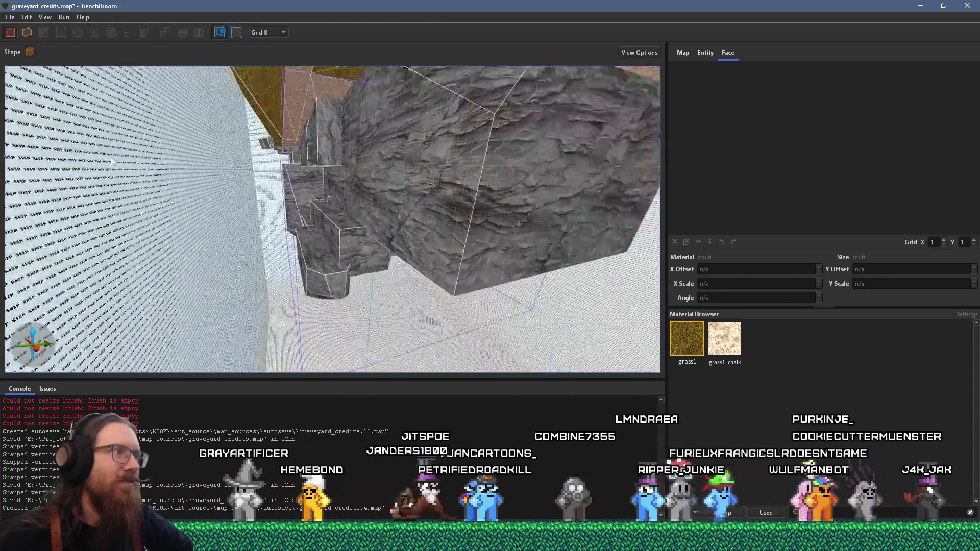
- Check the rock block underside, save graveyard_credits.map, and place the Discord window over TrenchBroom
{"action": "left_click_drag", "start_coordinate": [198, 136], "coordinate": [495, 240]}
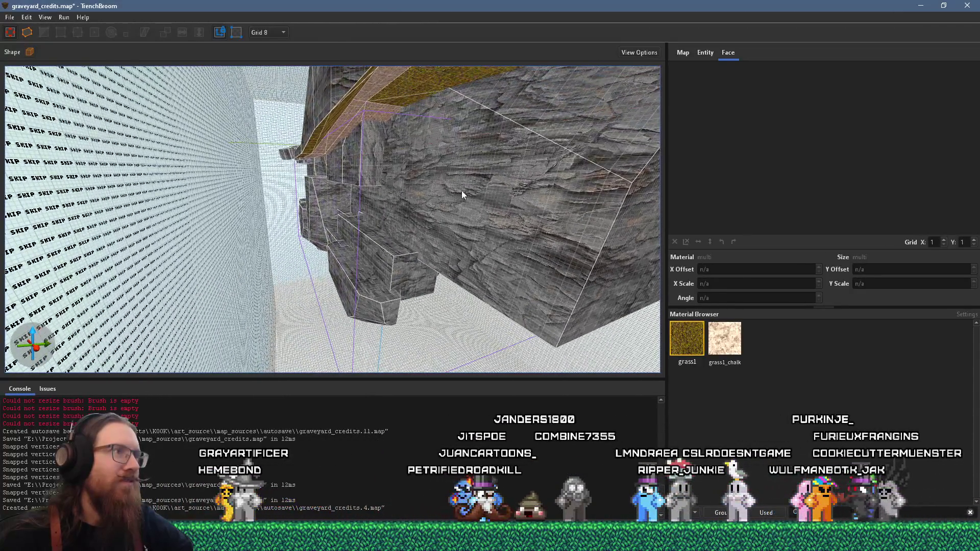
{"action": "mouse_move", "coordinate": [428, 130]}
{"action": "left_mouse_down"}
{"action": "mouse_move", "coordinate": [420, 190]}
{"action": "mouse_move", "coordinate": [599, 149]}
{"action": "mouse_move", "coordinate": [559, 203]}
{"action": "mouse_move", "coordinate": [262, 252]}
{"action": "mouse_move", "coordinate": [259, 241]}
{"action": "mouse_move", "coordinate": [367, 135]}
{"action": "mouse_move", "coordinate": [341, 289]}
{"action": "mouse_move", "coordinate": [360, 195]}
{"action": "mouse_move", "coordinate": [402, 191]}
{"action": "mouse_move", "coordinate": [388, 163]}
{"action": "mouse_move", "coordinate": [342, 273]}
{"action": "mouse_move", "coordinate": [84, 216]}
{"action": "mouse_move", "coordinate": [296, 214]}
{"action": "left_mouse_up"}
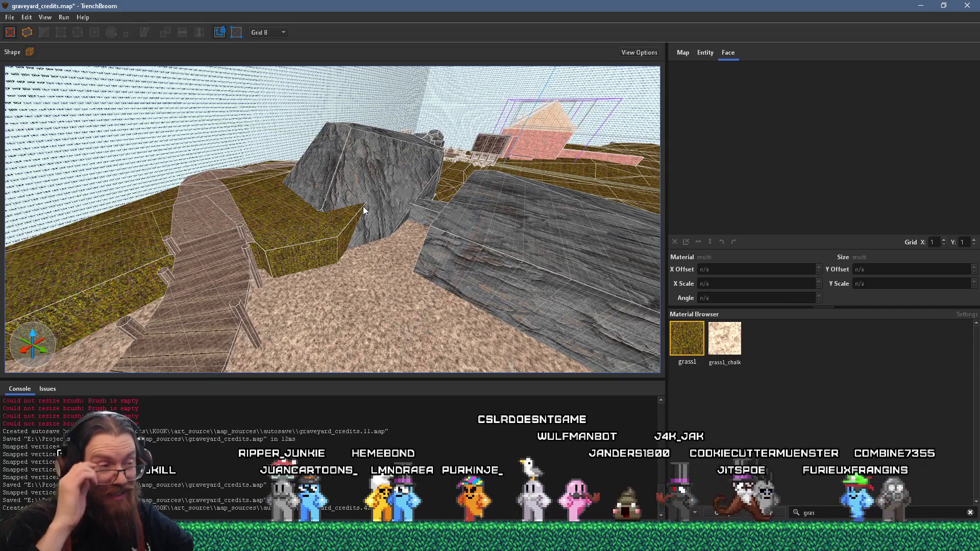
{"action": "mouse_move", "coordinate": [363, 206]}
{"action": "left_mouse_down"}
{"action": "mouse_move", "coordinate": [377, 191]}
{"action": "mouse_move", "coordinate": [278, 257]}
{"action": "mouse_move", "coordinate": [176, 157]}
{"action": "left_mouse_up"}
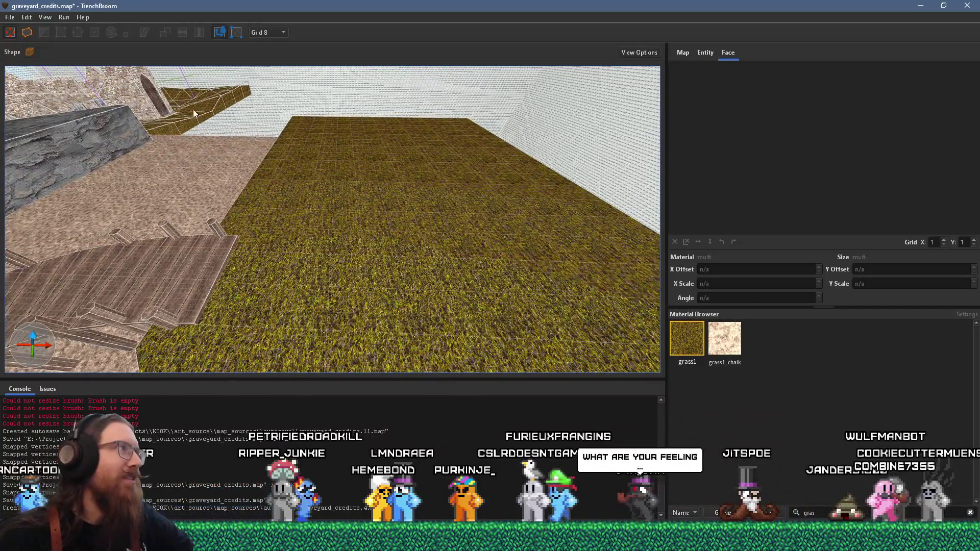
{"action": "left_click", "coordinate": [9, 17]}
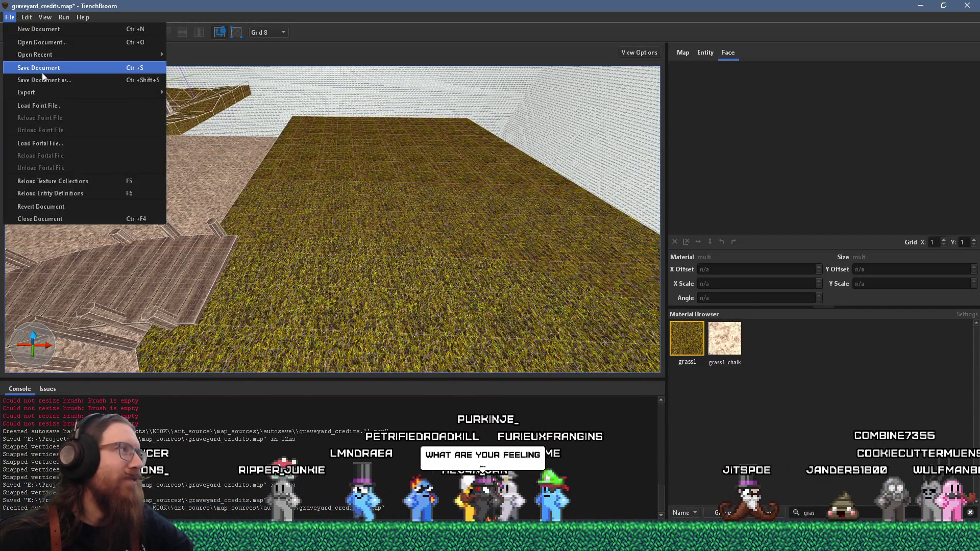
{"action": "left_click", "coordinate": [42, 73]}
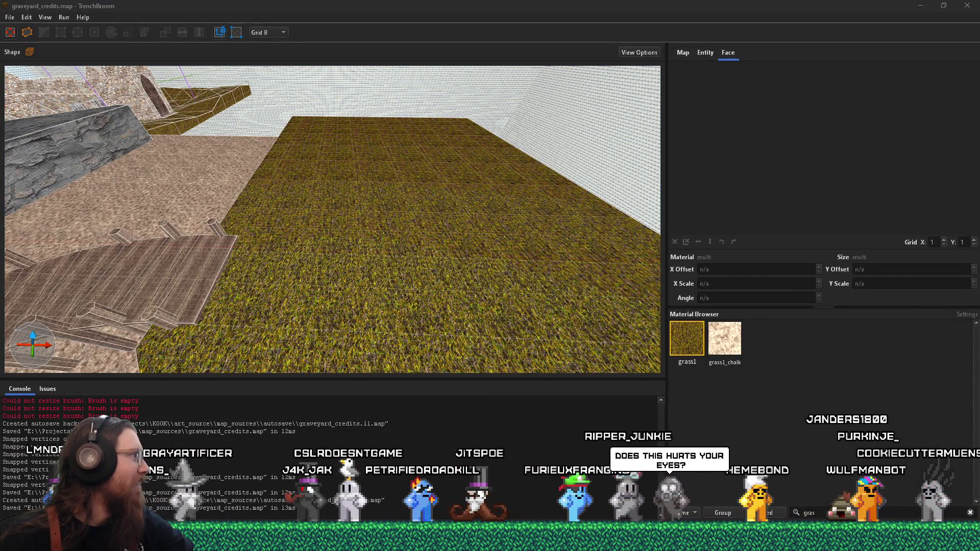
{"action": "left_click_drag", "start_coordinate": [299, 55], "coordinate": [329, 44]}
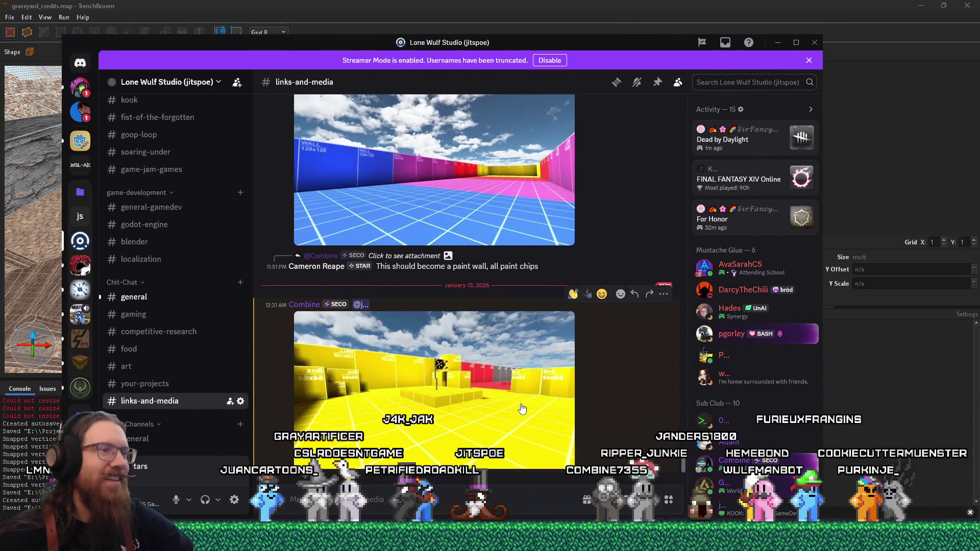
- View the yellow test-level screenshot full size, close it, and minimize Discord
{"action": "left_click", "coordinate": [458, 411]}
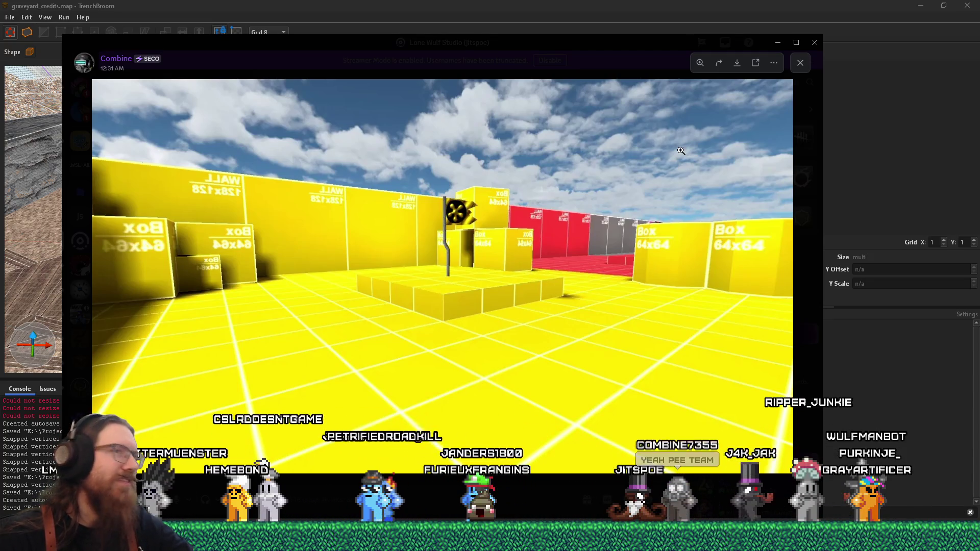
{"action": "left_click", "coordinate": [799, 62]}
{"action": "left_click", "coordinate": [778, 42]}
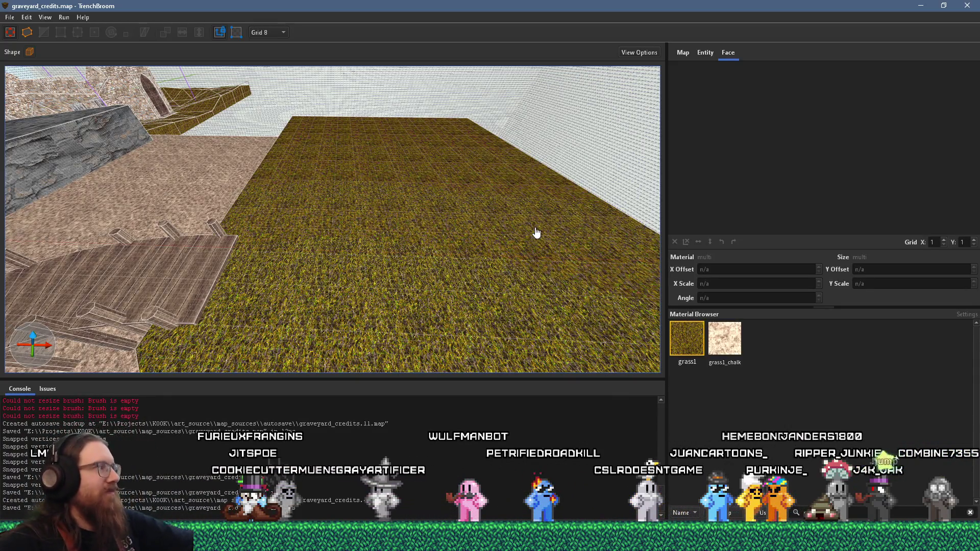
- Orbit to the wooden stairs, briefly select a wooden post, then clear the selection
{"action": "scroll", "coordinate": [552, 193], "scroll_direction": "down", "scroll_amount": 3}
{"action": "mouse_move", "coordinate": [555, 155]}
{"action": "left_mouse_down"}
{"action": "mouse_move", "coordinate": [340, 284]}
{"action": "mouse_move", "coordinate": [346, 252]}
{"action": "mouse_move", "coordinate": [430, 292]}
{"action": "left_mouse_up"}
{"action": "scroll", "coordinate": [340, 284], "scroll_direction": "up", "scroll_amount": 5}
{"action": "scroll", "coordinate": [321, 241], "scroll_direction": "up", "scroll_amount": 3}
{"action": "scroll", "coordinate": [323, 212], "scroll_direction": "up", "scroll_amount": 3}
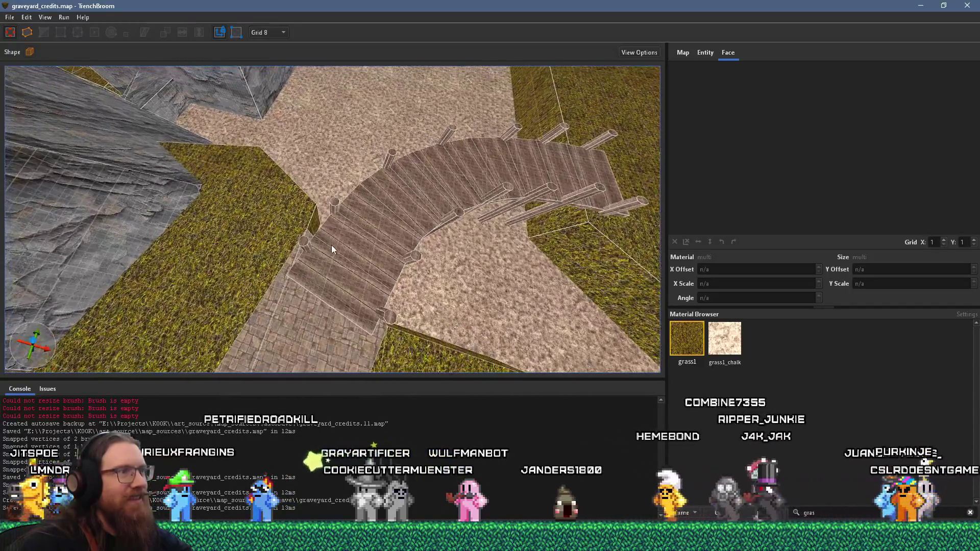
{"action": "scroll", "coordinate": [311, 251], "scroll_direction": "up", "scroll_amount": 4}
{"action": "left_click", "coordinate": [330, 246]}
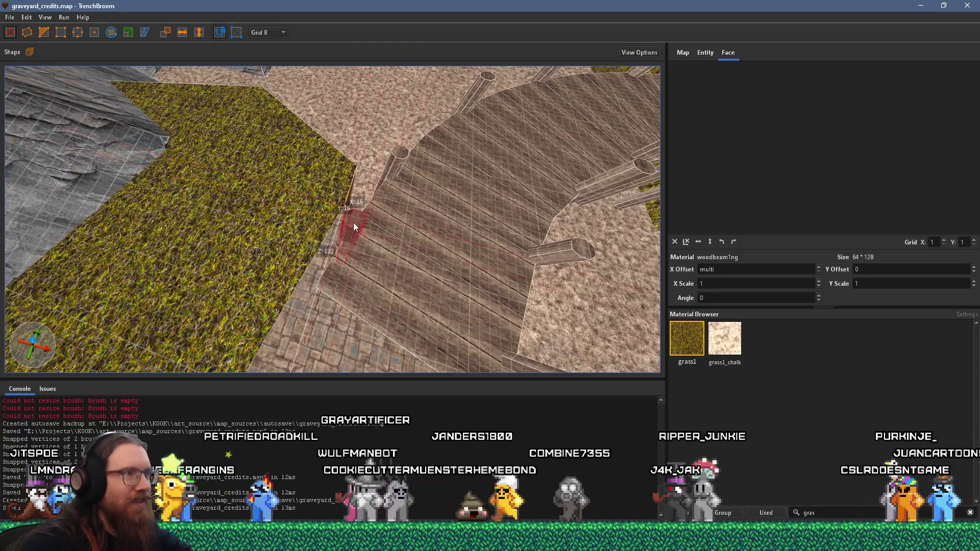
{"action": "mouse_move", "coordinate": [365, 240]}
{"action": "left_mouse_down"}
{"action": "mouse_move", "coordinate": [279, 201]}
{"action": "mouse_move", "coordinate": [295, 231]}
{"action": "left_mouse_up"}
{"action": "scroll", "coordinate": [295, 227], "scroll_direction": "down", "scroll_amount": 6}
{"action": "key", "text": "Escape"}
{"action": "left_click_drag", "start_coordinate": [353, 201], "coordinate": [192, 274]}
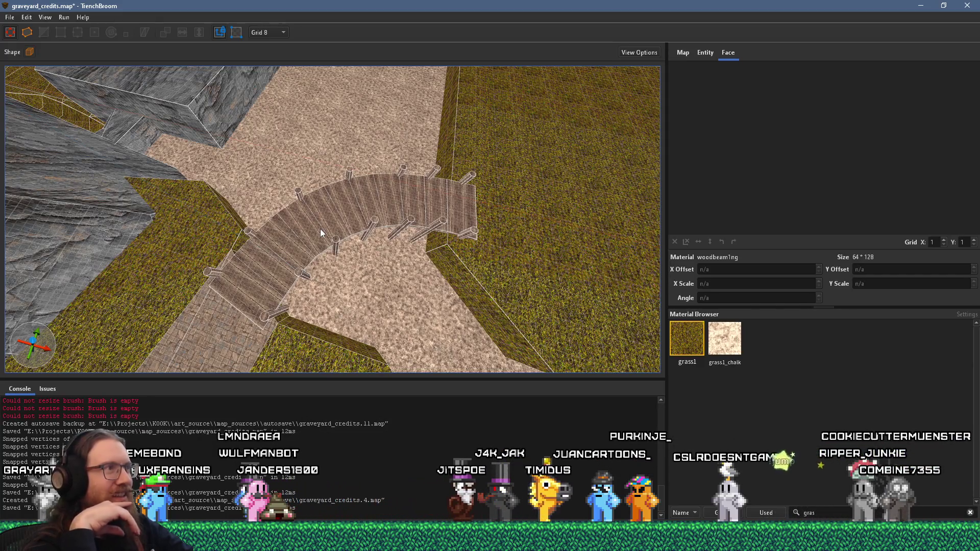
- Save the graveyard map with File > Save Document
{"action": "left_click", "coordinate": [10, 17]}
{"action": "left_click", "coordinate": [46, 80]}
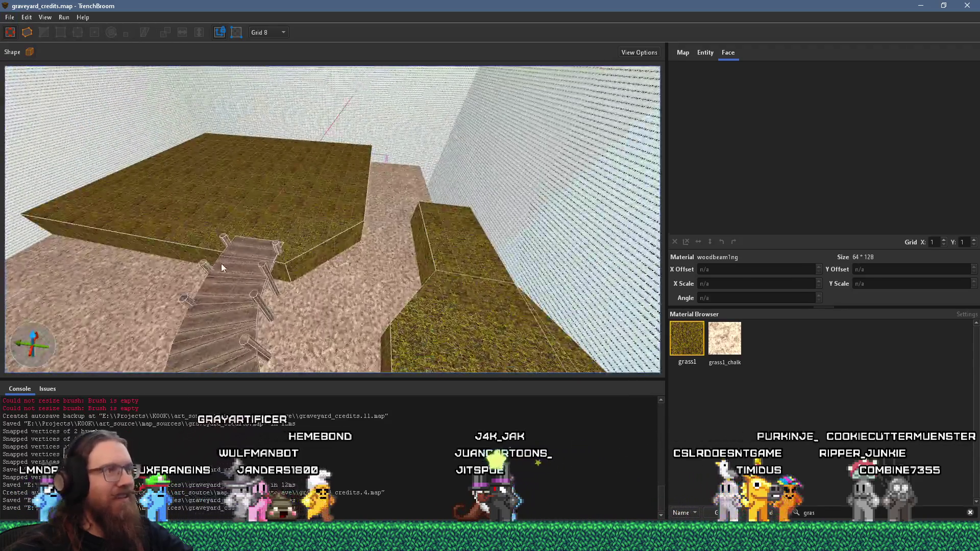
{"action": "scroll", "coordinate": [221, 263], "scroll_direction": "up", "scroll_amount": 10}
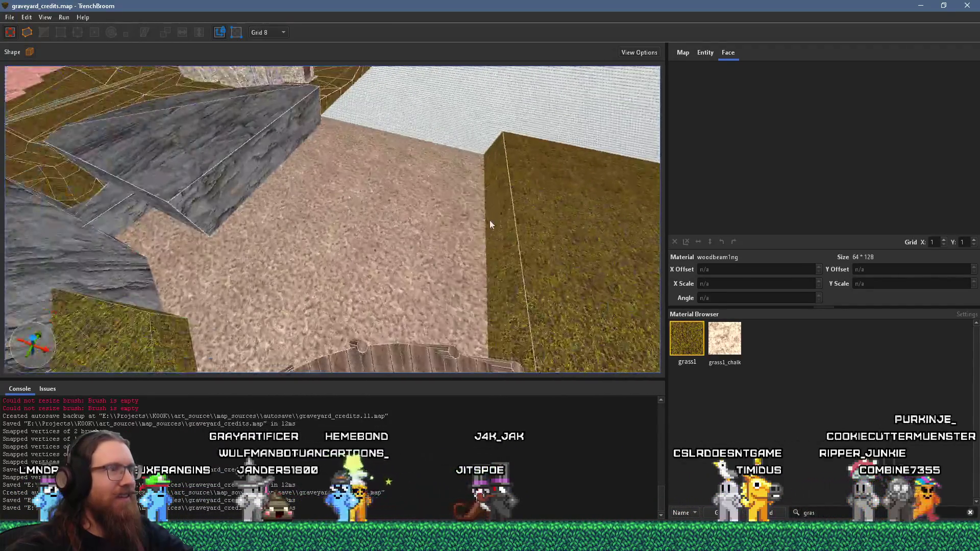
- Change the grid size from 8 to 16, then select a face of the dock post
{"action": "left_click", "coordinate": [268, 32]}
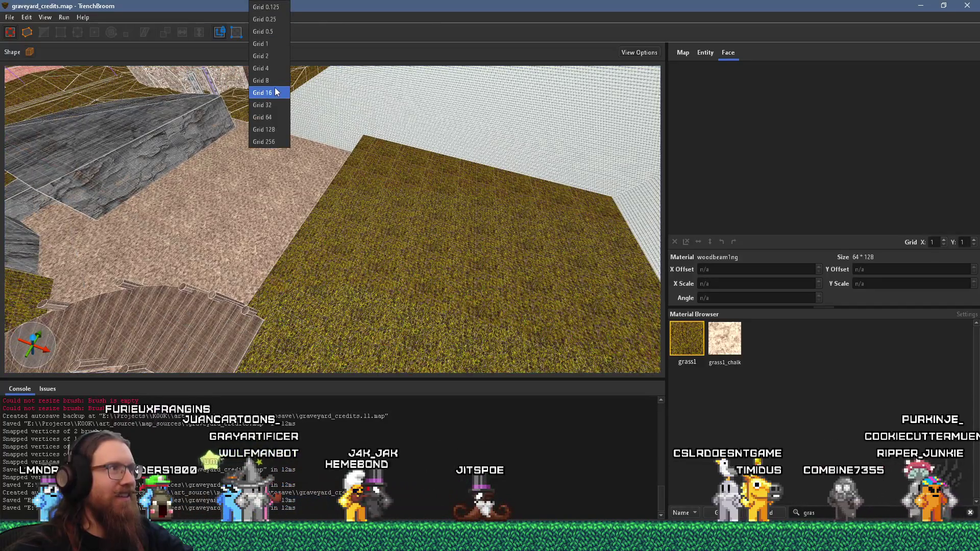
{"action": "left_click", "coordinate": [276, 93]}
{"action": "scroll", "coordinate": [291, 185], "scroll_direction": "up", "scroll_amount": 5}
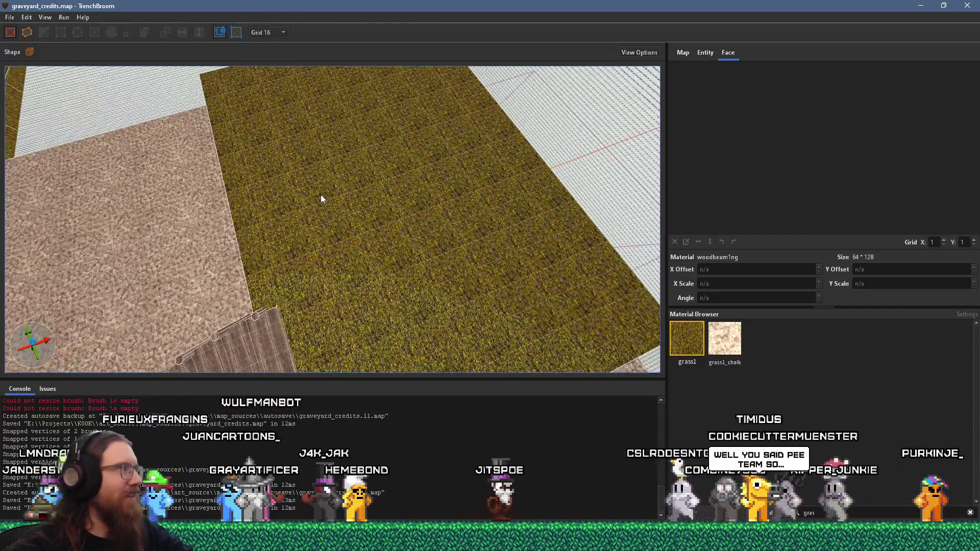
{"action": "scroll", "coordinate": [381, 203], "scroll_direction": "down", "scroll_amount": 5}
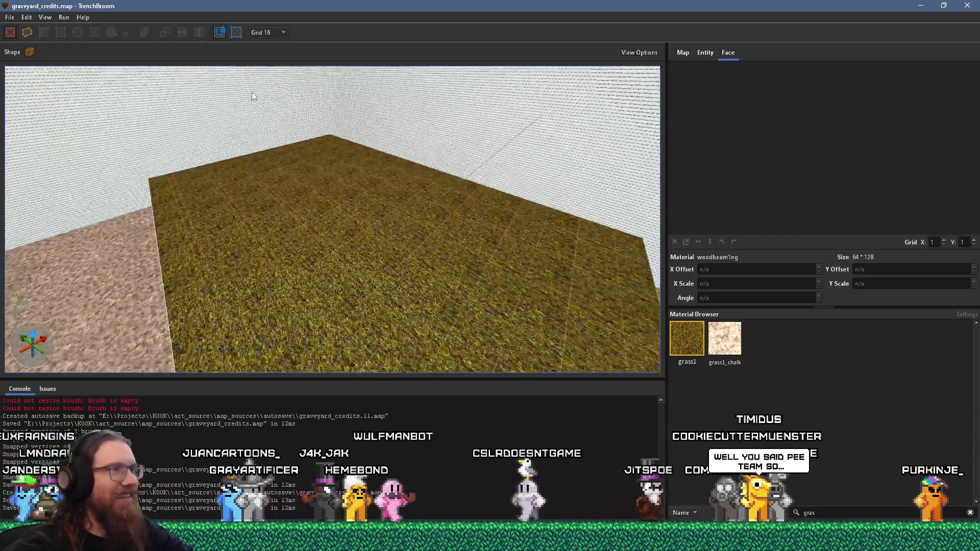
{"action": "scroll", "coordinate": [279, 293], "scroll_direction": "down", "scroll_amount": 3}
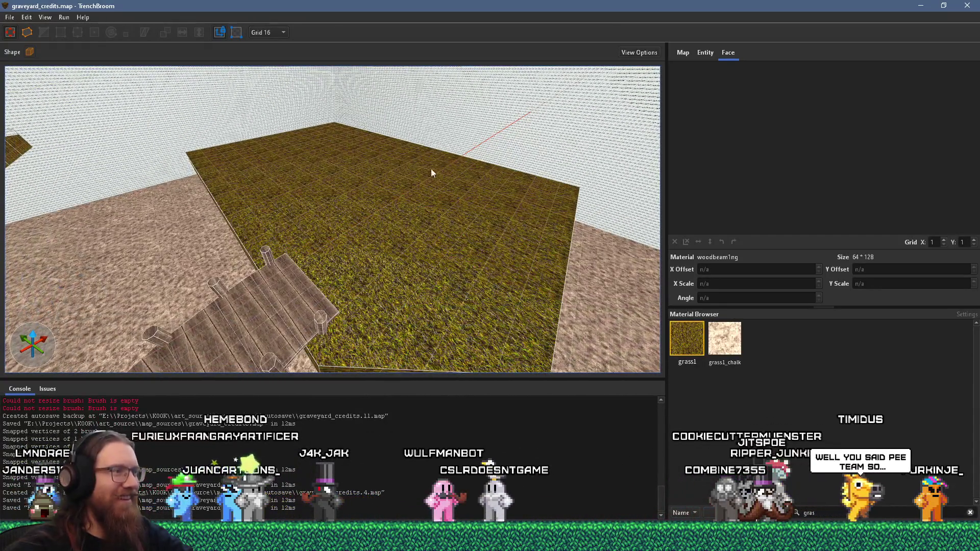
{"action": "scroll", "coordinate": [338, 164], "scroll_direction": "down", "scroll_amount": 5}
{"action": "scroll", "coordinate": [451, 118], "scroll_direction": "up", "scroll_amount": 8}
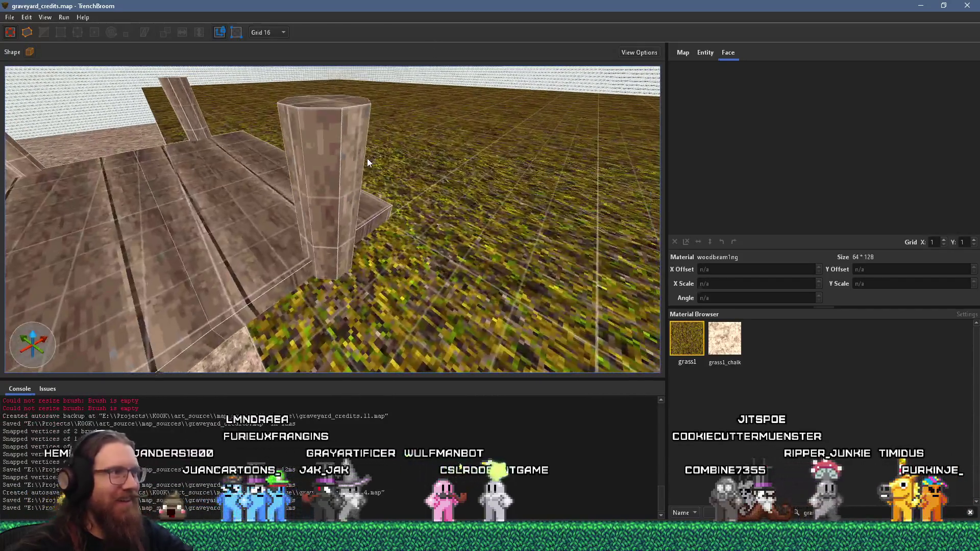
{"action": "left_click", "coordinate": [297, 194]}
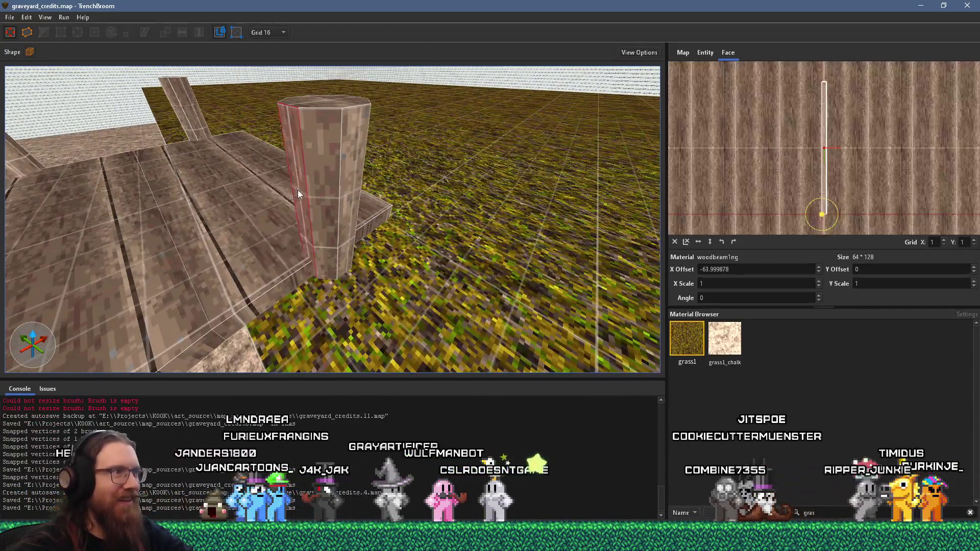
- Shift the dock post face's texture offset sideways, then switch to Firefox
{"action": "left_click", "coordinate": [351, 191], "text": "alt"}
{"action": "mouse_move", "coordinate": [347, 185]}
{"action": "left_mouse_down"}
{"action": "mouse_move", "coordinate": [443, 161]}
{"action": "mouse_move", "coordinate": [280, 143]}
{"action": "mouse_move", "coordinate": [285, 176]}
{"action": "mouse_move", "coordinate": [251, 188]}
{"action": "mouse_move", "coordinate": [204, 166]}
{"action": "mouse_move", "coordinate": [172, 194]}
{"action": "mouse_move", "coordinate": [157, 188]}
{"action": "mouse_move", "coordinate": [170, 194]}
{"action": "mouse_move", "coordinate": [213, 160]}
{"action": "mouse_move", "coordinate": [265, 222]}
{"action": "mouse_move", "coordinate": [287, 195]}
{"action": "mouse_move", "coordinate": [348, 210]}
{"action": "mouse_move", "coordinate": [330, 200]}
{"action": "left_mouse_up"}
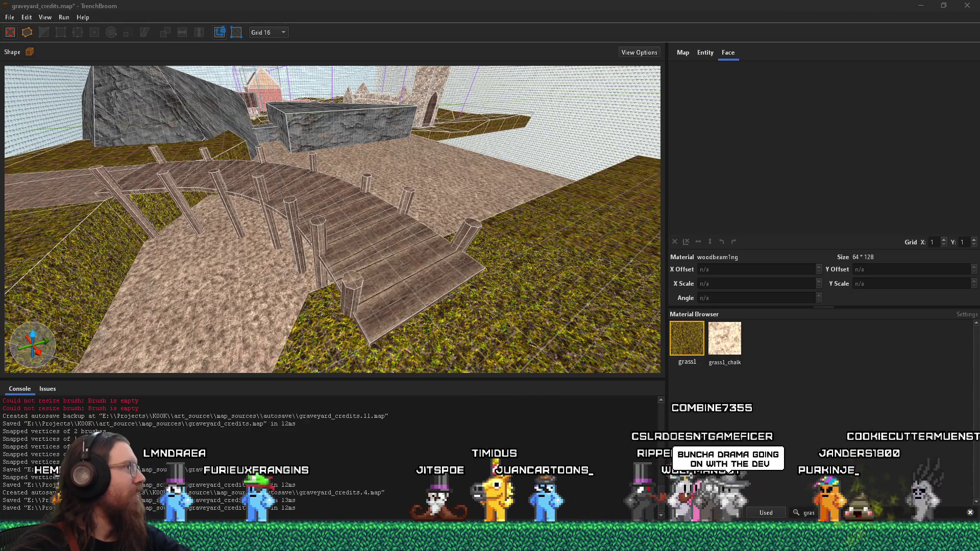
{"action": "key", "text": "alt+Tab"}
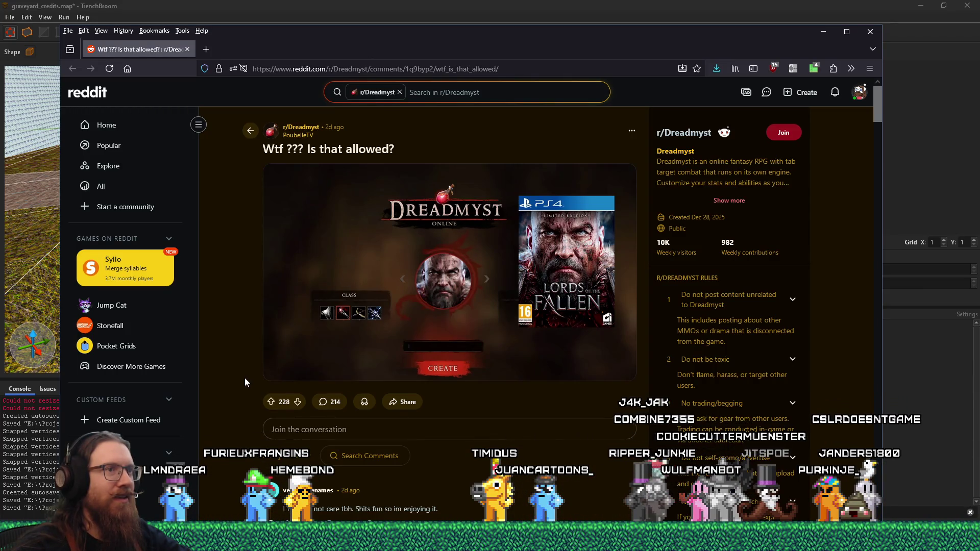
- Read through the r/Dreadmyst post's comments and enlarge its Dreadmyst vs Lords of the Fallen image
{"action": "scroll", "coordinate": [244, 377], "scroll_direction": "down", "scroll_amount": 1}
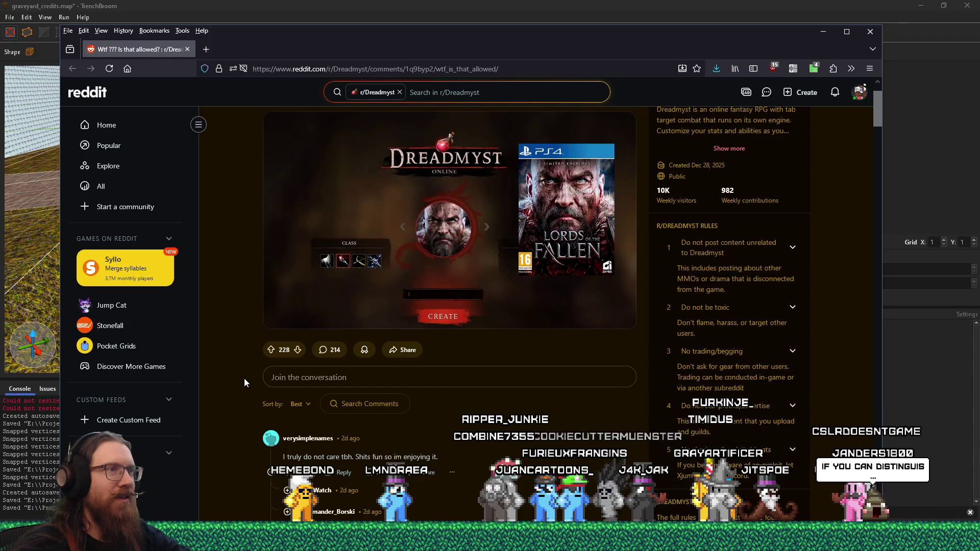
{"action": "scroll", "coordinate": [244, 378], "scroll_direction": "up", "scroll_amount": 1}
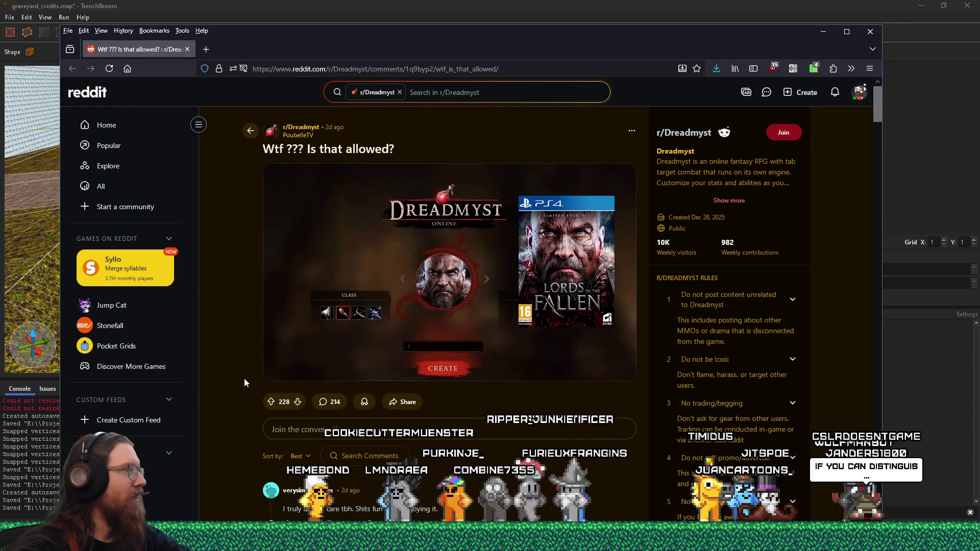
{"action": "scroll", "coordinate": [244, 378], "scroll_direction": "down", "scroll_amount": 5}
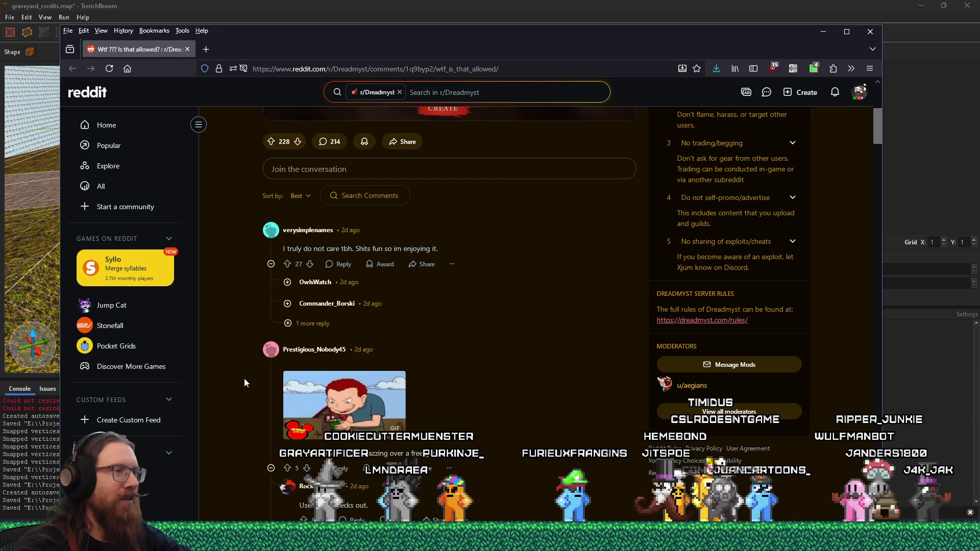
{"action": "scroll", "coordinate": [244, 378], "scroll_direction": "down", "scroll_amount": 1}
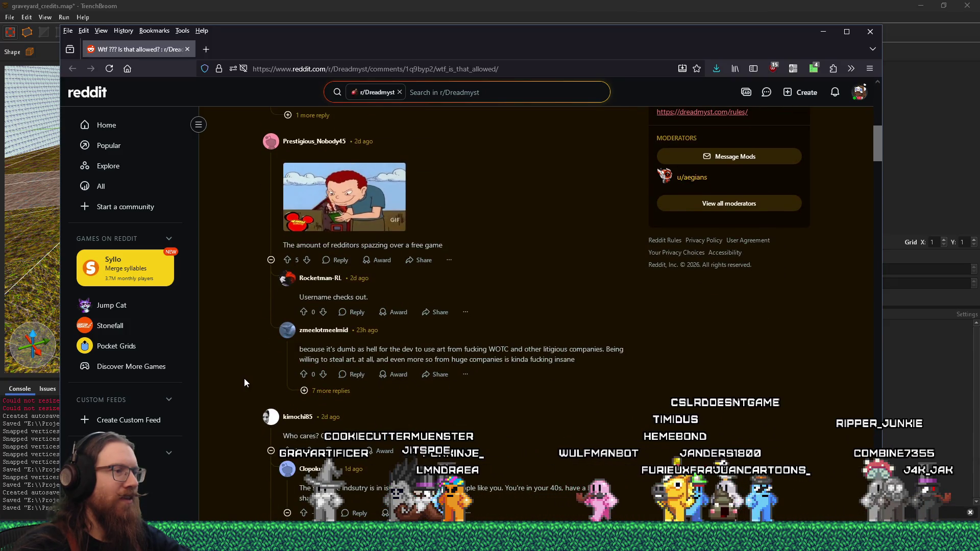
{"action": "scroll", "coordinate": [244, 378], "scroll_direction": "down", "scroll_amount": 1}
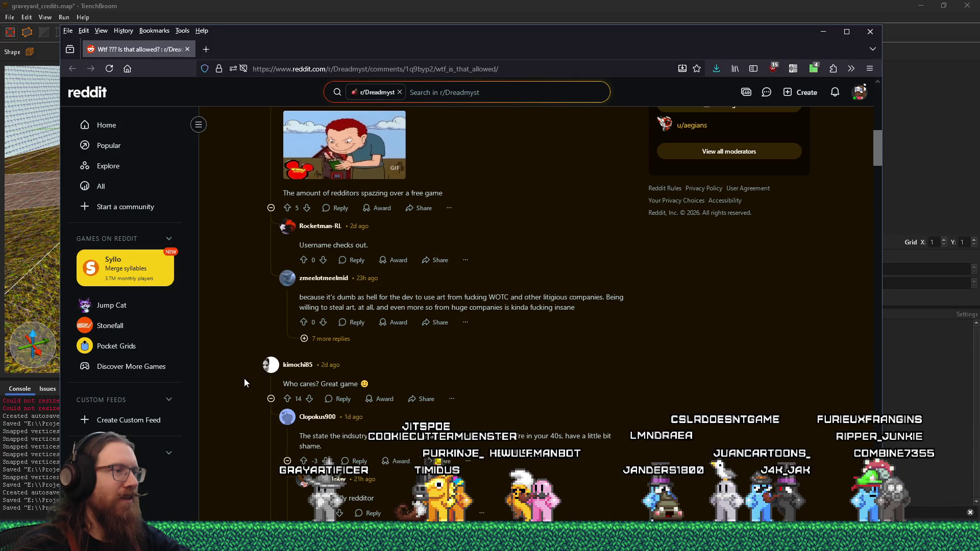
{"action": "scroll", "coordinate": [244, 379], "scroll_direction": "down", "scroll_amount": 6}
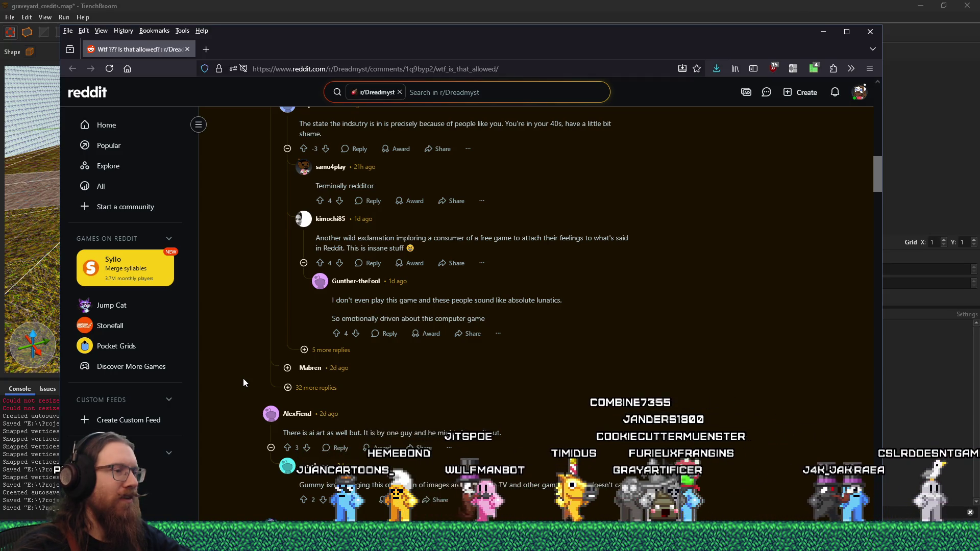
{"action": "scroll", "coordinate": [243, 378], "scroll_direction": "down", "scroll_amount": 1}
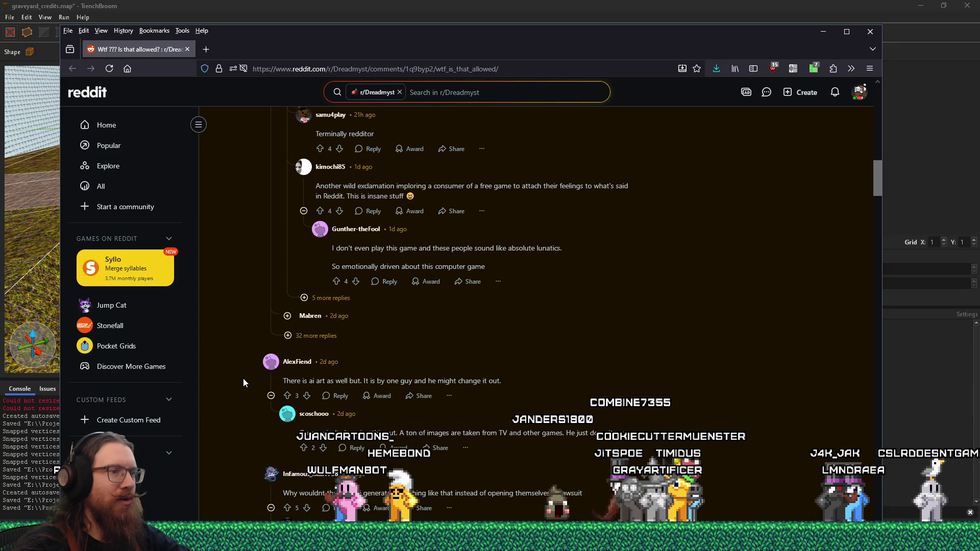
{"action": "scroll", "coordinate": [243, 378], "scroll_direction": "down", "scroll_amount": 5}
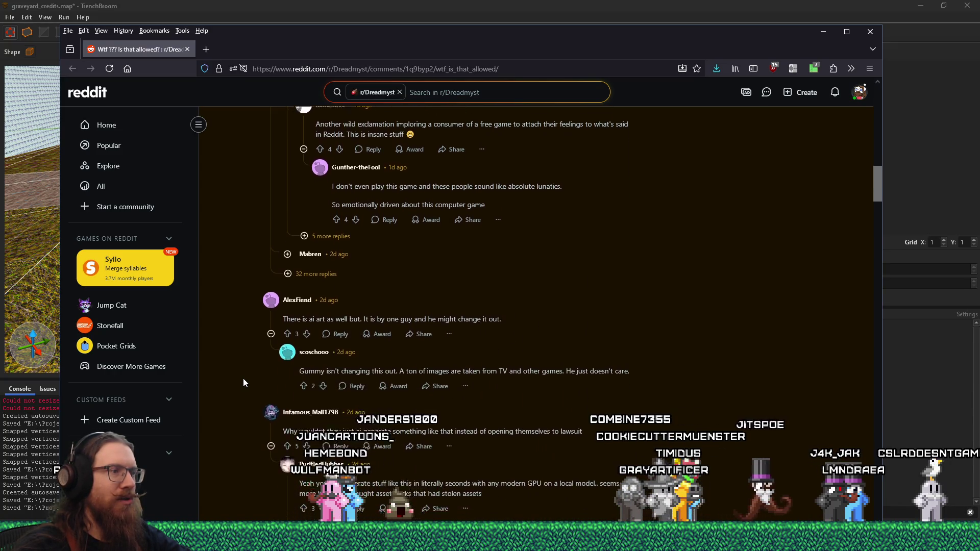
{"action": "scroll", "coordinate": [243, 378], "scroll_direction": "up", "scroll_amount": 5}
{"action": "scroll", "coordinate": [243, 380], "scroll_direction": "up", "scroll_amount": 15}
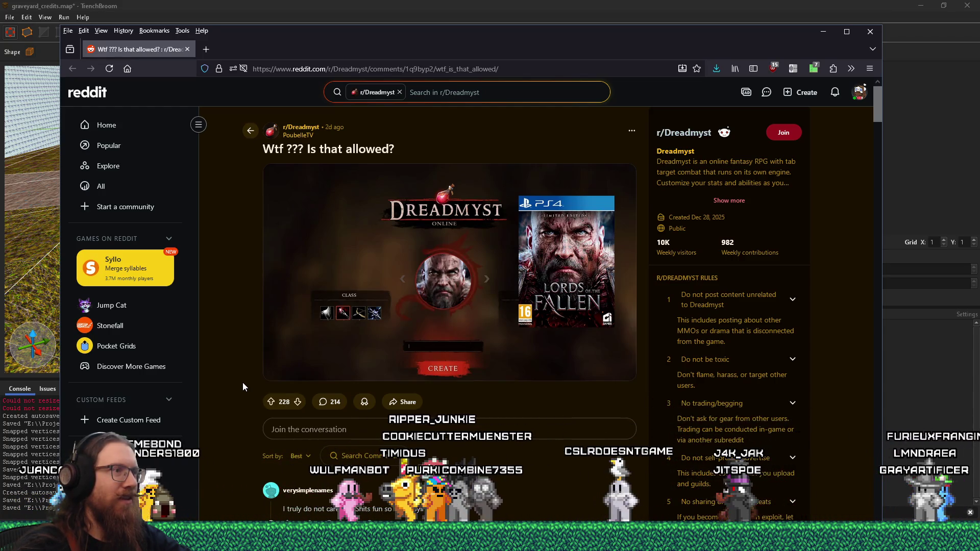
{"action": "scroll", "coordinate": [242, 382], "scroll_direction": "down", "scroll_amount": 1}
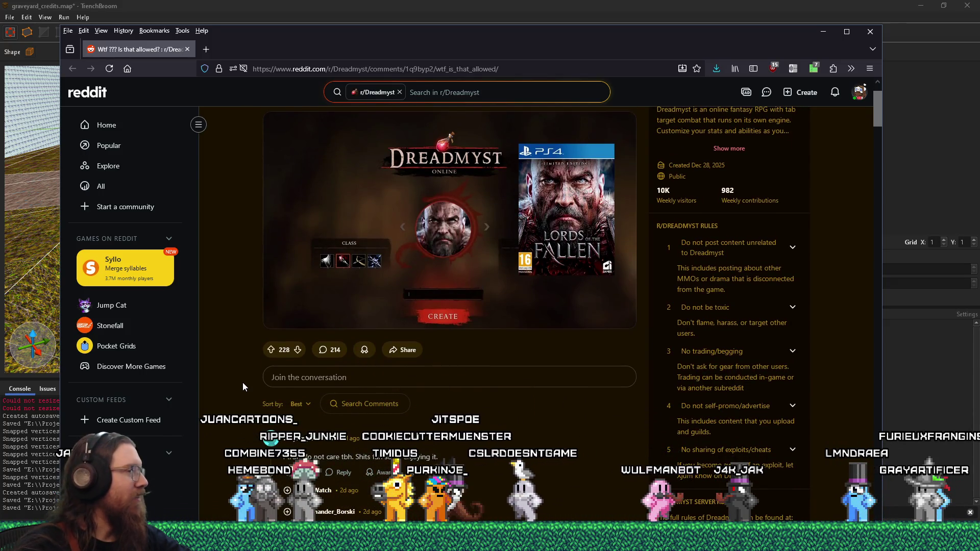
{"action": "left_click", "coordinate": [390, 265]}
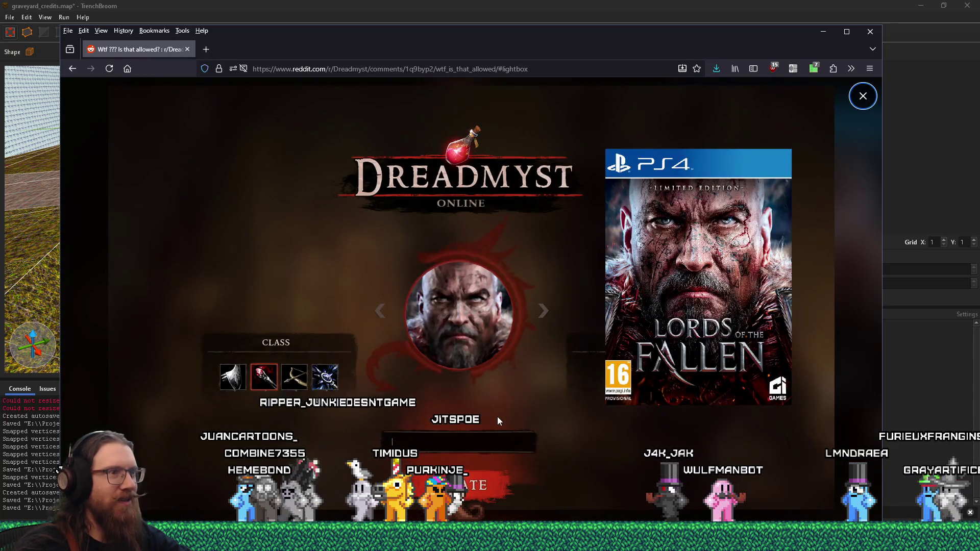
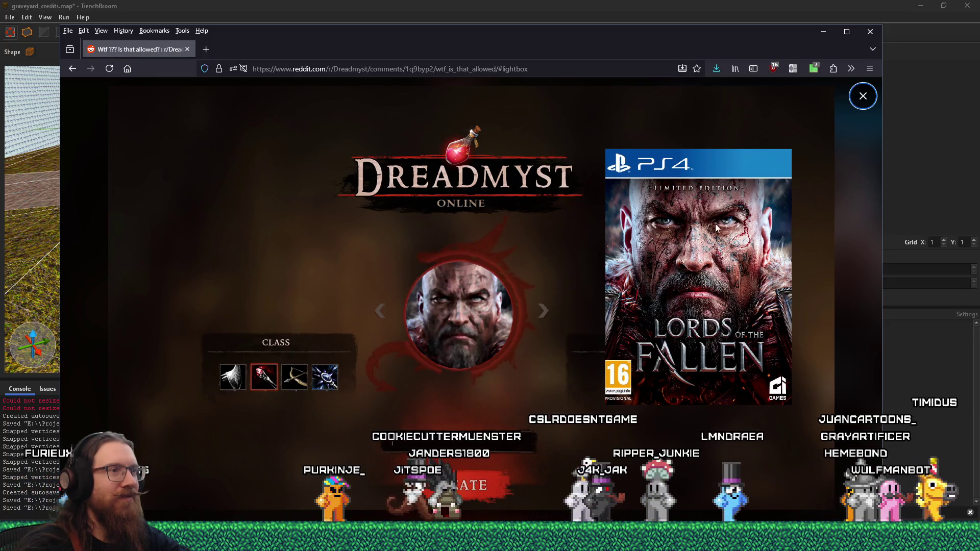
- Close the enlarged Dreadmyst image and read down the comments, highlighting the one about generating art locally
{"action": "left_click", "coordinate": [862, 94]}
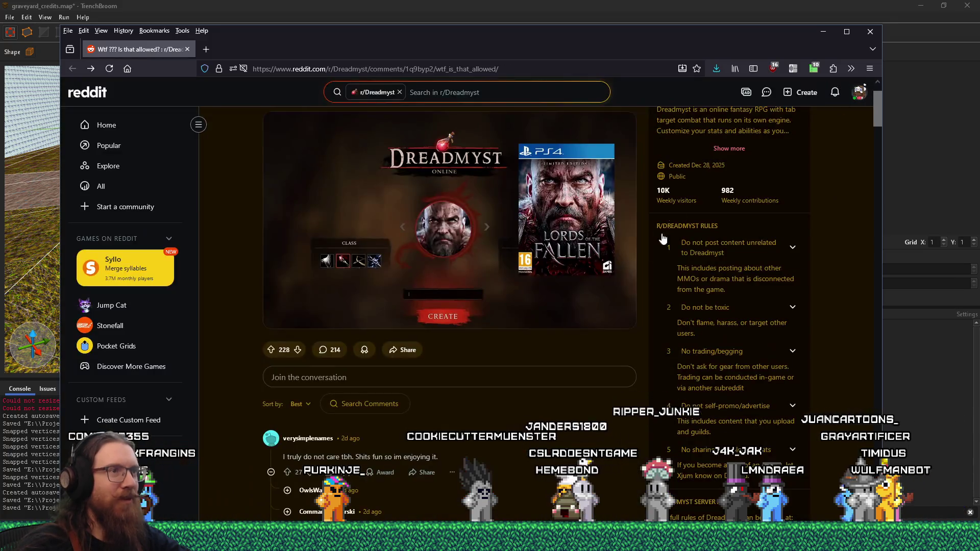
{"action": "scroll", "coordinate": [641, 260], "scroll_direction": "down", "scroll_amount": 1}
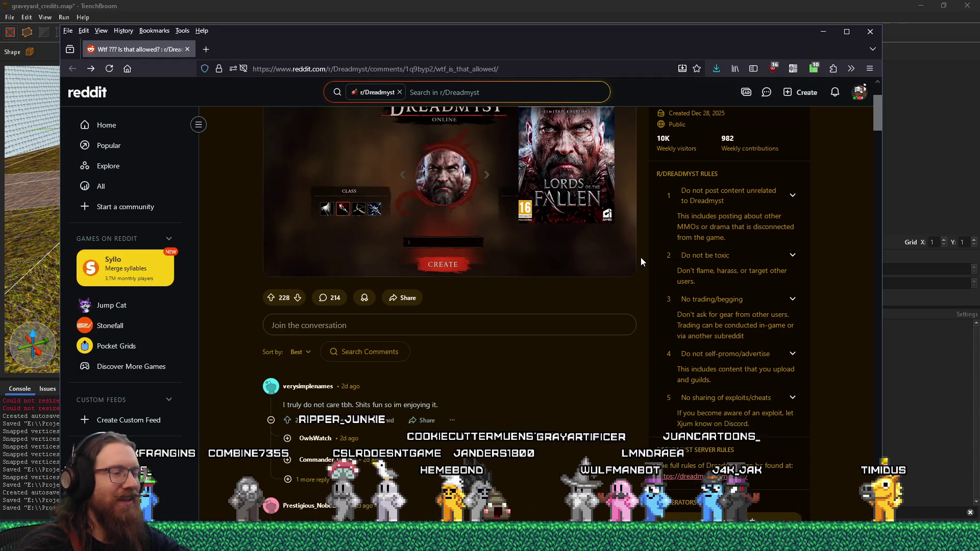
{"action": "scroll", "coordinate": [641, 258], "scroll_direction": "down", "scroll_amount": 3}
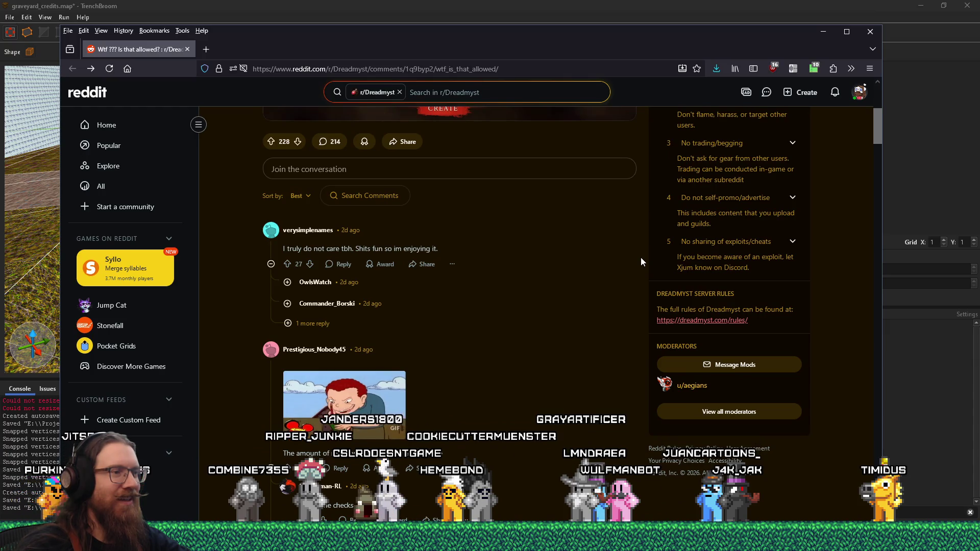
{"action": "scroll", "coordinate": [640, 257], "scroll_direction": "down", "scroll_amount": 7}
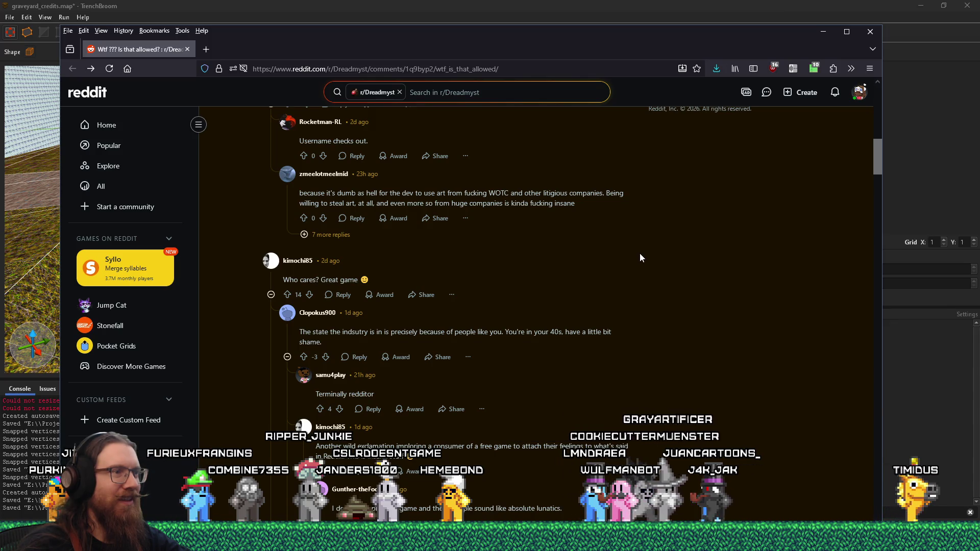
{"action": "scroll", "coordinate": [640, 257], "scroll_direction": "down", "scroll_amount": 5}
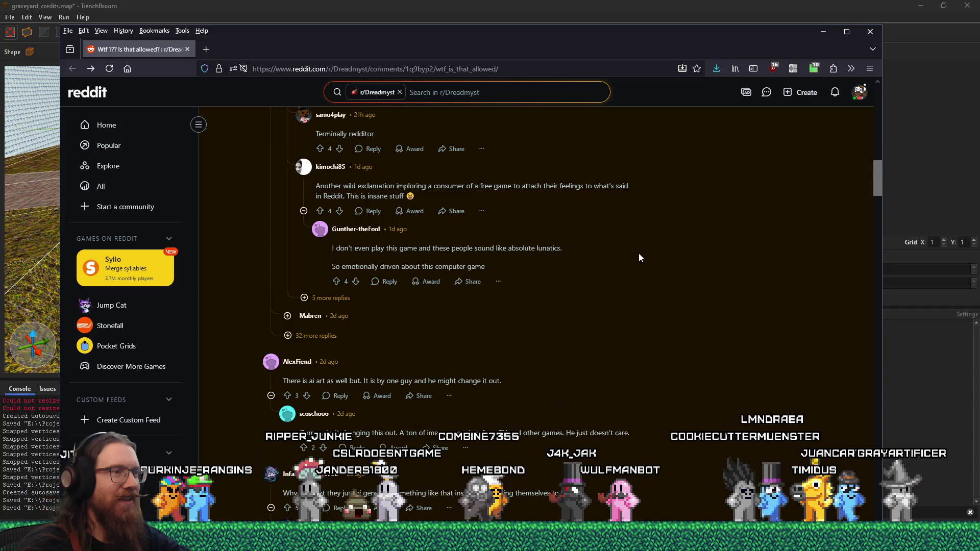
{"action": "scroll", "coordinate": [639, 257], "scroll_direction": "down", "scroll_amount": 4}
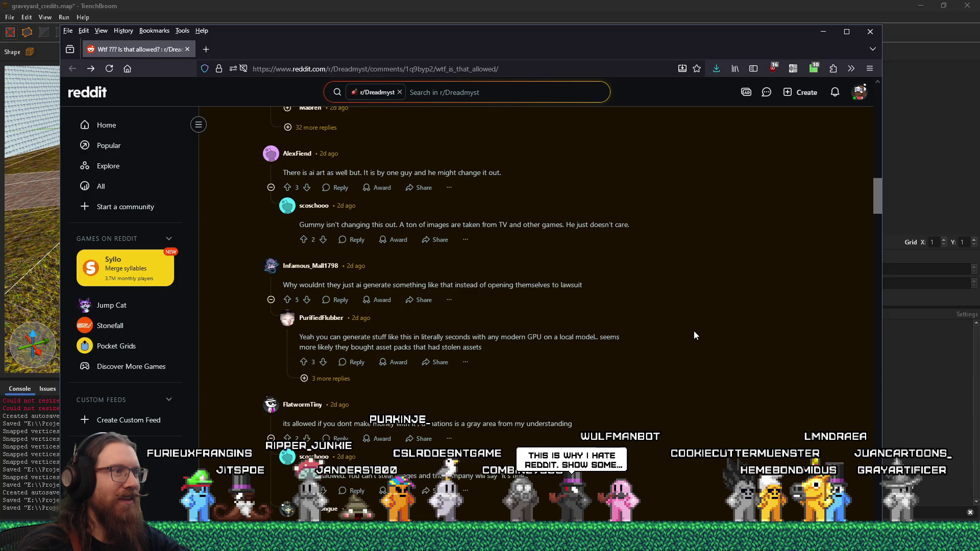
{"action": "scroll", "coordinate": [693, 333], "scroll_direction": "down", "scroll_amount": 1}
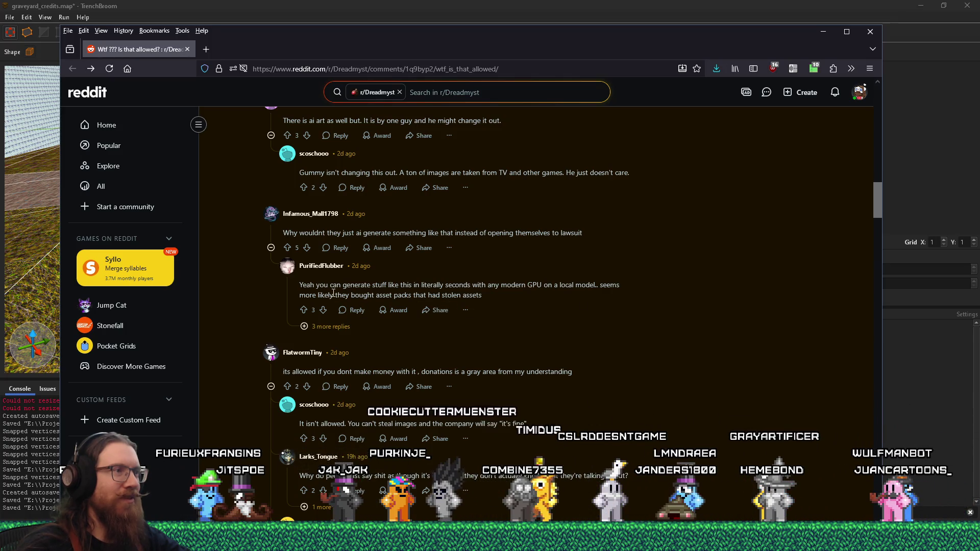
{"action": "left_click_drag", "start_coordinate": [354, 290], "coordinate": [494, 305]}
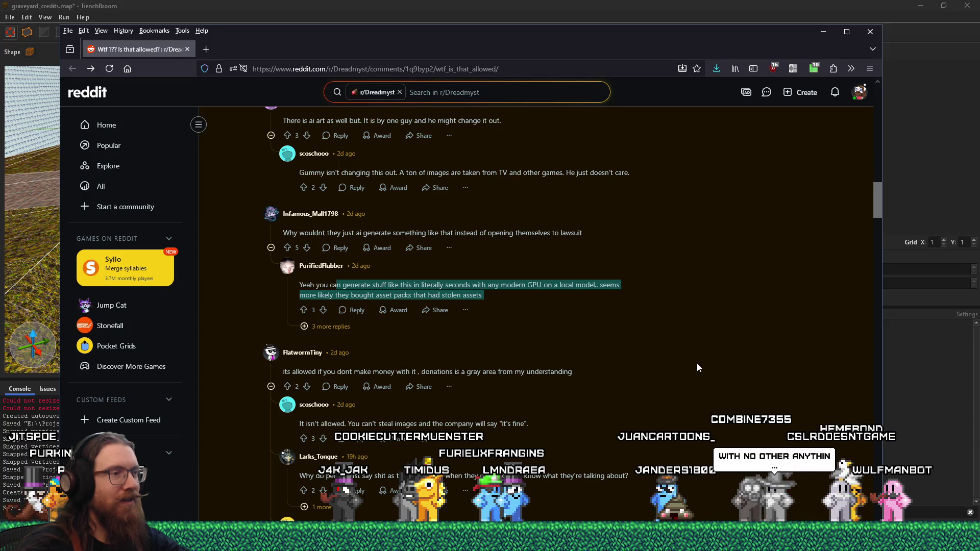
- Read further down, highlight the phrase about stumbling onto a scandal, then close Firefox
{"action": "scroll", "coordinate": [697, 364], "scroll_direction": "down", "scroll_amount": 2}
{"action": "scroll", "coordinate": [698, 367], "scroll_direction": "down", "scroll_amount": 2}
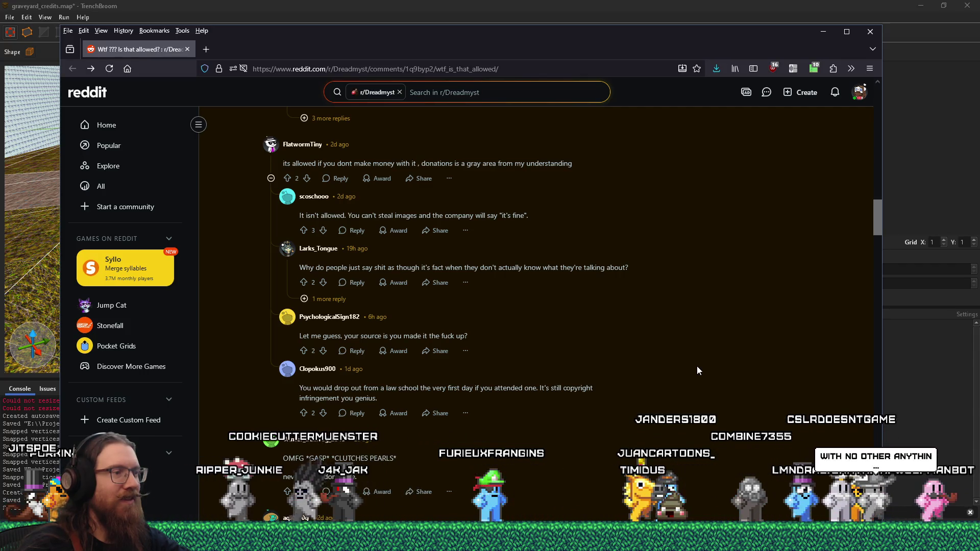
{"action": "scroll", "coordinate": [698, 370], "scroll_direction": "down", "scroll_amount": 3}
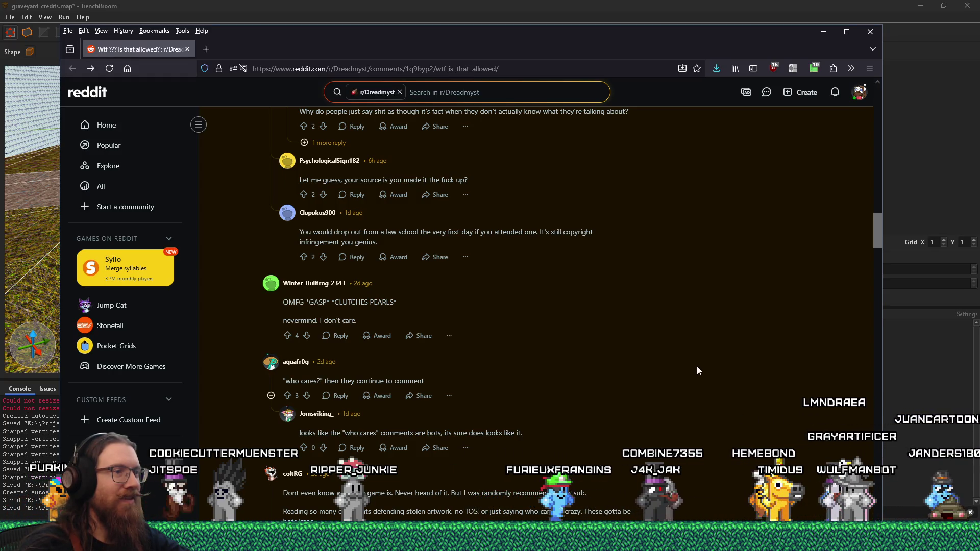
{"action": "scroll", "coordinate": [697, 367], "scroll_direction": "down", "scroll_amount": 4}
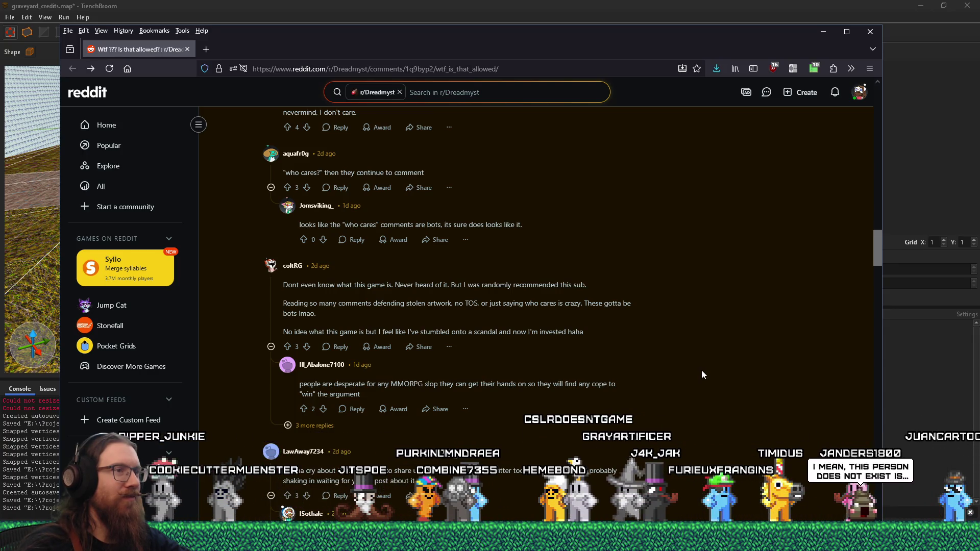
{"action": "left_click_drag", "start_coordinate": [420, 331], "coordinate": [607, 334]}
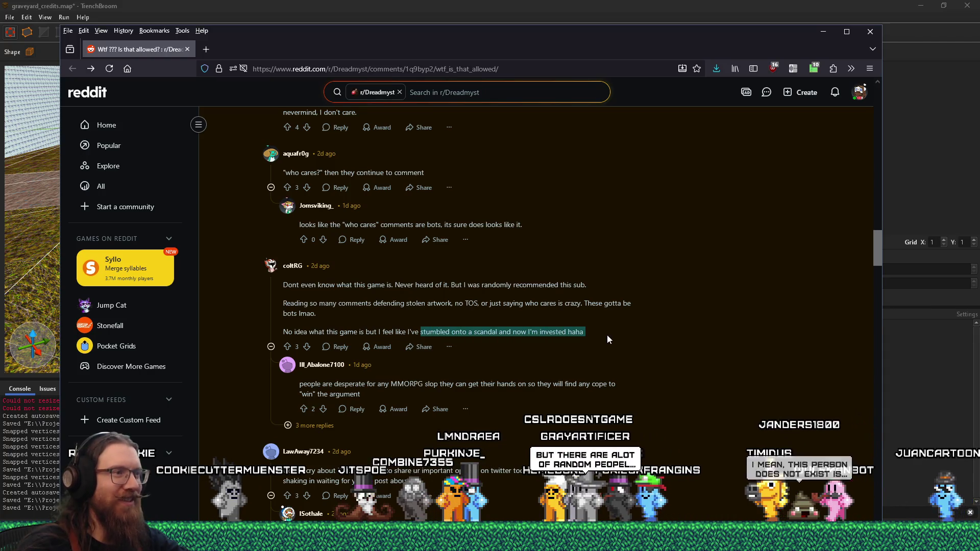
{"action": "scroll", "coordinate": [525, 377], "scroll_direction": "down", "scroll_amount": 4}
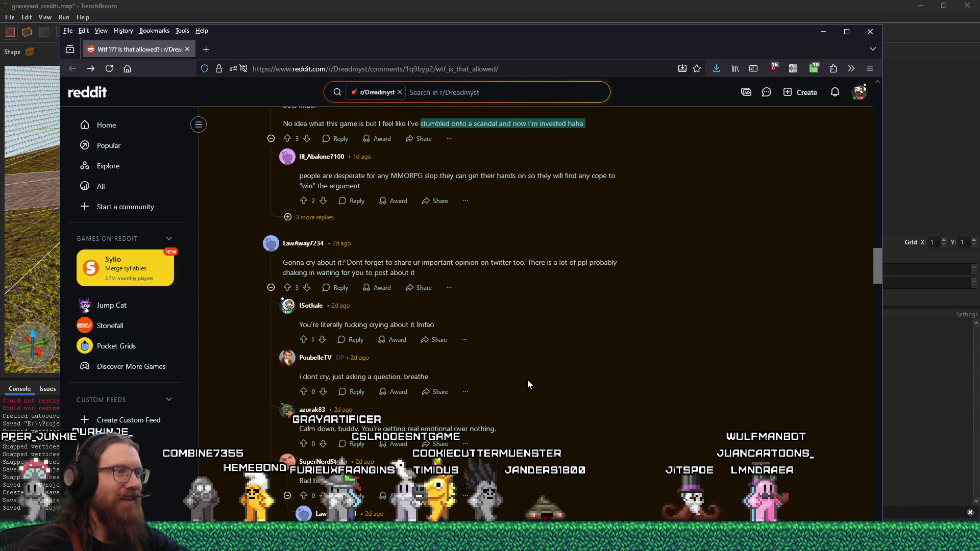
{"action": "scroll", "coordinate": [528, 379], "scroll_direction": "down", "scroll_amount": 8}
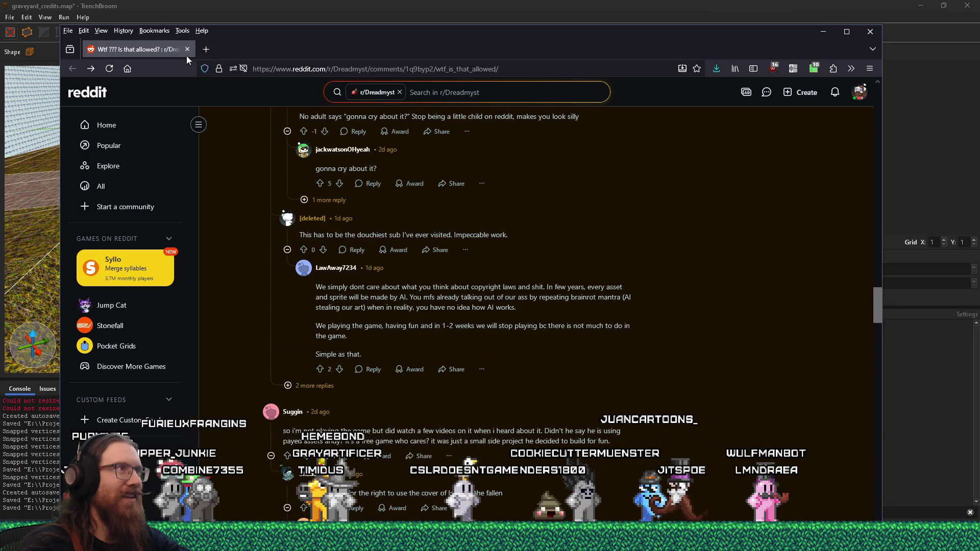
{"action": "left_click", "coordinate": [187, 50]}
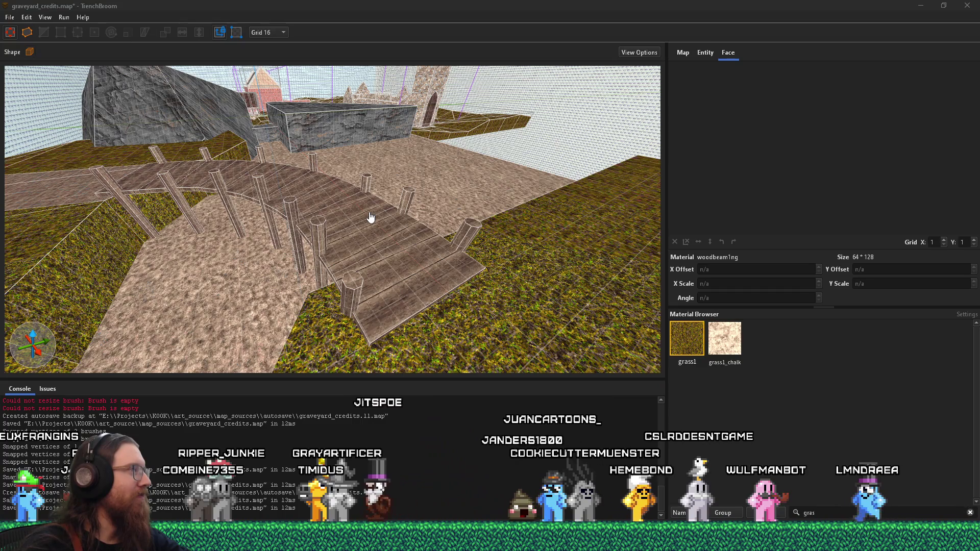
{"action": "scroll", "coordinate": [355, 220], "scroll_direction": "up", "scroll_amount": 5}
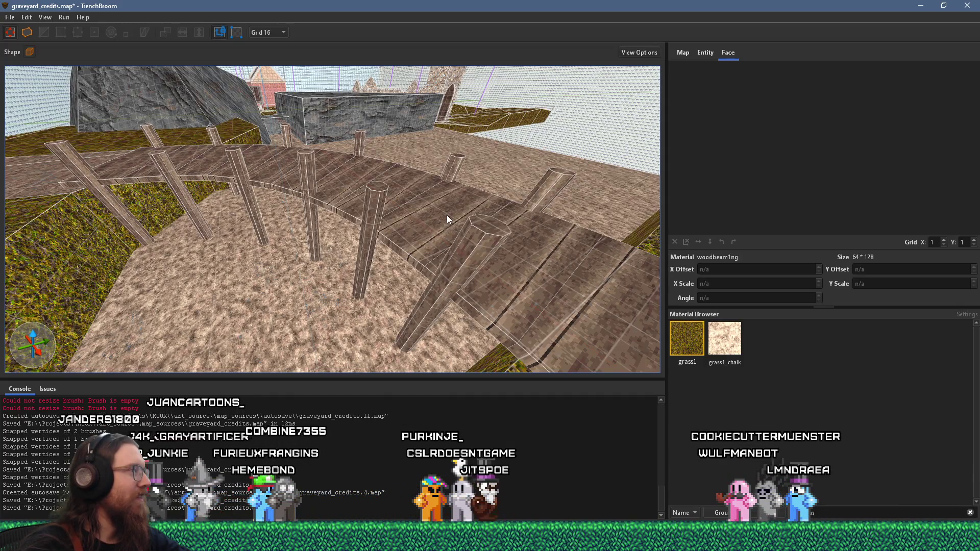
{"action": "mouse_move", "coordinate": [324, 172]}
{"action": "left_mouse_down"}
{"action": "mouse_move", "coordinate": [348, 209]}
{"action": "mouse_move", "coordinate": [299, 259]}
{"action": "mouse_move", "coordinate": [292, 290]}
{"action": "mouse_move", "coordinate": [335, 314]}
{"action": "mouse_move", "coordinate": [255, 326]}
{"action": "mouse_move", "coordinate": [326, 292]}
{"action": "mouse_move", "coordinate": [341, 326]}
{"action": "left_mouse_up"}
- Select a bridge post, set the grid to 1 unit, and inspect the plank walkway
{"action": "left_click", "coordinate": [409, 324]}
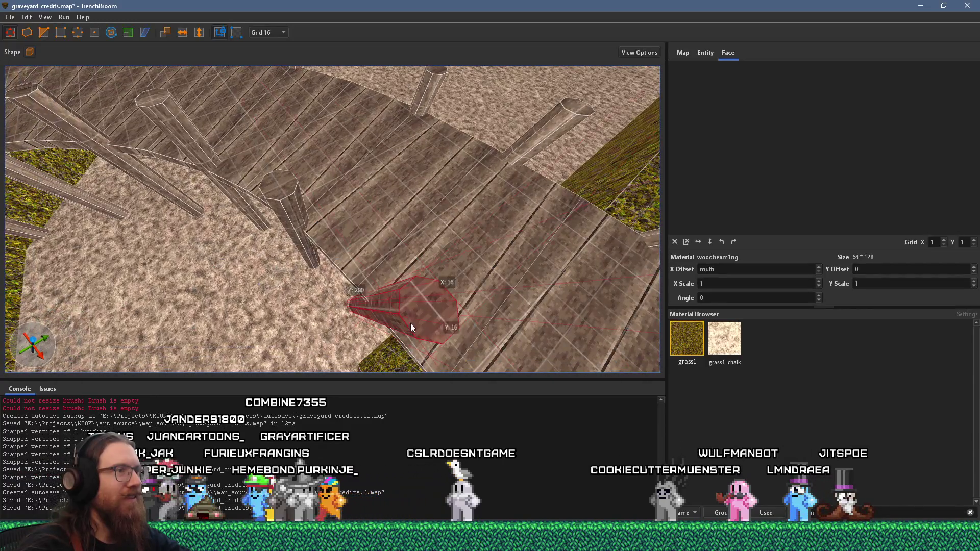
{"action": "left_click", "coordinate": [277, 44]}
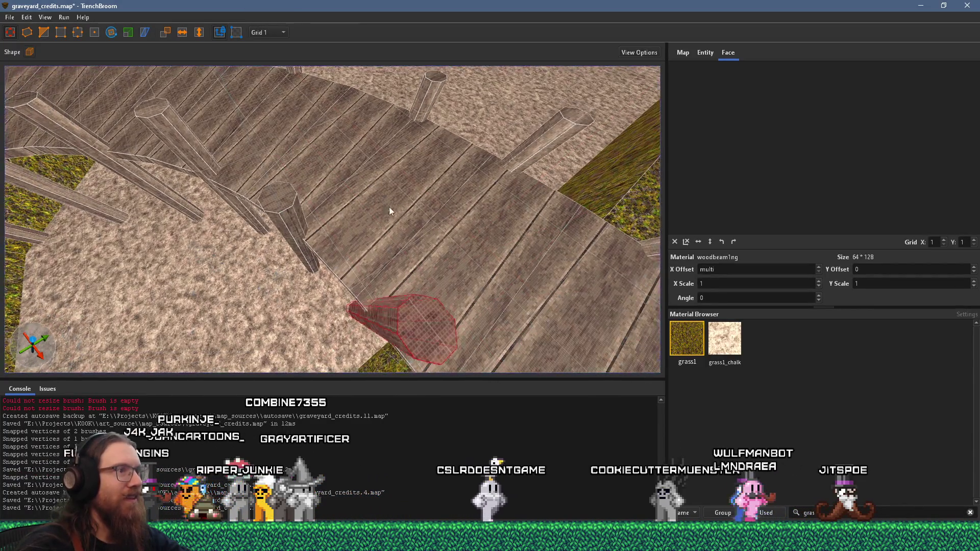
{"action": "left_click_drag", "start_coordinate": [390, 204], "coordinate": [412, 335]}
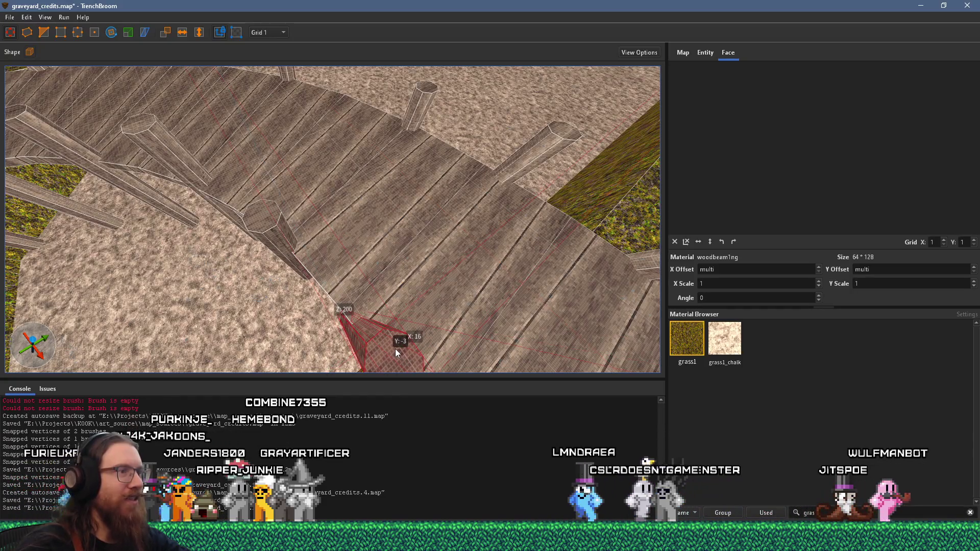
{"action": "mouse_move", "coordinate": [394, 347]}
{"action": "left_mouse_down"}
{"action": "mouse_move", "coordinate": [355, 292]}
{"action": "mouse_move", "coordinate": [367, 236]}
{"action": "mouse_move", "coordinate": [345, 261]}
{"action": "mouse_move", "coordinate": [350, 299]}
{"action": "mouse_move", "coordinate": [382, 258]}
{"action": "mouse_move", "coordinate": [363, 204]}
{"action": "mouse_move", "coordinate": [321, 306]}
{"action": "mouse_move", "coordinate": [301, 311]}
{"action": "mouse_move", "coordinate": [314, 253]}
{"action": "mouse_move", "coordinate": [336, 250]}
{"action": "left_mouse_up"}
{"action": "scroll", "coordinate": [336, 246], "scroll_direction": "up", "scroll_amount": 5}
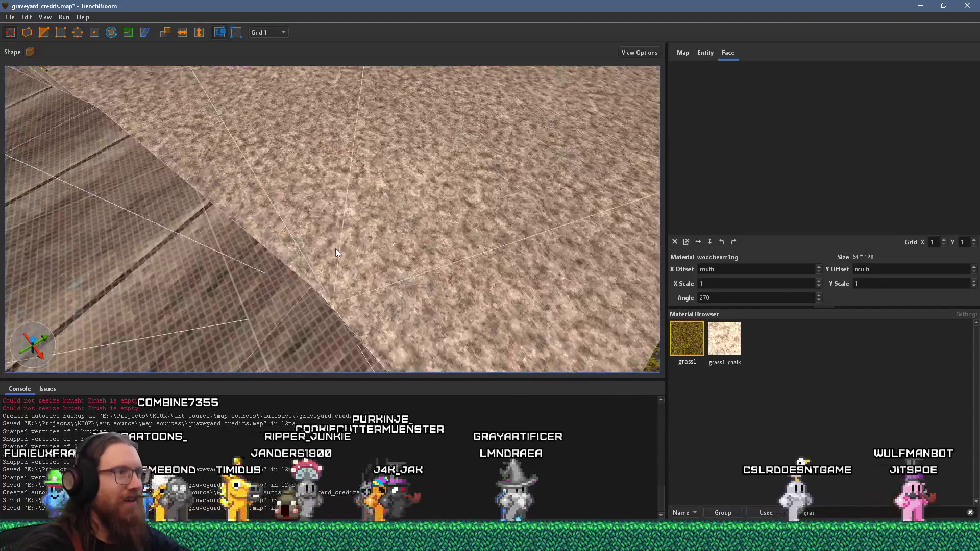
{"action": "left_click", "coordinate": [320, 228]}
{"action": "mouse_move", "coordinate": [317, 222]}
{"action": "left_mouse_down"}
{"action": "mouse_move", "coordinate": [400, 271]}
{"action": "mouse_move", "coordinate": [442, 282]}
{"action": "left_mouse_up"}
{"action": "mouse_move", "coordinate": [444, 304]}
{"action": "left_mouse_down"}
{"action": "mouse_move", "coordinate": [436, 266]}
{"action": "mouse_move", "coordinate": [419, 259]}
{"action": "mouse_move", "coordinate": [375, 161]}
{"action": "mouse_move", "coordinate": [359, 158]}
{"action": "left_mouse_up"}
{"action": "scroll", "coordinate": [401, 261], "scroll_direction": "up", "scroll_amount": 5}
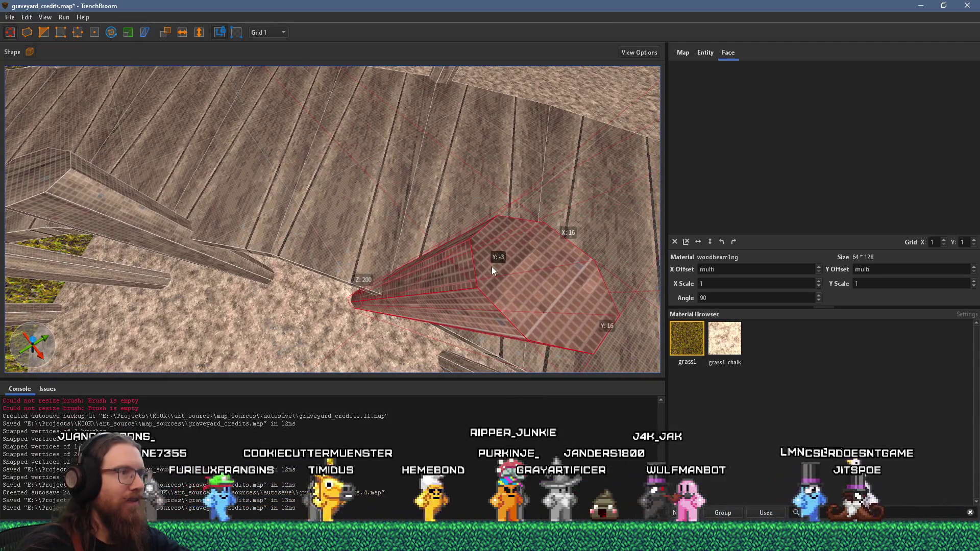
{"action": "mouse_move", "coordinate": [332, 237]}
{"action": "left_mouse_down"}
{"action": "mouse_move", "coordinate": [531, 234]}
{"action": "mouse_move", "coordinate": [568, 248]}
{"action": "mouse_move", "coordinate": [570, 298]}
{"action": "mouse_move", "coordinate": [602, 210]}
{"action": "mouse_move", "coordinate": [581, 249]}
{"action": "left_mouse_up"}
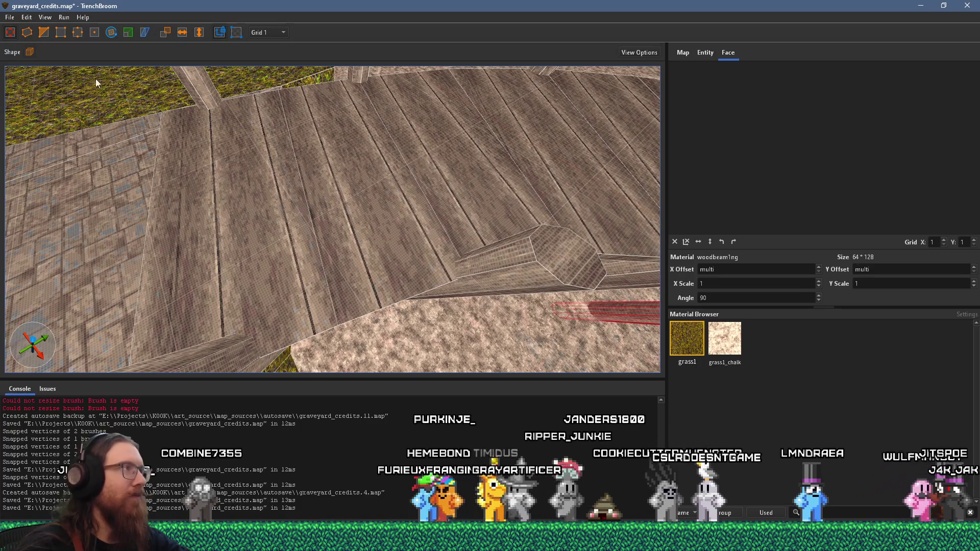
- Save the graveyard_credits map with File > Save Document
{"action": "left_click", "coordinate": [10, 17]}
{"action": "left_click", "coordinate": [35, 65]}
{"action": "left_click_drag", "start_coordinate": [252, 179], "coordinate": [322, 253]}
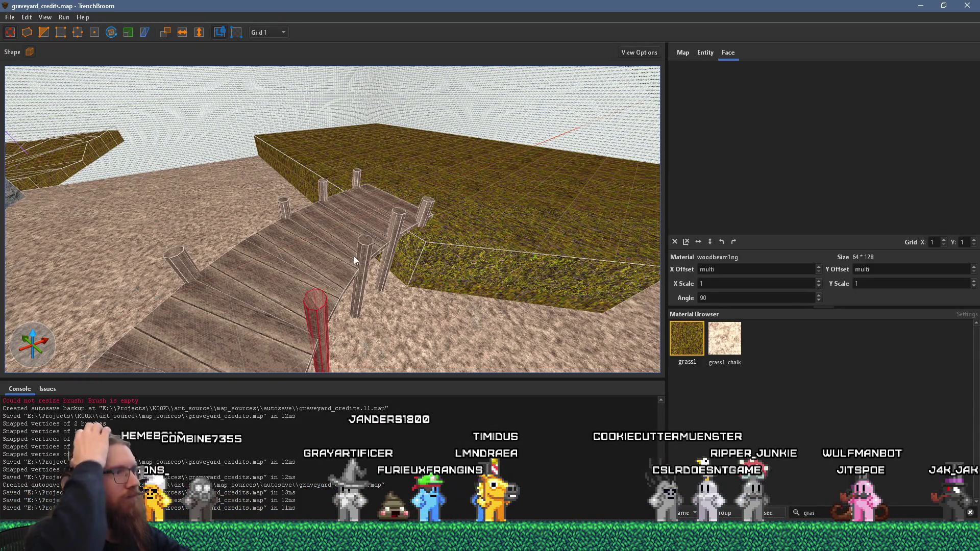
{"action": "left_click", "coordinate": [10, 19]}
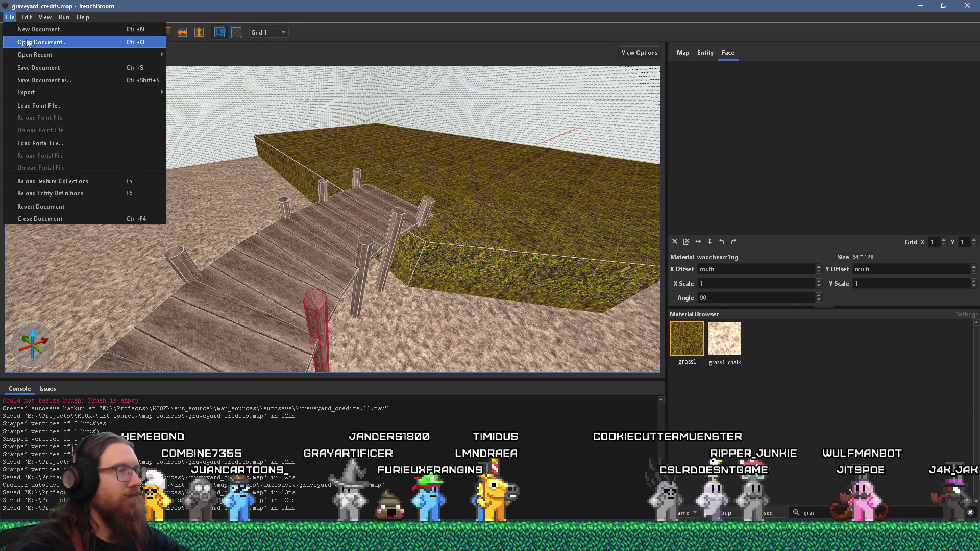
- Select all the bridge's wooden posts, leaving the ground and grass brushes out
{"action": "key", "text": "Escape"}
{"action": "left_click", "coordinate": [360, 262], "text": "ctrl"}
{"action": "left_click", "coordinate": [392, 240], "text": "ctrl"}
{"action": "left_click", "coordinate": [423, 211], "text": "ctrl"}
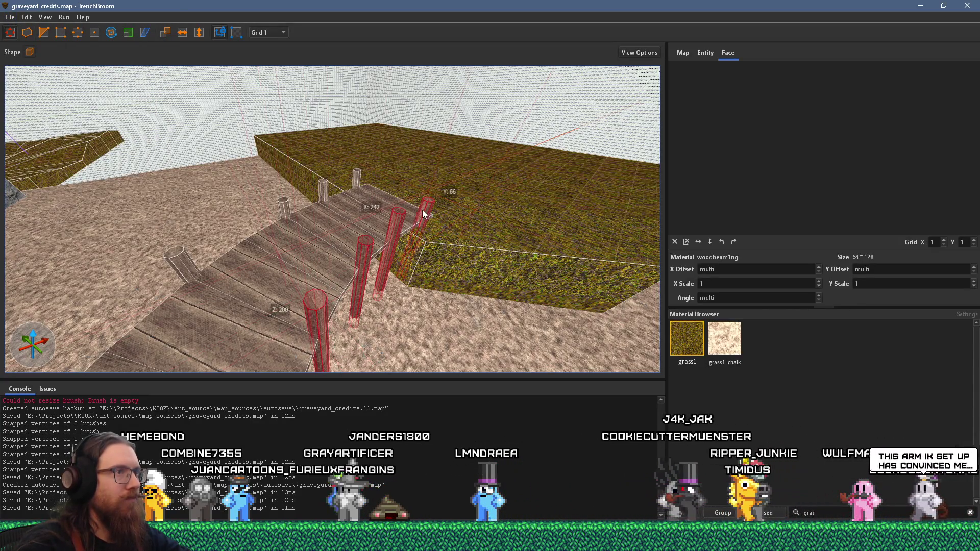
{"action": "left_click", "coordinate": [356, 179], "text": "ctrl"}
{"action": "left_click", "coordinate": [323, 190], "text": "ctrl"}
{"action": "left_click", "coordinate": [284, 208], "text": "ctrl"}
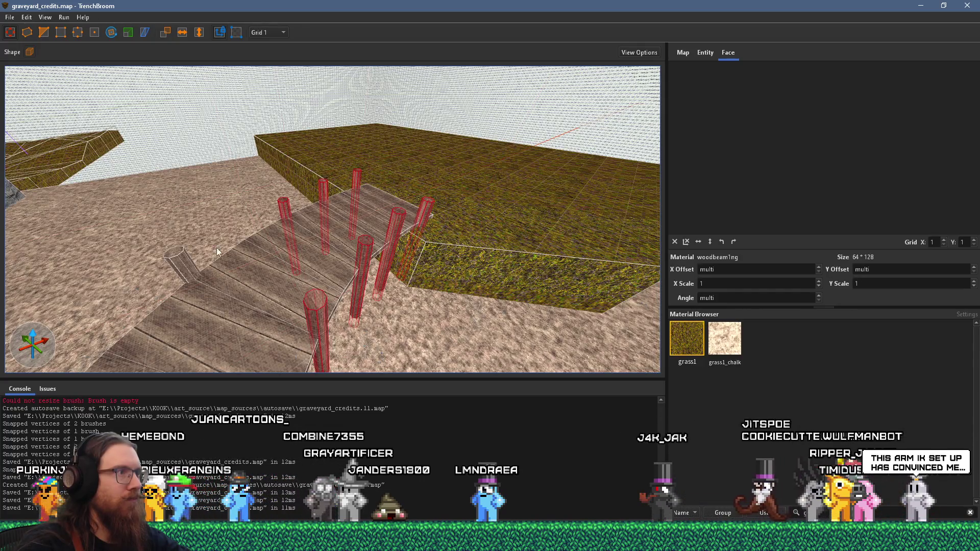
{"action": "left_click", "coordinate": [174, 269], "text": "ctrl"}
{"action": "left_click", "coordinate": [169, 273], "text": "ctrl"}
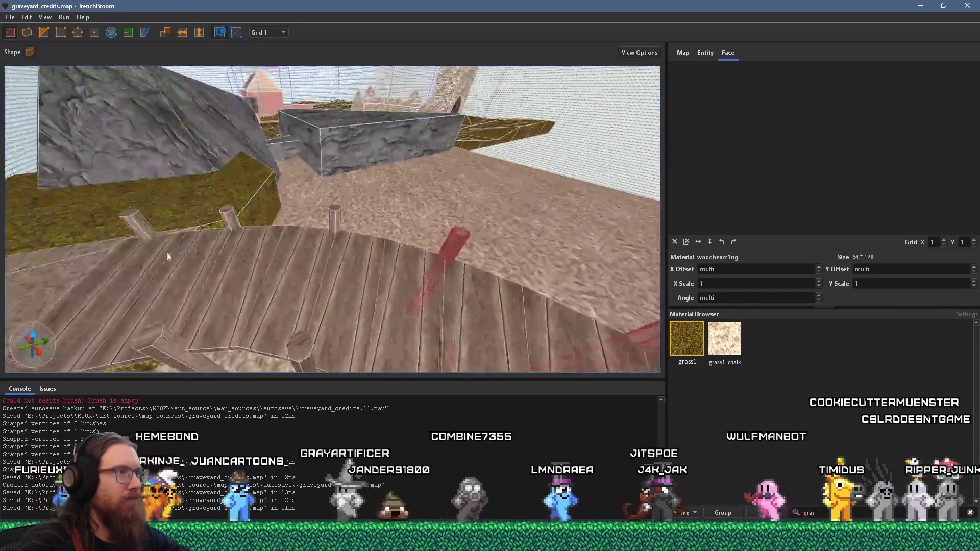
{"action": "left_click", "coordinate": [314, 319], "text": "ctrl"}
{"action": "left_click", "coordinate": [233, 321], "text": "ctrl"}
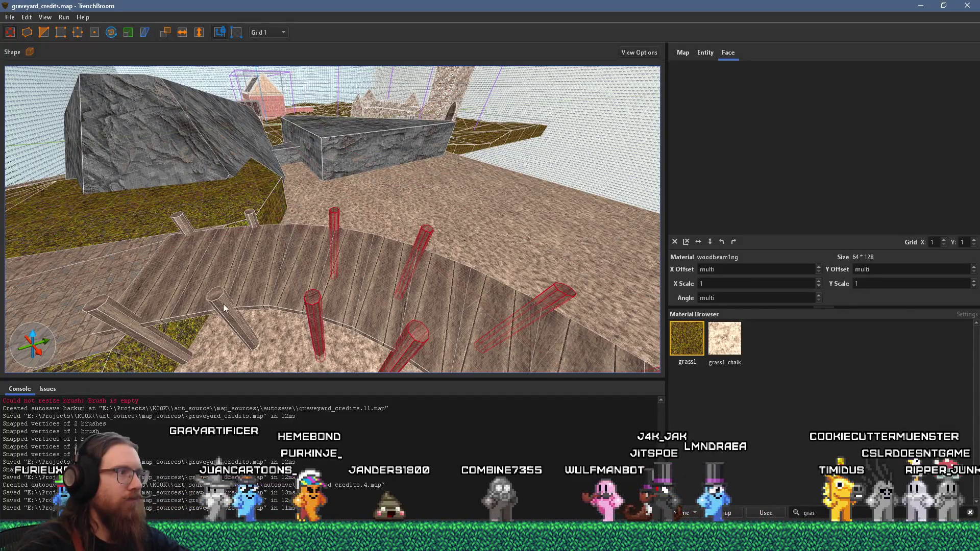
{"action": "left_click", "coordinate": [220, 229], "text": "ctrl"}
{"action": "left_click", "coordinate": [219, 230], "text": "ctrl"}
{"action": "left_click", "coordinate": [180, 222], "text": "ctrl"}
{"action": "left_click", "coordinate": [251, 218], "text": "ctrl"}
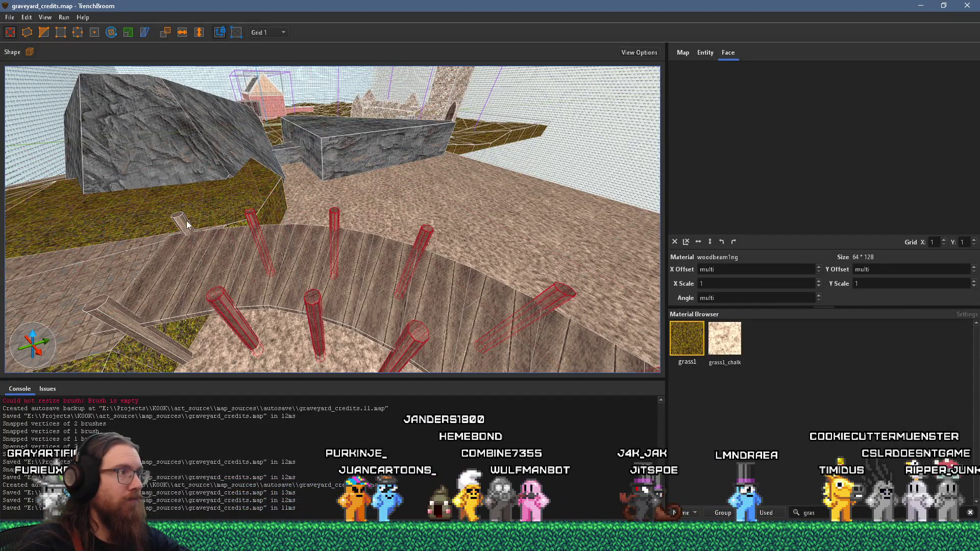
{"action": "left_click", "coordinate": [142, 317], "text": "ctrl"}
- Turn the selected posts into a func_detail_wall brush entity via Create Brush Entity > Func
{"action": "right_click", "coordinate": [217, 302]}
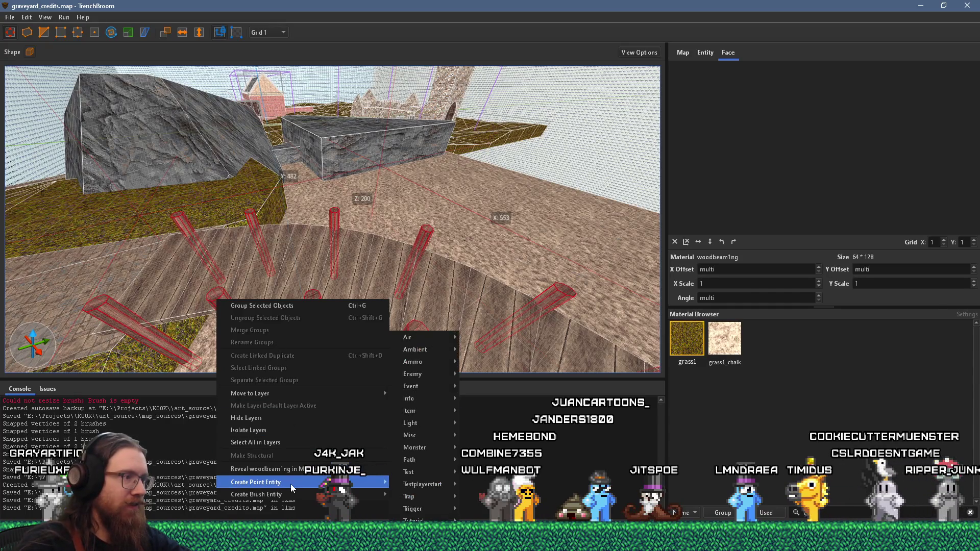
{"action": "mouse_move", "coordinate": [296, 494]}
{"action": "mouse_move", "coordinate": [426, 498]}
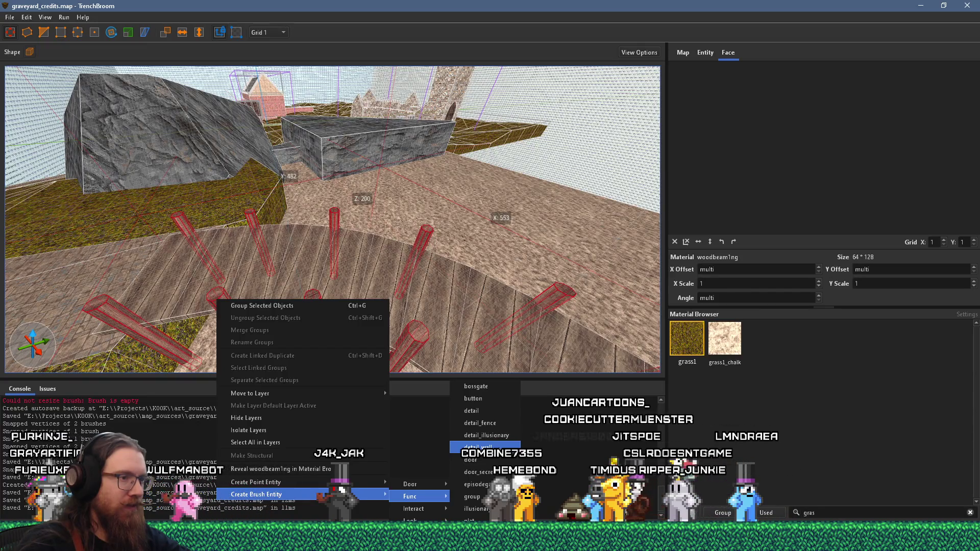
{"action": "left_click", "coordinate": [499, 447]}
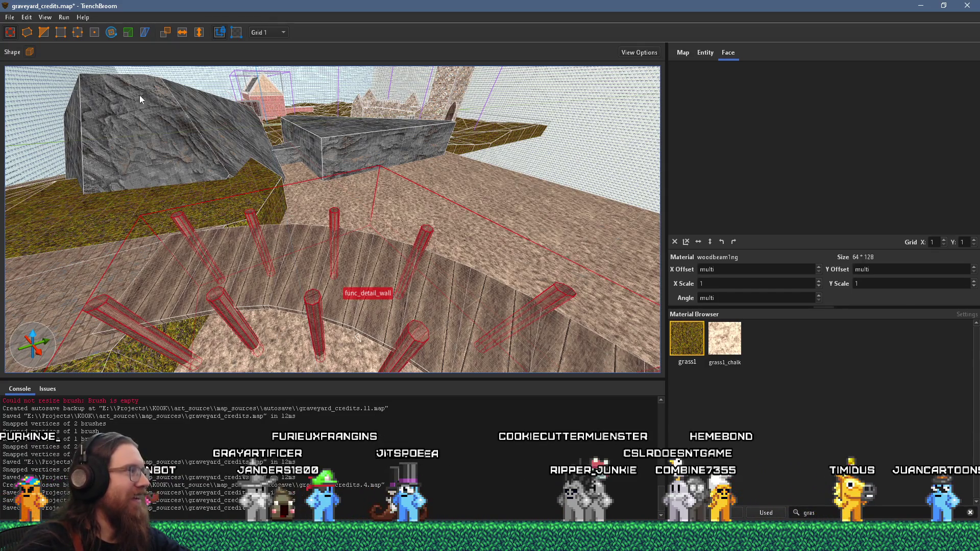
{"action": "left_click", "coordinate": [10, 17]}
- Save the map and zoom in over the walkway posts
{"action": "left_click", "coordinate": [30, 65]}
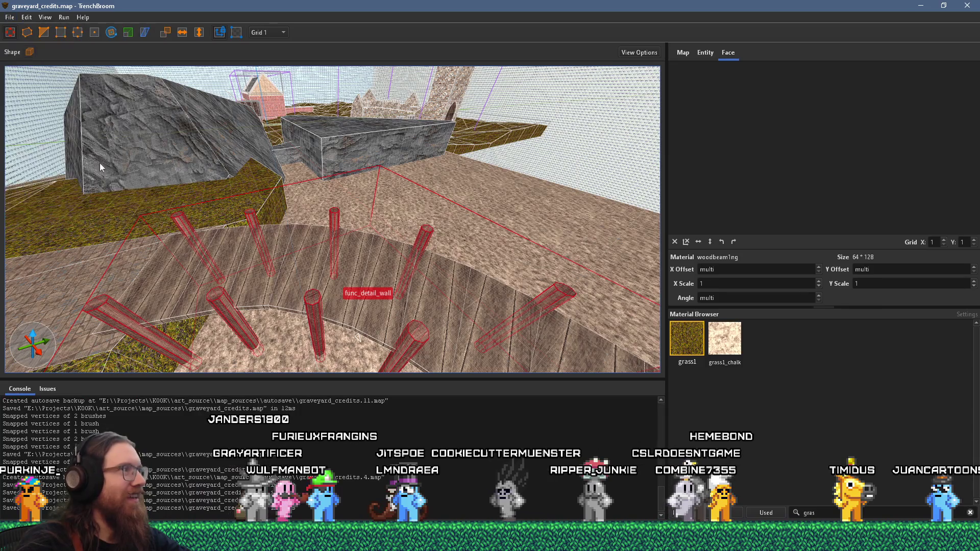
{"action": "scroll", "coordinate": [228, 201], "scroll_direction": "up", "scroll_amount": 6}
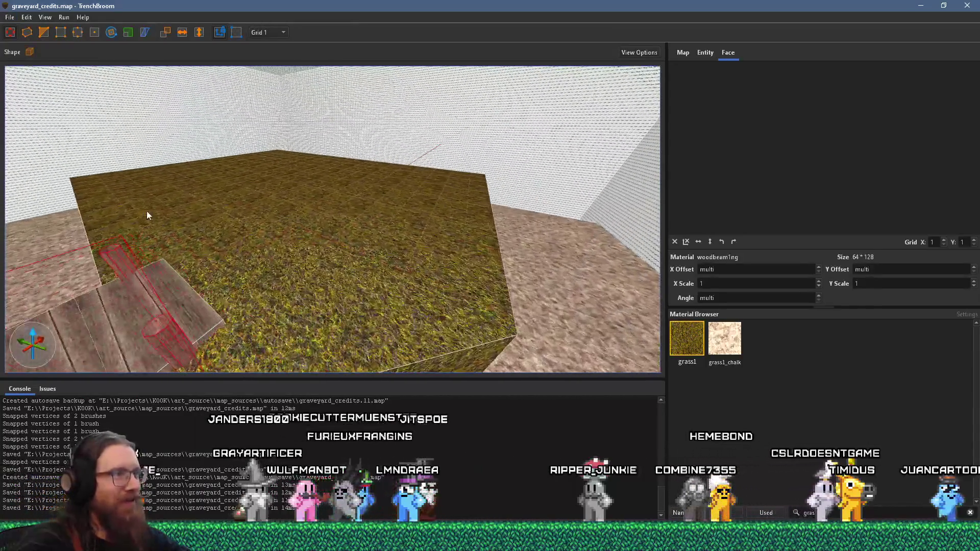
{"action": "scroll", "coordinate": [259, 157], "scroll_direction": "up", "scroll_amount": 5}
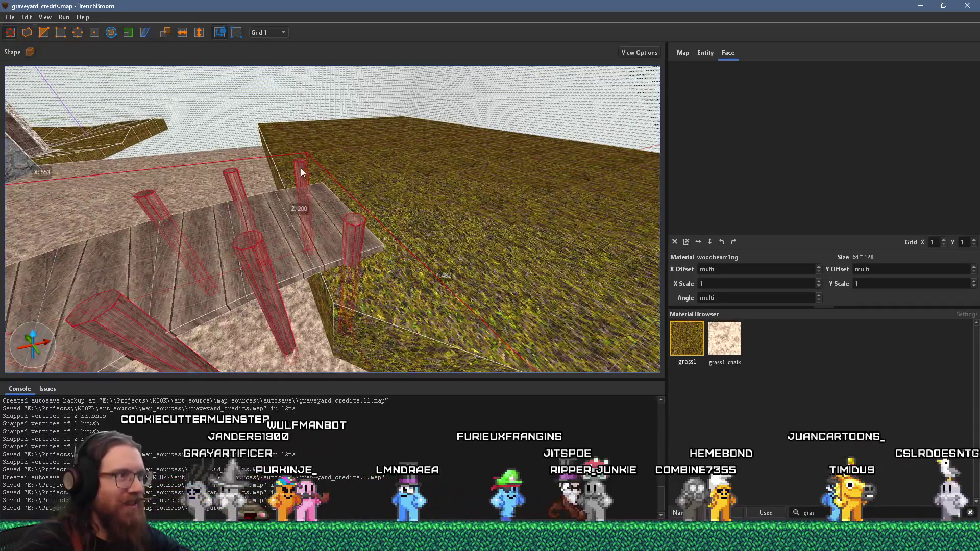
{"action": "scroll", "coordinate": [210, 177], "scroll_direction": "up", "scroll_amount": 3}
{"action": "scroll", "coordinate": [231, 230], "scroll_direction": "down", "scroll_amount": 10}
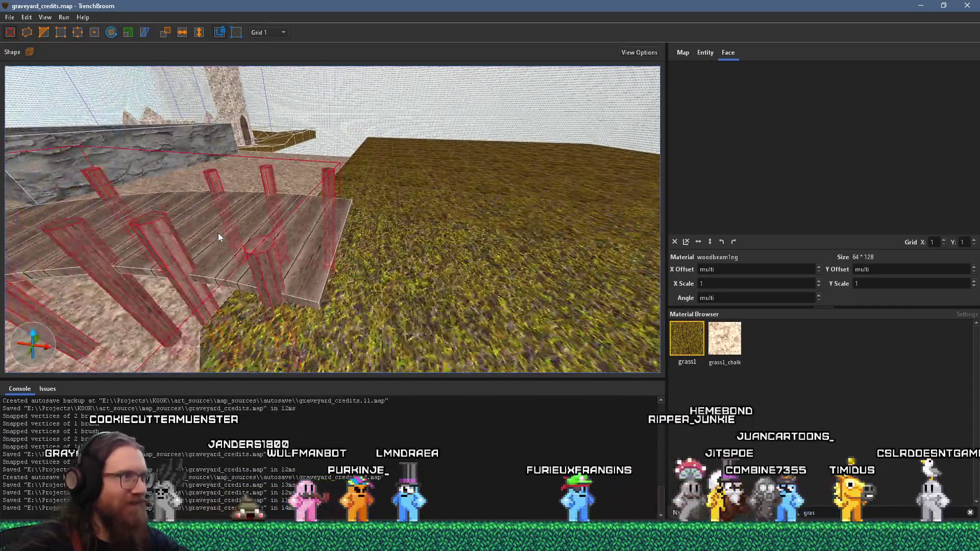
{"action": "scroll", "coordinate": [221, 230], "scroll_direction": "up", "scroll_amount": 4}
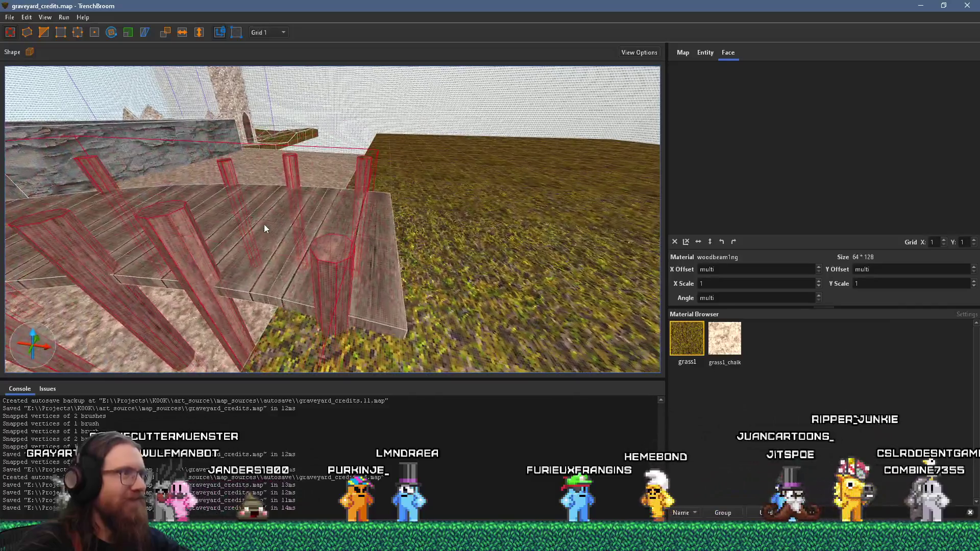
- Dismiss the recent maps list, then select and clear a wooden post face
{"action": "left_click", "coordinate": [9, 17]}
{"action": "mouse_move", "coordinate": [46, 54]}
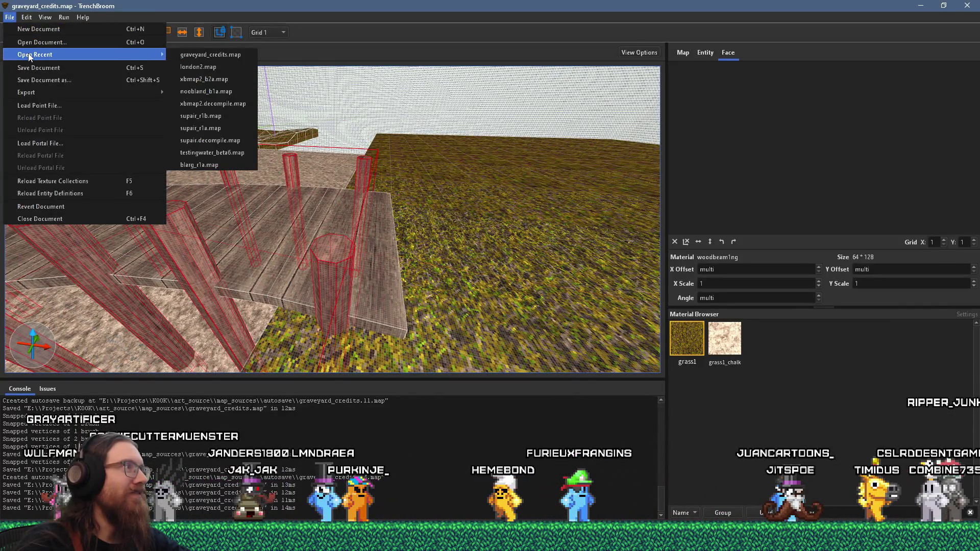
{"action": "left_click", "coordinate": [285, 179]}
{"action": "key", "text": "Escape"}
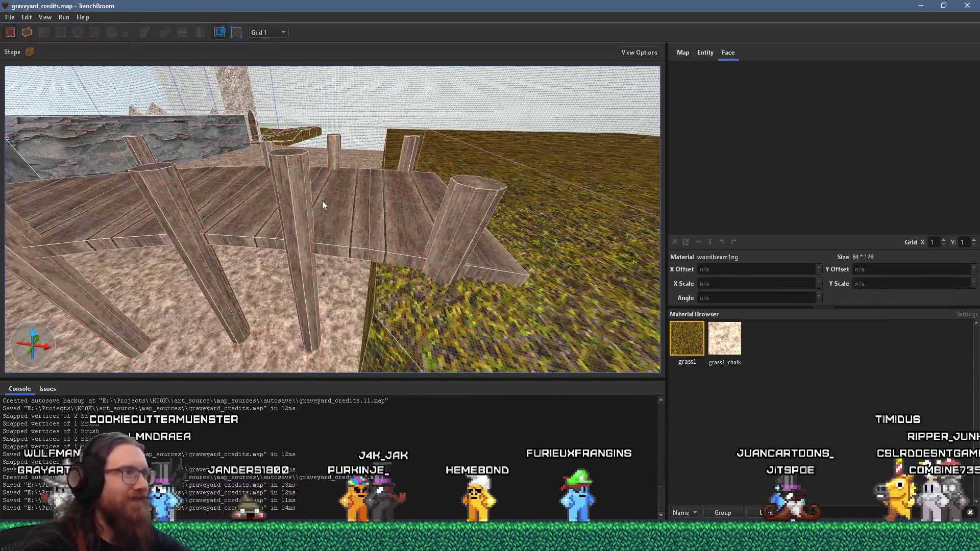
{"action": "left_click", "coordinate": [344, 192], "text": "shift"}
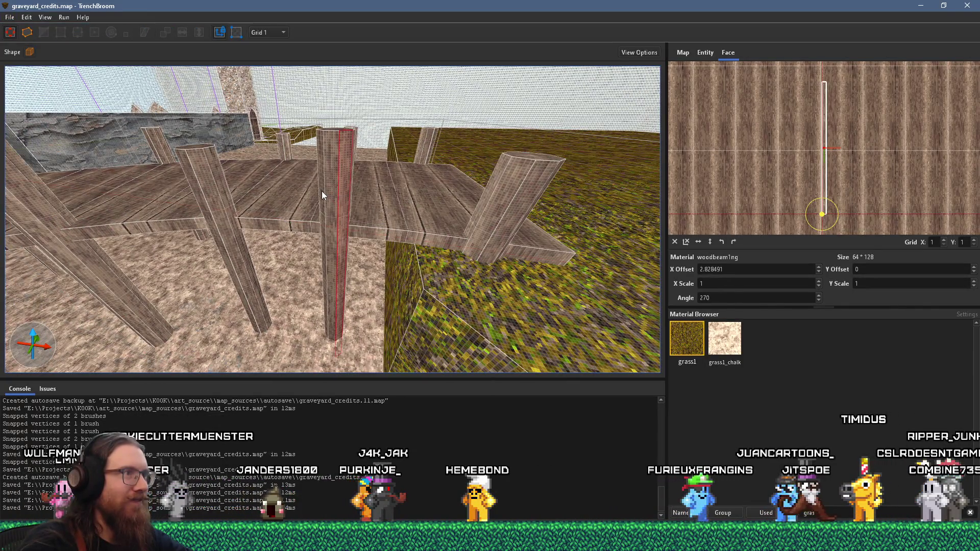
{"action": "key", "text": "Escape"}
{"action": "scroll", "coordinate": [337, 192], "scroll_direction": "down", "scroll_amount": 5}
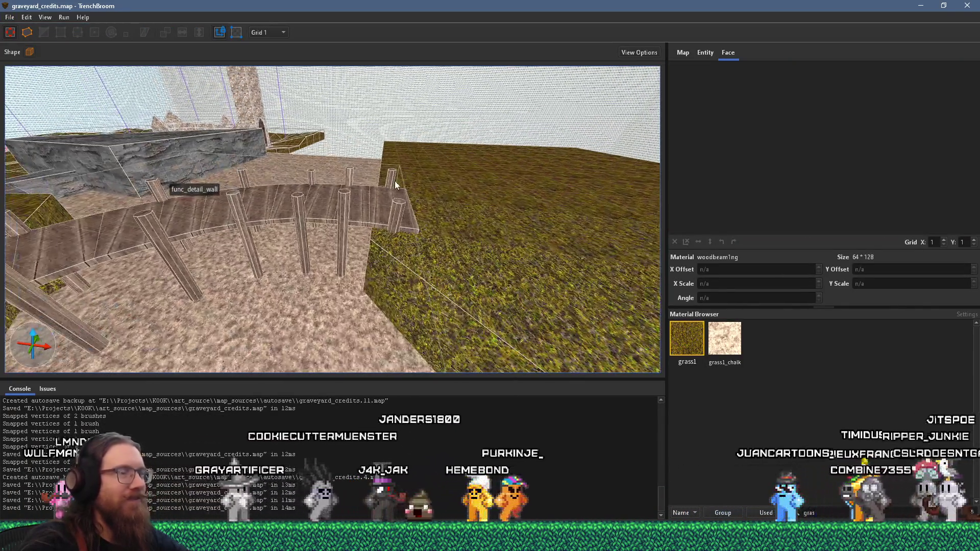
- Save graveyard_credits.map again so no unsaved changes remain
{"action": "left_click", "coordinate": [10, 17]}
{"action": "left_click", "coordinate": [34, 71]}
{"action": "scroll", "coordinate": [238, 183], "scroll_direction": "up", "scroll_amount": 5}
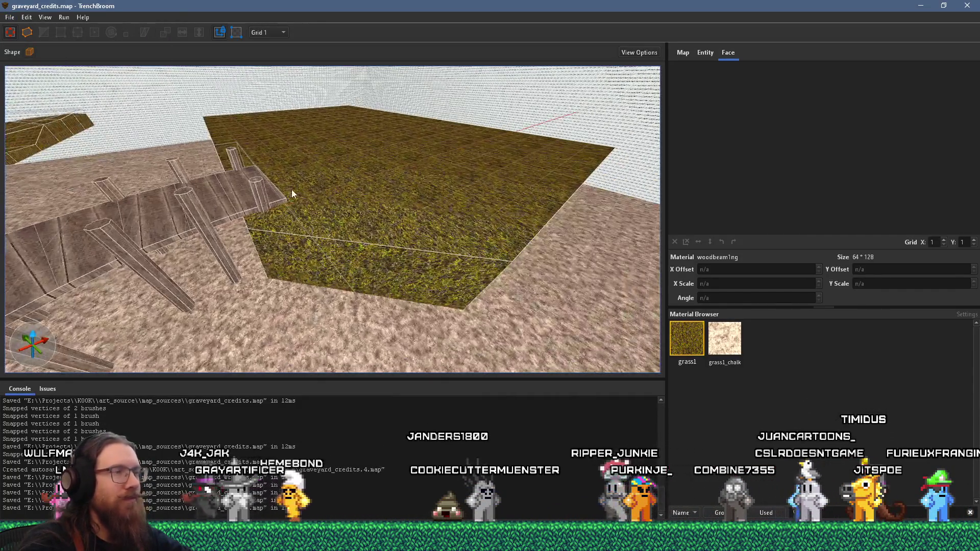
{"action": "left_click", "coordinate": [280, 34]}
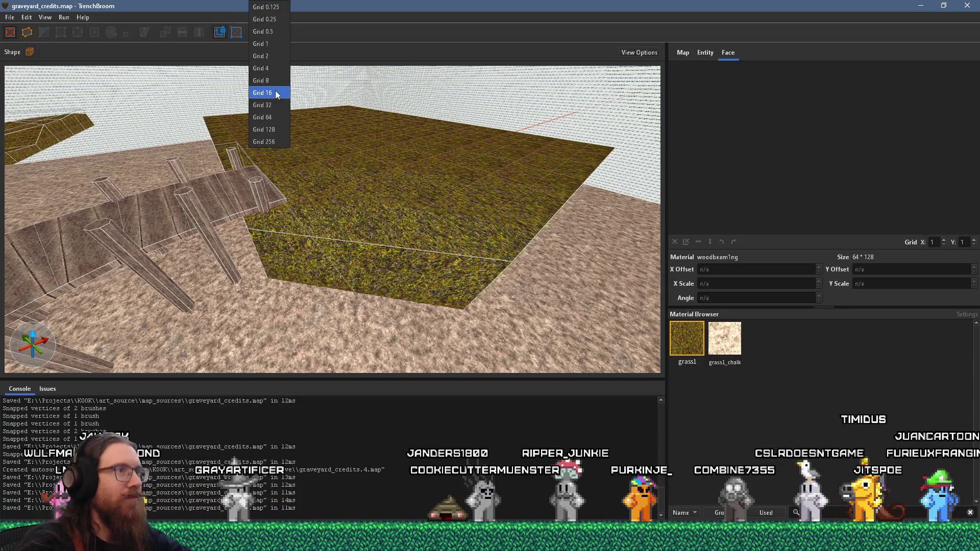
- Set the grid to 16 units and pan across the walkway and grass platform
{"action": "left_click", "coordinate": [275, 93]}
{"action": "scroll", "coordinate": [282, 173], "scroll_direction": "up", "scroll_amount": 5}
{"action": "left_click_drag", "start_coordinate": [221, 244], "coordinate": [295, 335]}
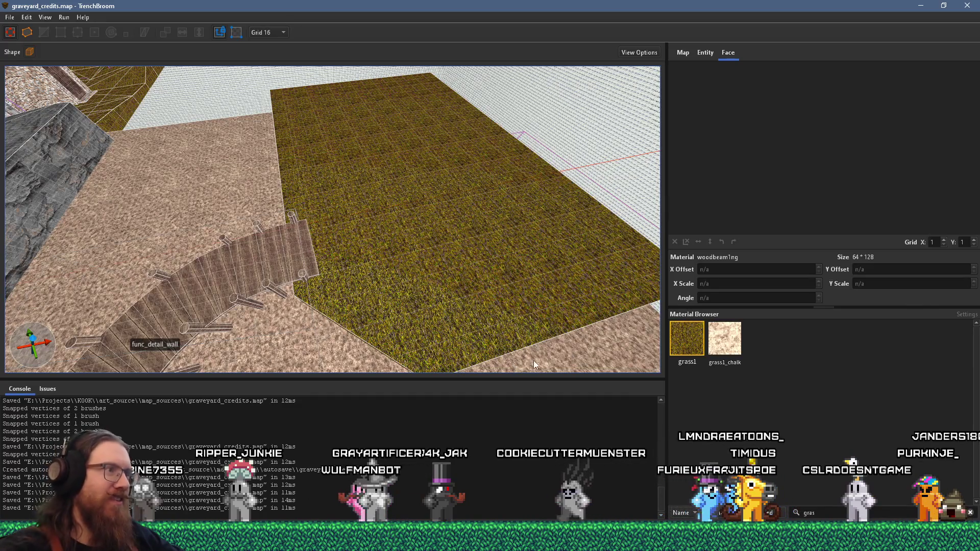
{"action": "mouse_move", "coordinate": [612, 316]}
{"action": "left_mouse_down"}
{"action": "mouse_move", "coordinate": [494, 238]}
{"action": "mouse_move", "coordinate": [258, 237]}
{"action": "mouse_move", "coordinate": [326, 240]}
{"action": "mouse_move", "coordinate": [326, 231]}
{"action": "left_mouse_up"}
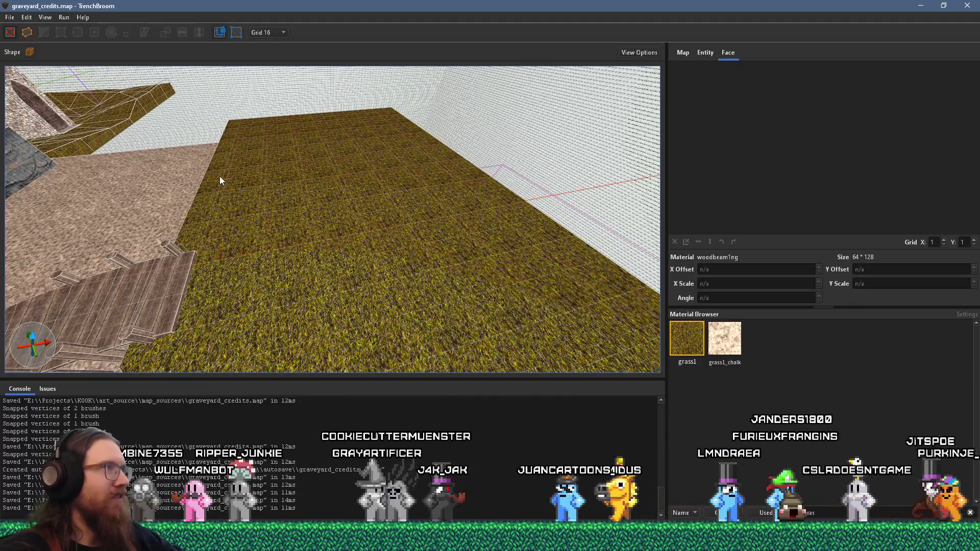
{"action": "mouse_move", "coordinate": [248, 159]}
{"action": "left_mouse_down"}
{"action": "mouse_move", "coordinate": [361, 220]}
{"action": "mouse_move", "coordinate": [317, 265]}
{"action": "mouse_move", "coordinate": [320, 283]}
{"action": "left_mouse_up"}
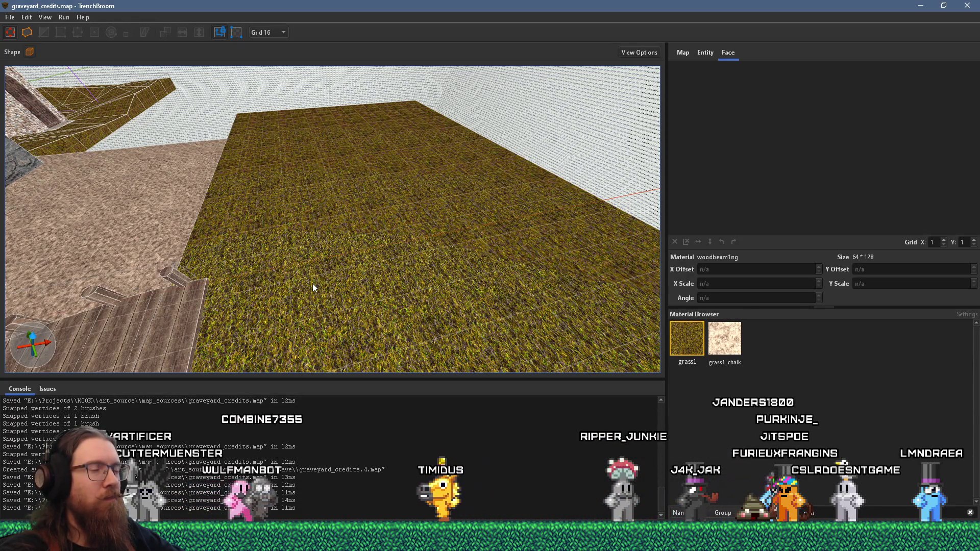
{"action": "scroll", "coordinate": [312, 283], "scroll_direction": "down", "scroll_amount": 3}
{"action": "mouse_move", "coordinate": [233, 273]}
{"action": "left_mouse_down"}
{"action": "mouse_move", "coordinate": [280, 296]}
{"action": "mouse_move", "coordinate": [177, 280]}
{"action": "left_mouse_up"}
- Zoom in on the grass floor at a shallower angle and select the grass floor block
{"action": "scroll", "coordinate": [546, 285], "scroll_direction": "up", "scroll_amount": 3}
{"action": "scroll", "coordinate": [503, 216], "scroll_direction": "up", "scroll_amount": 2}
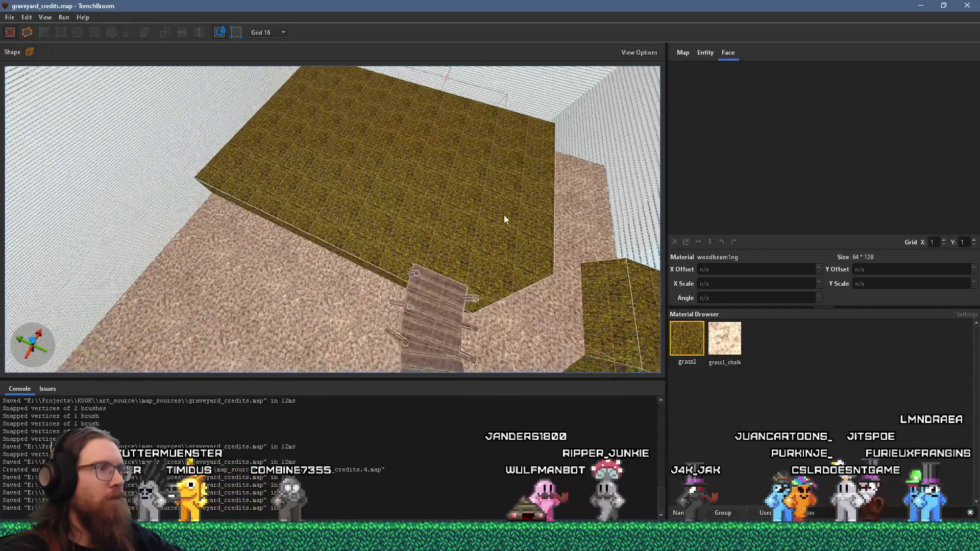
{"action": "scroll", "coordinate": [400, 246], "scroll_direction": "up", "scroll_amount": 2}
{"action": "scroll", "coordinate": [401, 250], "scroll_direction": "up", "scroll_amount": 2}
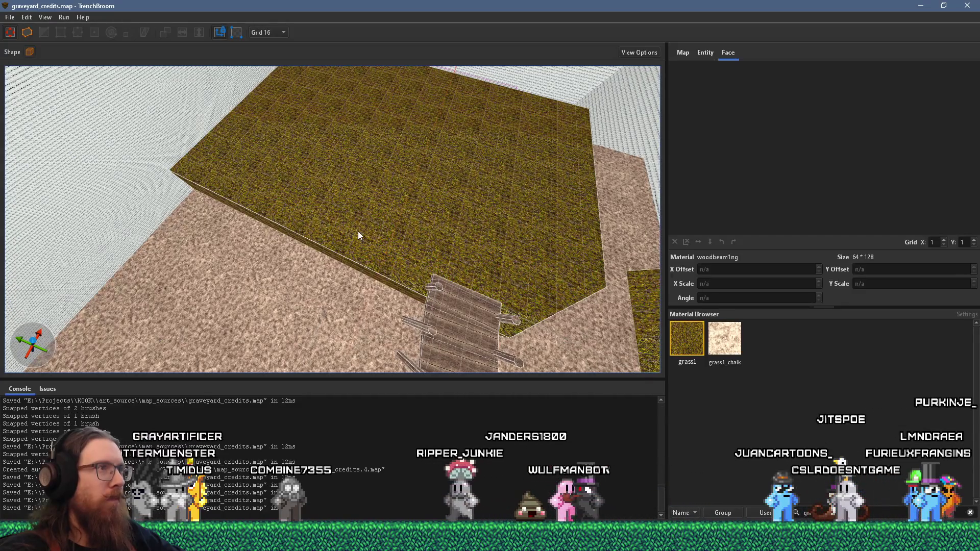
{"action": "scroll", "coordinate": [357, 289], "scroll_direction": "up", "scroll_amount": 2}
{"action": "scroll", "coordinate": [354, 307], "scroll_direction": "up", "scroll_amount": 1}
{"action": "scroll", "coordinate": [365, 299], "scroll_direction": "up", "scroll_amount": 2}
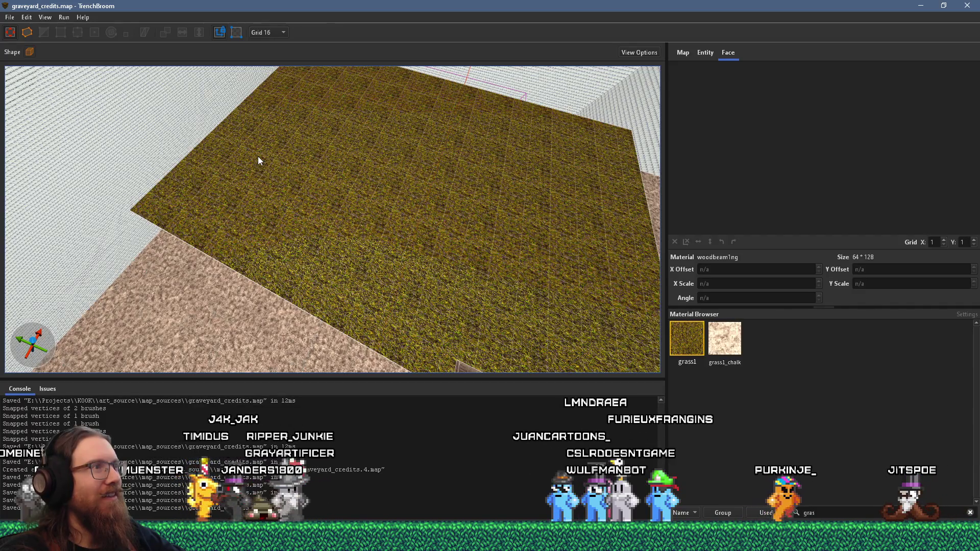
{"action": "mouse_move", "coordinate": [388, 189]}
{"action": "left_mouse_down"}
{"action": "mouse_move", "coordinate": [362, 219]}
{"action": "mouse_move", "coordinate": [273, 225]}
{"action": "mouse_move", "coordinate": [219, 102]}
{"action": "mouse_move", "coordinate": [371, 105]}
{"action": "mouse_move", "coordinate": [415, 197]}
{"action": "mouse_move", "coordinate": [319, 195]}
{"action": "mouse_move", "coordinate": [255, 66]}
{"action": "mouse_move", "coordinate": [330, 188]}
{"action": "mouse_move", "coordinate": [194, 173]}
{"action": "left_mouse_up"}
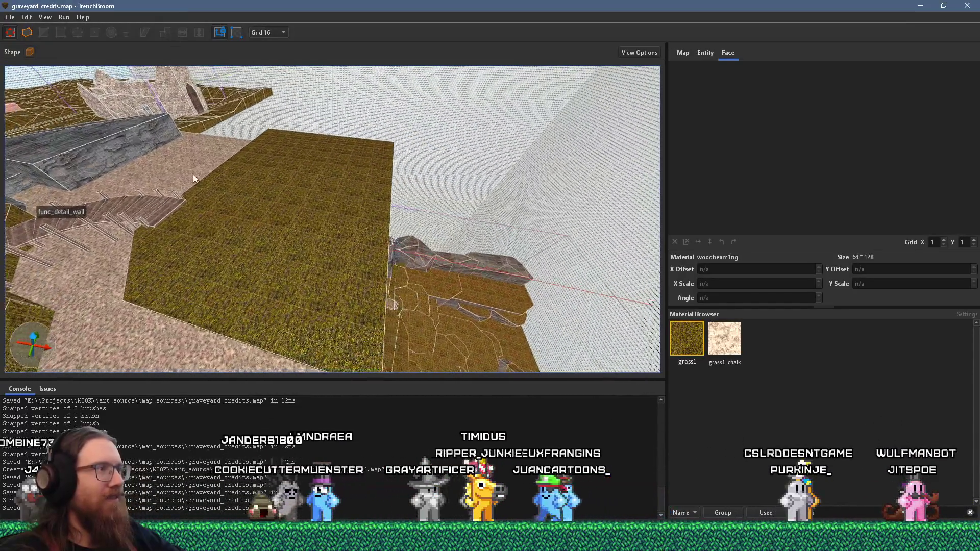
{"action": "left_click", "coordinate": [274, 197]}
- Extend the grass floor block outward on one side, then deselect it
{"action": "left_click_drag", "start_coordinate": [323, 212], "coordinate": [283, 229]}
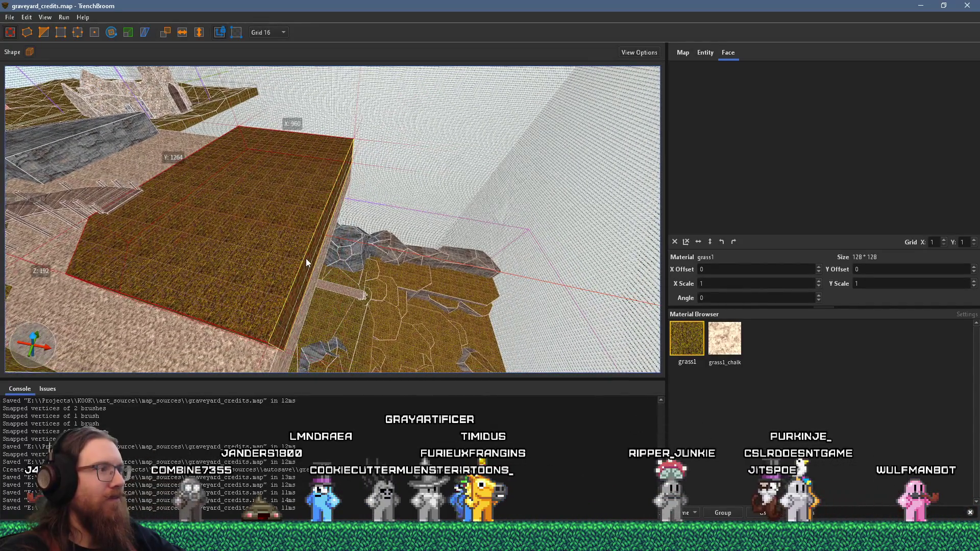
{"action": "left_click_drag", "start_coordinate": [339, 257], "coordinate": [427, 267]}
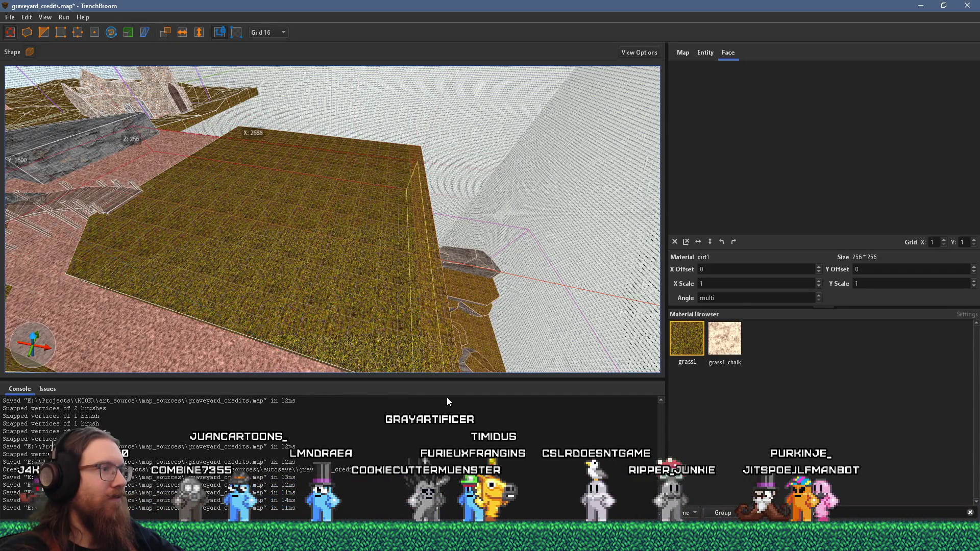
{"action": "mouse_move", "coordinate": [299, 191]}
{"action": "left_mouse_down"}
{"action": "mouse_move", "coordinate": [320, 179]}
{"action": "mouse_move", "coordinate": [296, 221]}
{"action": "mouse_move", "coordinate": [494, 236]}
{"action": "mouse_move", "coordinate": [333, 221]}
{"action": "mouse_move", "coordinate": [374, 241]}
{"action": "left_mouse_up"}
{"action": "key", "text": "Escape"}
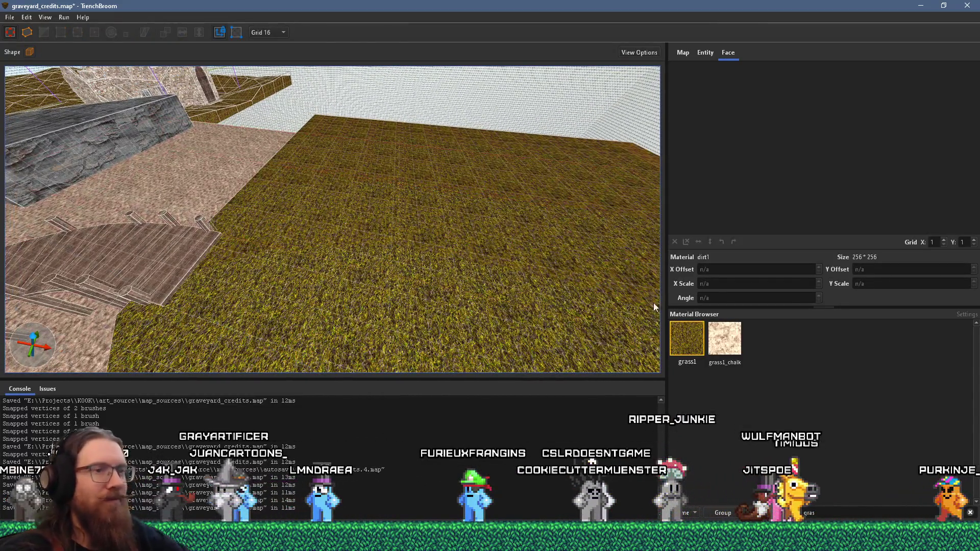
- Clear the material filter, pick stonewall1, and lay a flat stone brush on the grass
{"action": "left_click", "coordinate": [969, 512]}
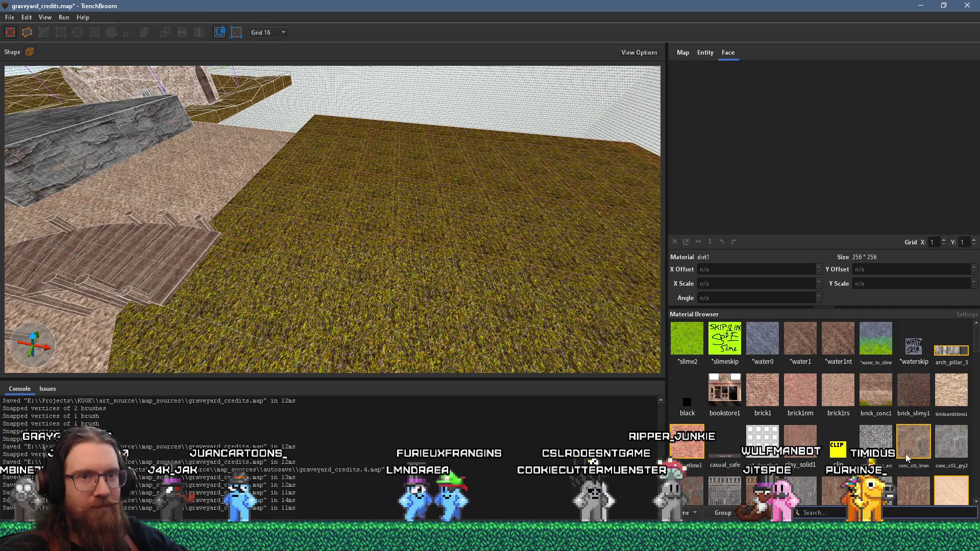
{"action": "scroll", "coordinate": [907, 457], "scroll_direction": "down", "scroll_amount": 3}
{"action": "scroll", "coordinate": [906, 458], "scroll_direction": "down", "scroll_amount": 12}
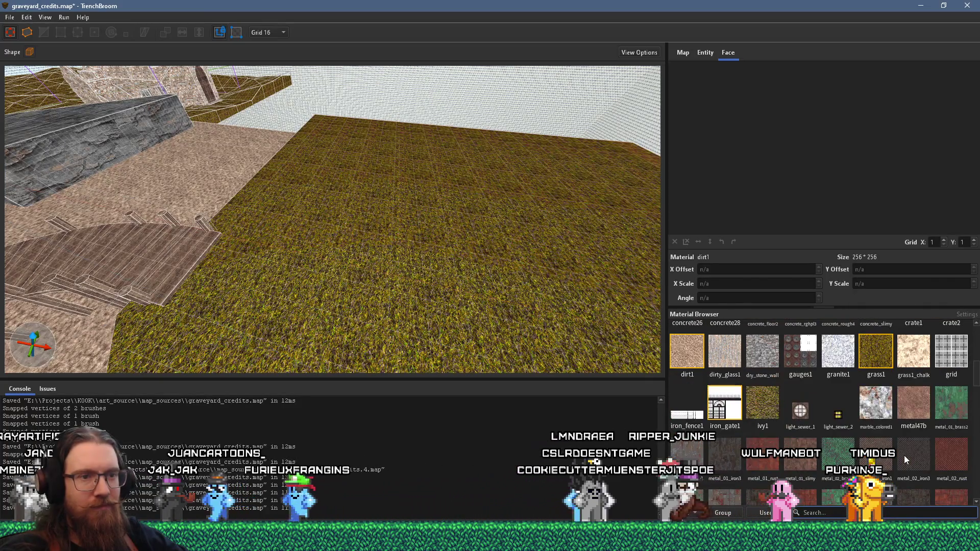
{"action": "scroll", "coordinate": [904, 458], "scroll_direction": "down", "scroll_amount": 15}
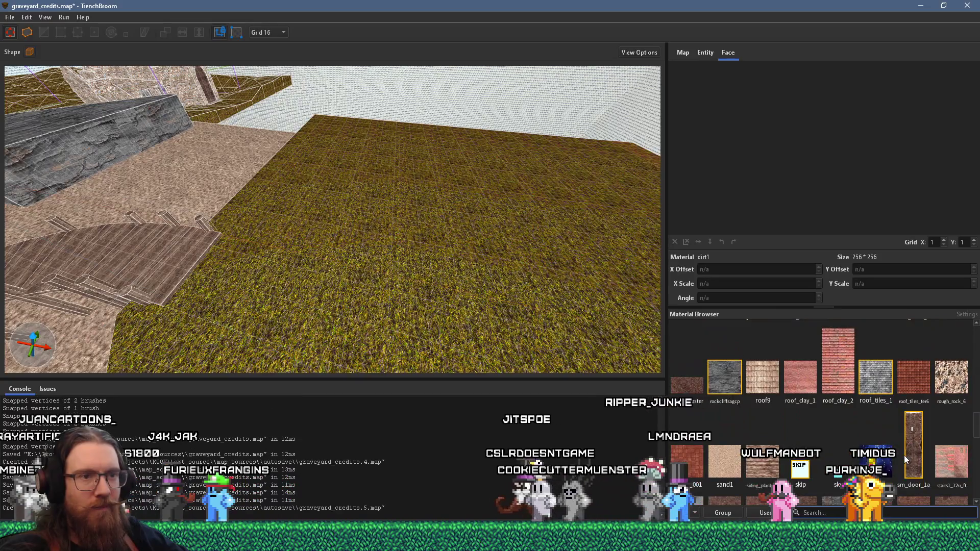
{"action": "scroll", "coordinate": [904, 460], "scroll_direction": "down", "scroll_amount": 2}
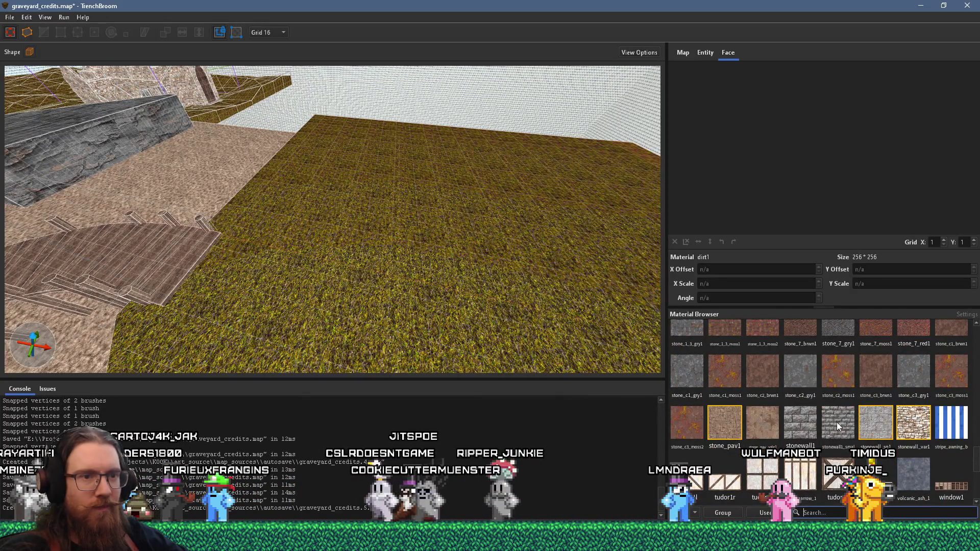
{"action": "left_click", "coordinate": [812, 426]}
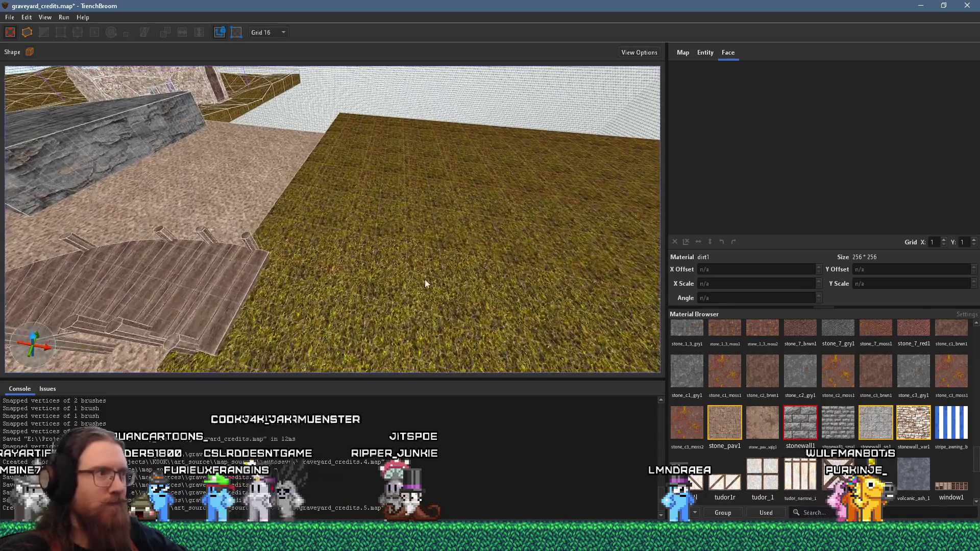
{"action": "key", "text": "alt+Left"}
{"action": "key", "text": "alt+Up"}
{"action": "scroll", "coordinate": [400, 252], "scroll_direction": "down", "scroll_amount": 5}
- Raise the stonewall1 brush into a wall and stretch it into a strip beside the L-shaped wall
{"action": "mouse_move", "coordinate": [390, 260]}
{"action": "left_mouse_down"}
{"action": "mouse_move", "coordinate": [448, 197]}
{"action": "mouse_move", "coordinate": [221, 195]}
{"action": "mouse_move", "coordinate": [158, 176]}
{"action": "mouse_move", "coordinate": [168, 199]}
{"action": "mouse_move", "coordinate": [279, 186]}
{"action": "mouse_move", "coordinate": [294, 178]}
{"action": "mouse_move", "coordinate": [302, 142]}
{"action": "mouse_move", "coordinate": [299, 173]}
{"action": "mouse_move", "coordinate": [296, 127]}
{"action": "mouse_move", "coordinate": [291, 160]}
{"action": "mouse_move", "coordinate": [310, 173]}
{"action": "mouse_move", "coordinate": [300, 165]}
{"action": "mouse_move", "coordinate": [330, 266]}
{"action": "mouse_move", "coordinate": [297, 223]}
{"action": "mouse_move", "coordinate": [231, 262]}
{"action": "mouse_move", "coordinate": [342, 237]}
{"action": "mouse_move", "coordinate": [314, 239]}
{"action": "mouse_move", "coordinate": [348, 223]}
{"action": "mouse_move", "coordinate": [332, 237]}
{"action": "mouse_move", "coordinate": [488, 200]}
{"action": "mouse_move", "coordinate": [471, 249]}
{"action": "mouse_move", "coordinate": [341, 212]}
{"action": "mouse_move", "coordinate": [304, 133]}
{"action": "mouse_move", "coordinate": [311, 177]}
{"action": "mouse_move", "coordinate": [330, 192]}
{"action": "mouse_move", "coordinate": [219, 212]}
{"action": "mouse_move", "coordinate": [326, 198]}
{"action": "mouse_move", "coordinate": [271, 265]}
{"action": "mouse_move", "coordinate": [341, 249]}
{"action": "left_mouse_up"}
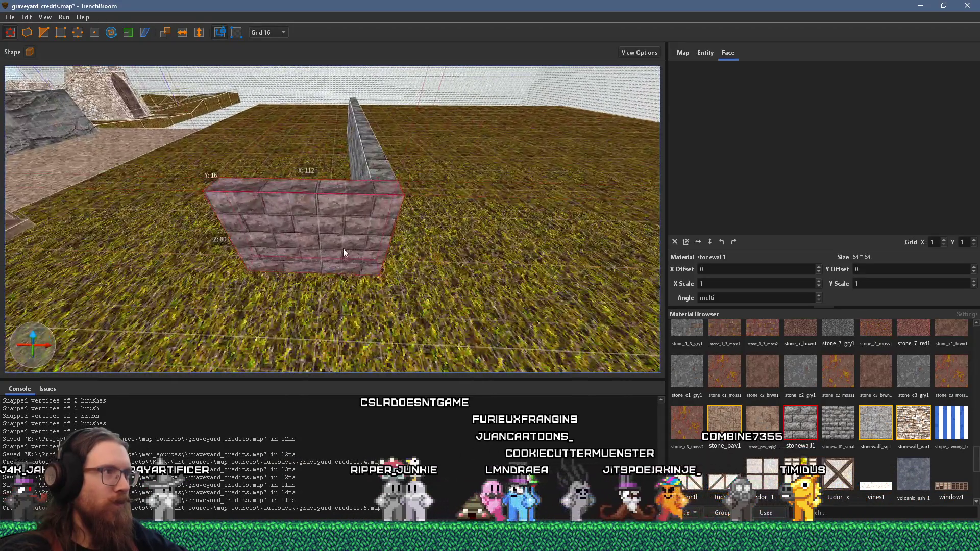
{"action": "mouse_move", "coordinate": [406, 222]}
{"action": "left_mouse_down"}
{"action": "mouse_move", "coordinate": [331, 249]}
{"action": "mouse_move", "coordinate": [438, 231]}
{"action": "mouse_move", "coordinate": [398, 233]}
{"action": "mouse_move", "coordinate": [401, 225]}
{"action": "left_mouse_up"}
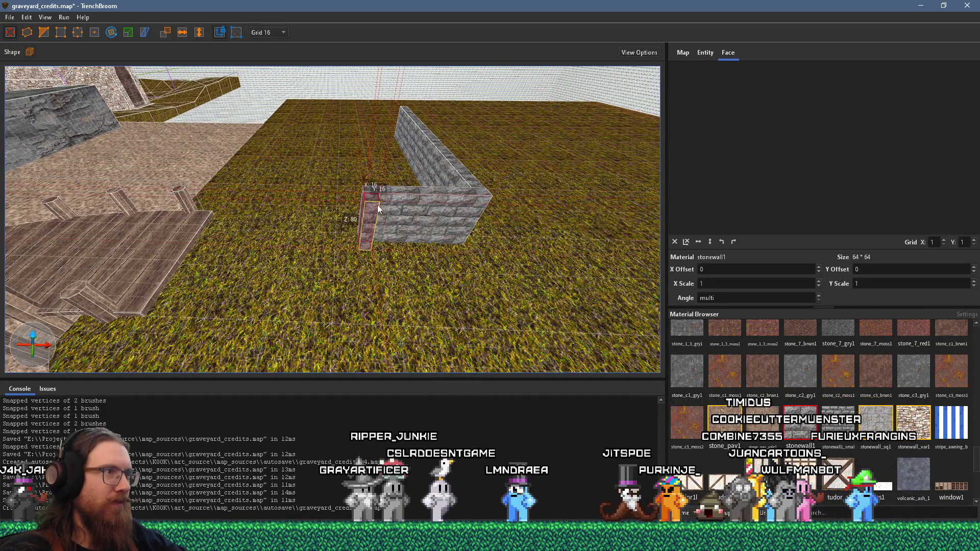
{"action": "mouse_move", "coordinate": [376, 203]}
{"action": "left_mouse_down"}
{"action": "mouse_move", "coordinate": [374, 222]}
{"action": "mouse_move", "coordinate": [308, 207]}
{"action": "left_mouse_up"}
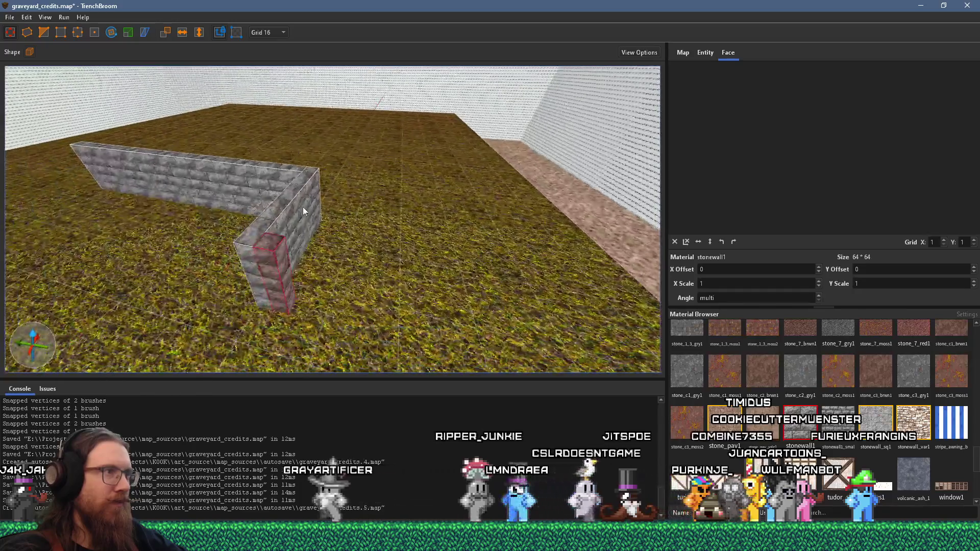
{"action": "mouse_move", "coordinate": [280, 145]}
{"action": "left_mouse_down"}
{"action": "mouse_move", "coordinate": [217, 213]}
{"action": "mouse_move", "coordinate": [240, 219]}
{"action": "left_mouse_up"}
{"action": "scroll", "coordinate": [241, 219], "scroll_direction": "down", "scroll_amount": 5}
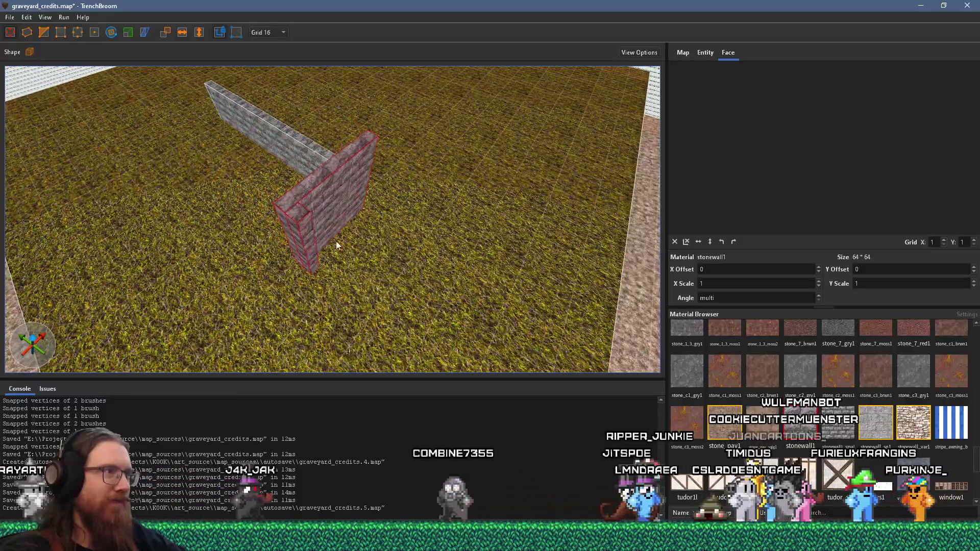
{"action": "mouse_move", "coordinate": [337, 219]}
{"action": "left_mouse_down"}
{"action": "mouse_move", "coordinate": [525, 292]}
{"action": "mouse_move", "coordinate": [463, 288]}
{"action": "mouse_move", "coordinate": [457, 237]}
{"action": "mouse_move", "coordinate": [560, 329]}
{"action": "mouse_move", "coordinate": [415, 240]}
{"action": "mouse_move", "coordinate": [374, 241]}
{"action": "mouse_move", "coordinate": [357, 291]}
{"action": "left_mouse_up"}
- Lengthen the wall's narrow end piece down to meet the new strip, forming a zigzag
{"action": "scroll", "coordinate": [405, 231], "scroll_direction": "down", "scroll_amount": 5}
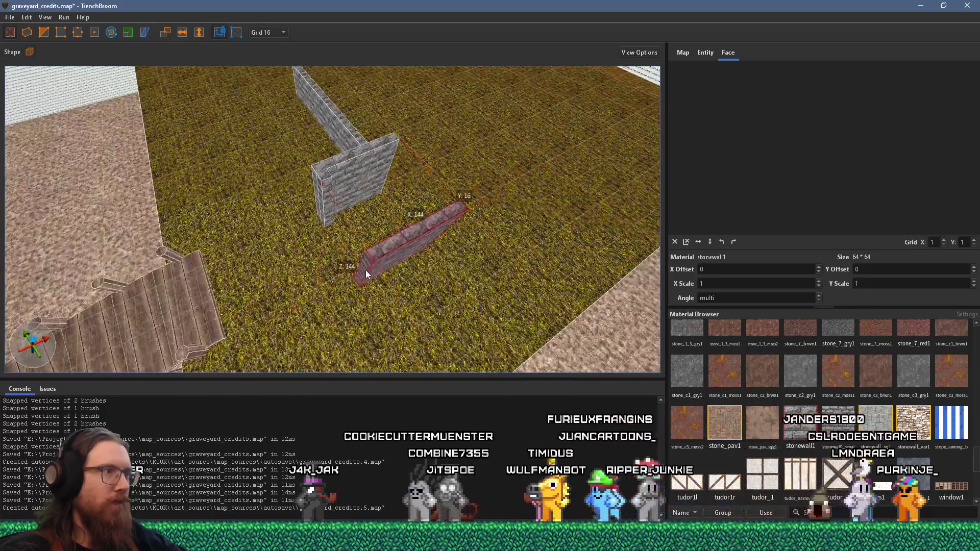
{"action": "scroll", "coordinate": [357, 293], "scroll_direction": "up", "scroll_amount": 5}
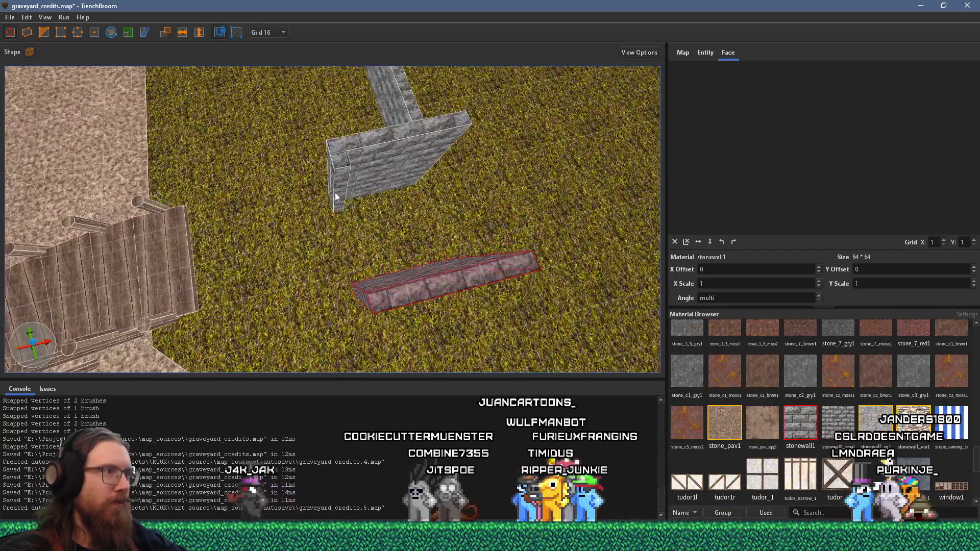
{"action": "left_click", "coordinate": [336, 196]}
{"action": "left_click_drag", "start_coordinate": [341, 202], "coordinate": [364, 292]}
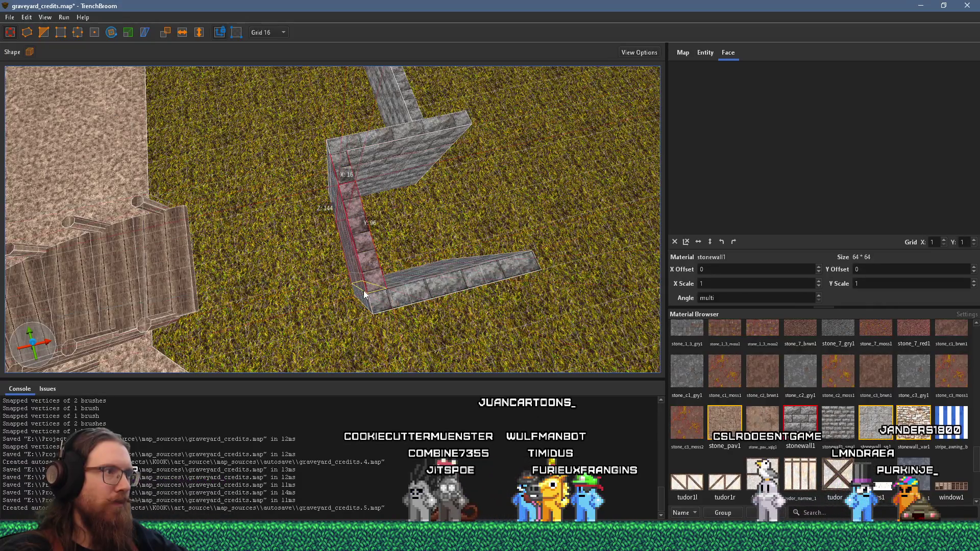
{"action": "mouse_move", "coordinate": [336, 261]}
{"action": "left_mouse_down"}
{"action": "mouse_move", "coordinate": [421, 138]}
{"action": "mouse_move", "coordinate": [334, 232]}
{"action": "mouse_move", "coordinate": [275, 246]}
{"action": "mouse_move", "coordinate": [427, 277]}
{"action": "mouse_move", "coordinate": [269, 217]}
{"action": "left_mouse_up"}
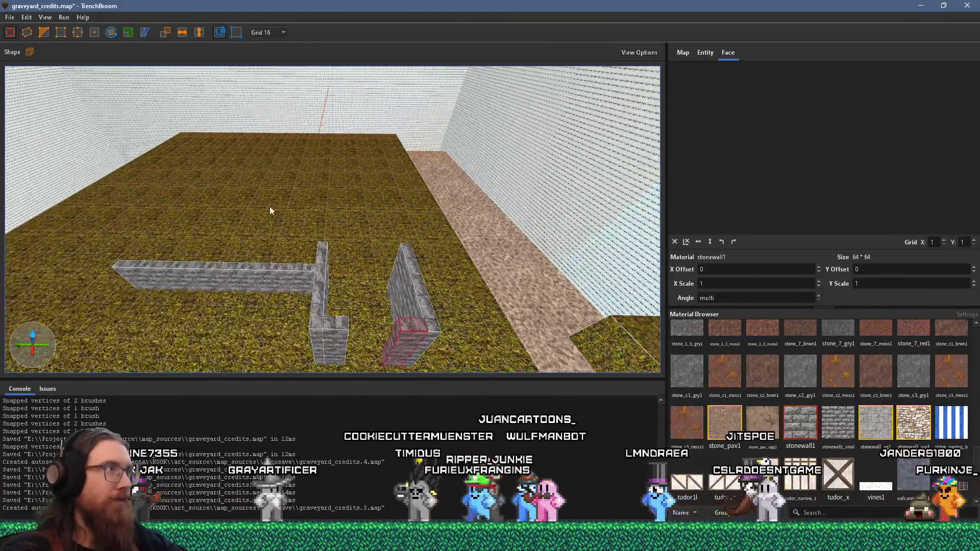
- Turn off texture lock and resize the short end piece to the wall's full height
{"action": "left_click", "coordinate": [220, 32]}
{"action": "left_click_drag", "start_coordinate": [267, 92], "coordinate": [365, 219]}
{"action": "left_click", "coordinate": [370, 232], "text": "ctrl"}
{"action": "key", "text": "ctrl+z"}
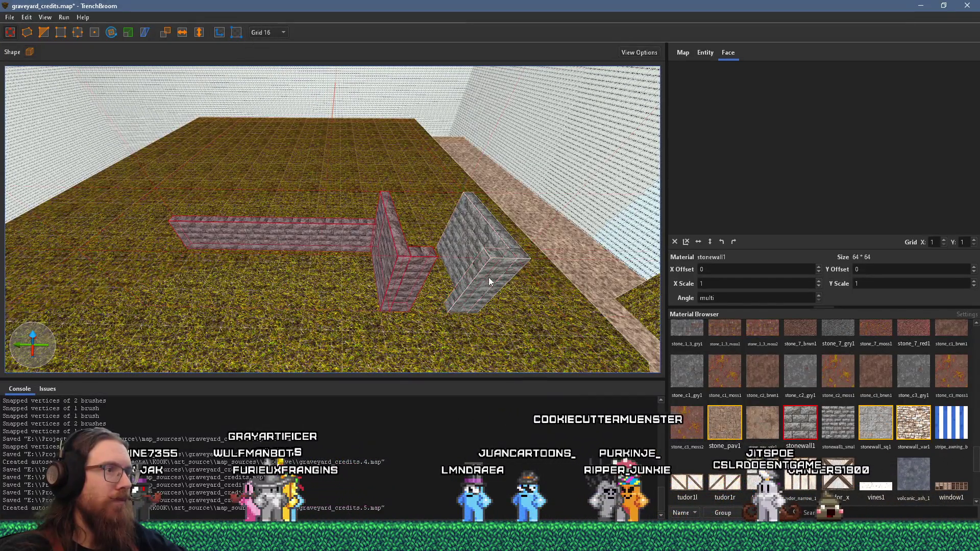
{"action": "mouse_move", "coordinate": [495, 231]}
{"action": "left_mouse_down"}
{"action": "mouse_move", "coordinate": [452, 243]}
{"action": "mouse_move", "coordinate": [308, 231]}
{"action": "mouse_move", "coordinate": [302, 218]}
{"action": "mouse_move", "coordinate": [316, 259]}
{"action": "left_mouse_up"}
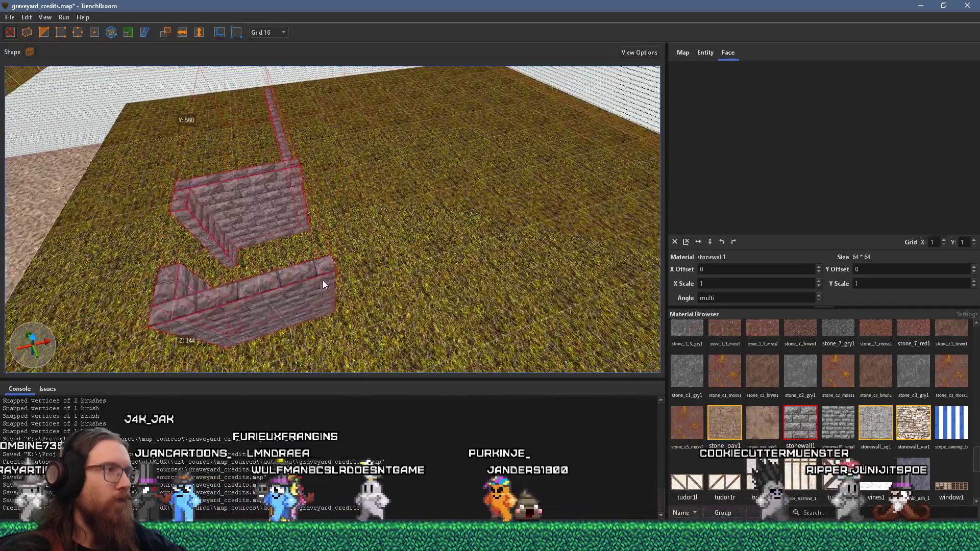
{"action": "left_click", "coordinate": [322, 281]}
{"action": "scroll", "coordinate": [323, 280], "scroll_direction": "down", "scroll_amount": 5}
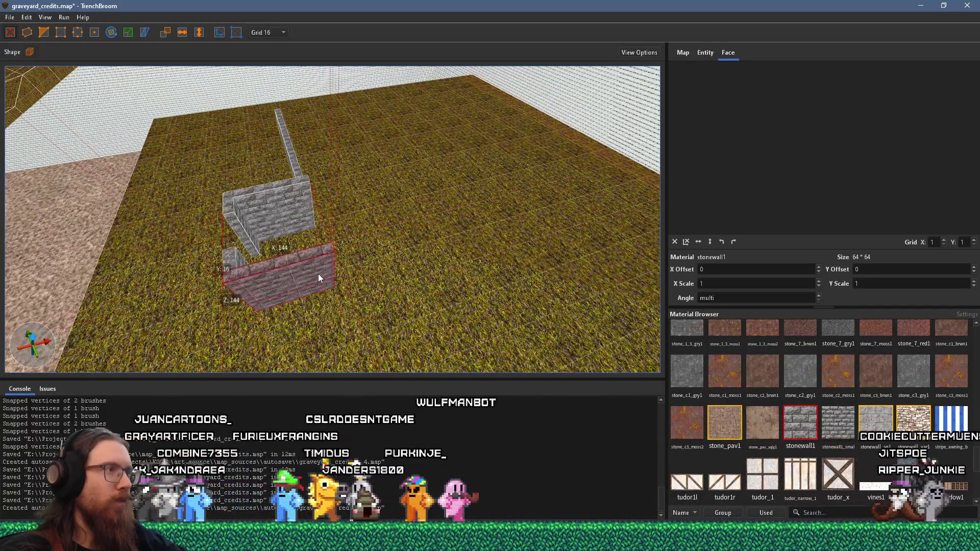
{"action": "left_click", "coordinate": [298, 173]}
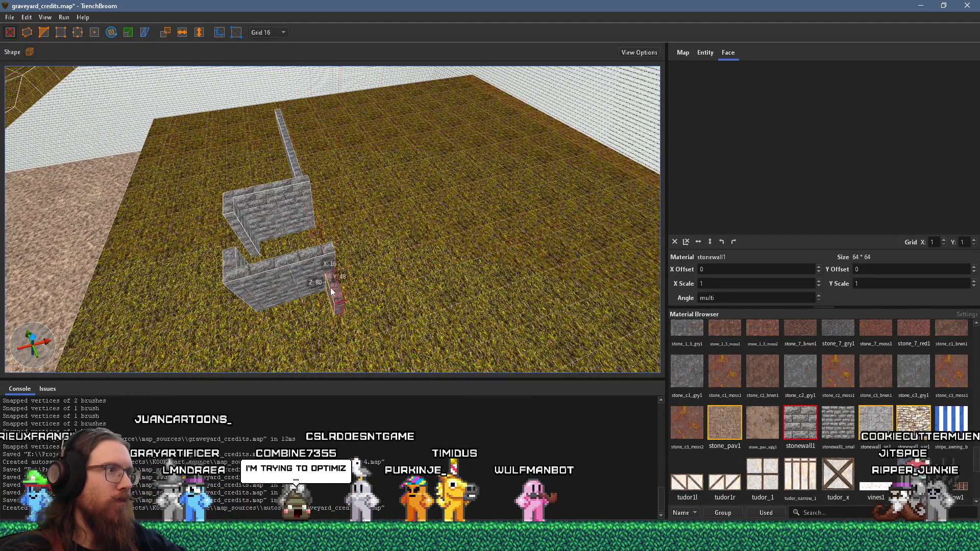
{"action": "left_click_drag", "start_coordinate": [334, 258], "coordinate": [346, 330]}
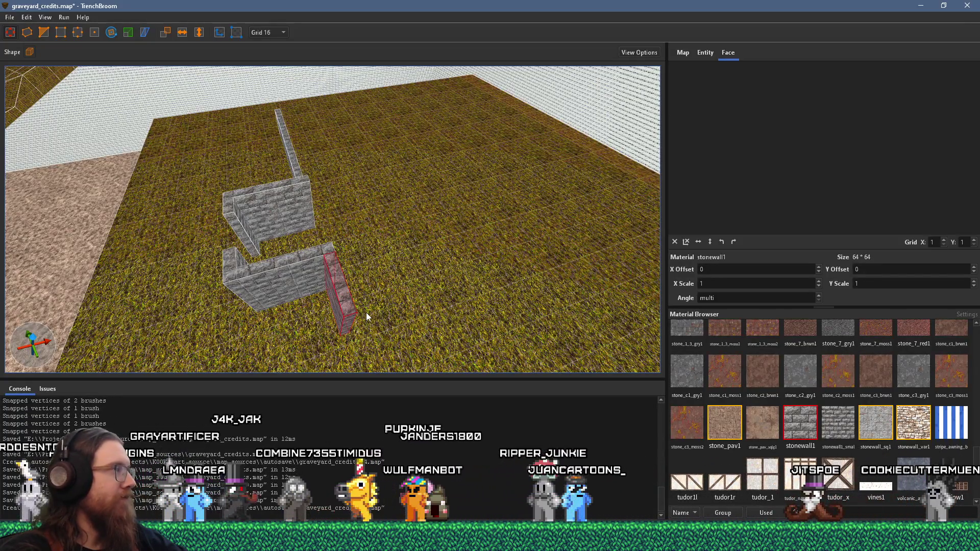
- Create a new stonewall1 block at the wall's end and resize it into a short wall
{"action": "mouse_move", "coordinate": [370, 286]}
{"action": "left_mouse_down"}
{"action": "mouse_move", "coordinate": [337, 178]}
{"action": "mouse_move", "coordinate": [357, 235]}
{"action": "left_mouse_up"}
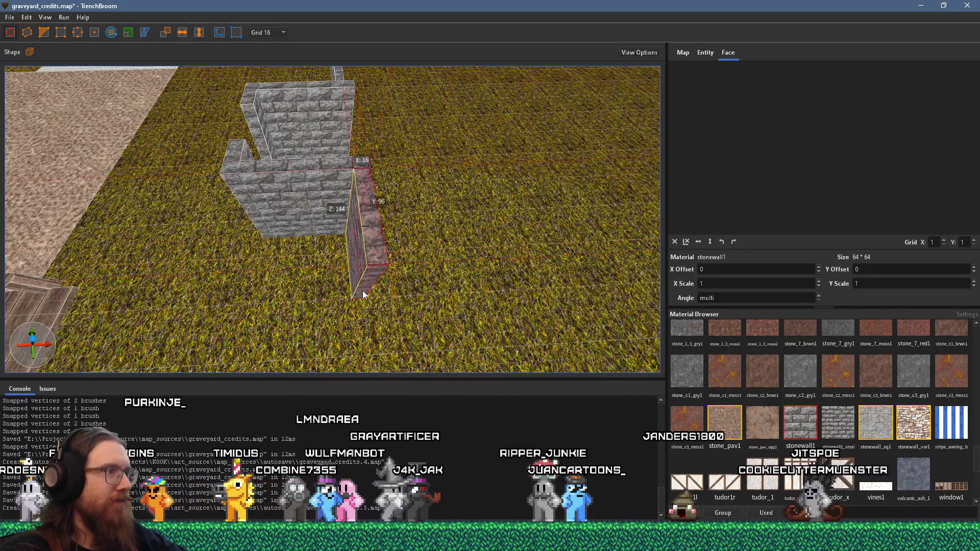
{"action": "mouse_move", "coordinate": [363, 293]}
{"action": "left_mouse_down"}
{"action": "mouse_move", "coordinate": [505, 302]}
{"action": "mouse_move", "coordinate": [322, 256]}
{"action": "mouse_move", "coordinate": [452, 274]}
{"action": "left_mouse_up"}
{"action": "mouse_move", "coordinate": [289, 260]}
{"action": "left_mouse_down"}
{"action": "mouse_move", "coordinate": [409, 266]}
{"action": "mouse_move", "coordinate": [367, 276]}
{"action": "mouse_move", "coordinate": [422, 278]}
{"action": "left_mouse_up"}
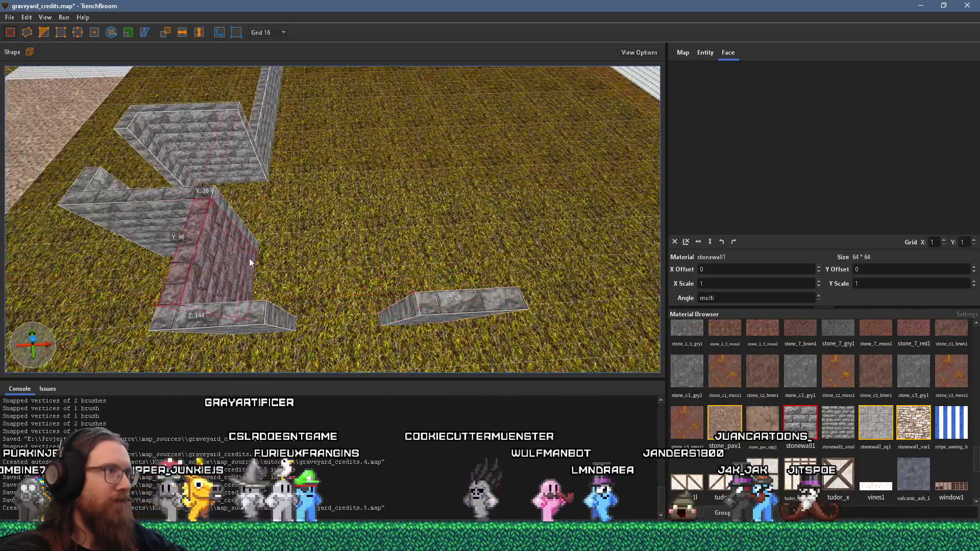
{"action": "mouse_move", "coordinate": [249, 258]}
{"action": "left_mouse_down"}
{"action": "mouse_move", "coordinate": [462, 273]}
{"action": "mouse_move", "coordinate": [214, 266]}
{"action": "mouse_move", "coordinate": [488, 282]}
{"action": "left_mouse_up"}
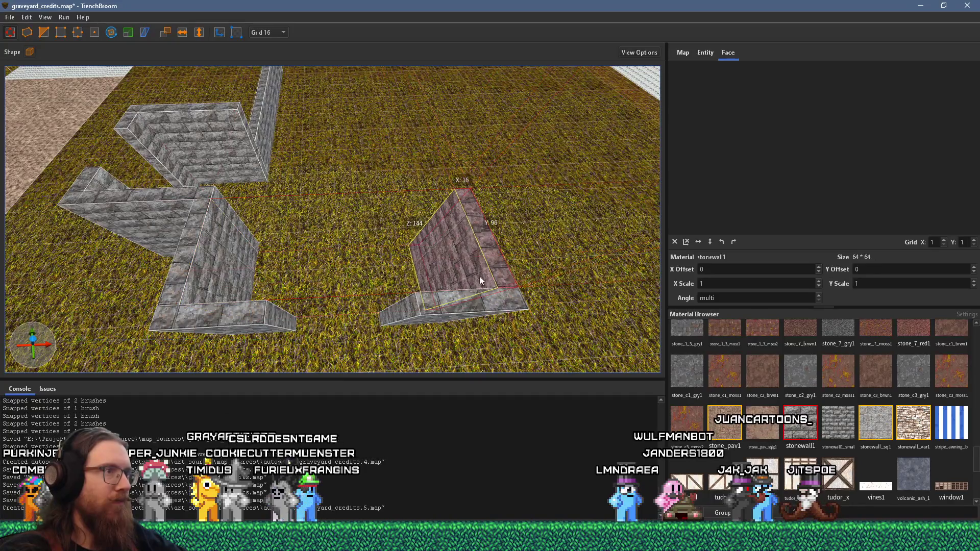
- Select the neighbouring wall piece, then zoom out and pan to review all four wall runs
{"action": "scroll", "coordinate": [376, 321], "scroll_direction": "up", "scroll_amount": 3}
{"action": "left_click", "coordinate": [251, 275]}
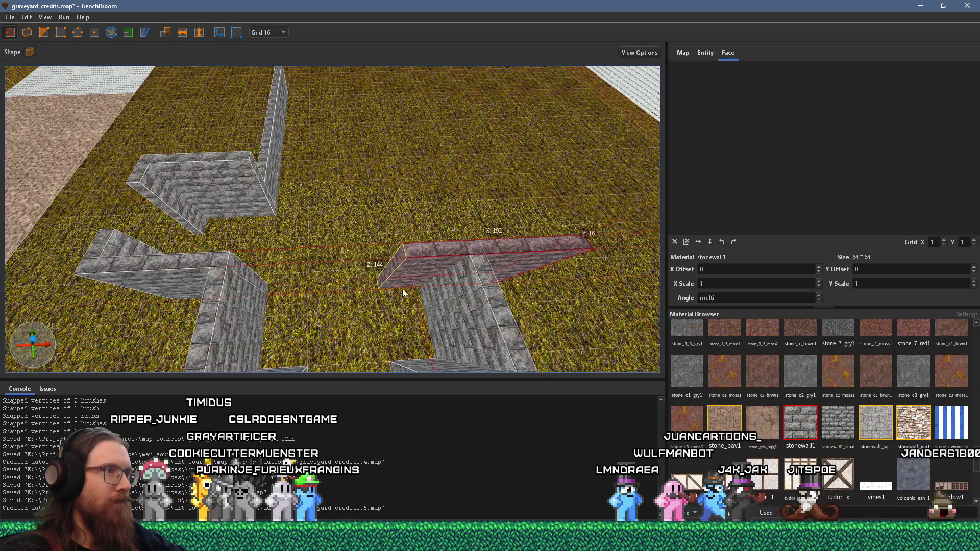
{"action": "scroll", "coordinate": [480, 292], "scroll_direction": "down", "scroll_amount": 5}
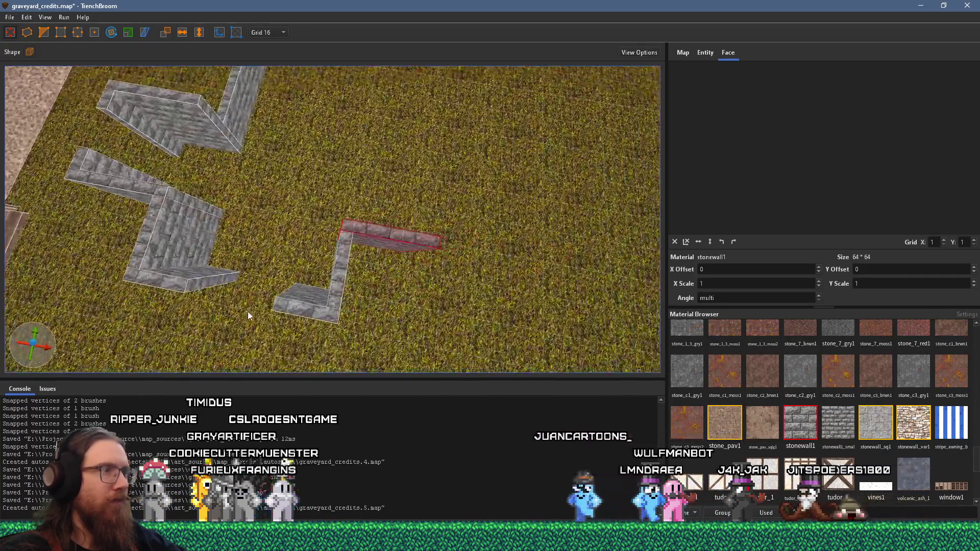
{"action": "scroll", "coordinate": [381, 355], "scroll_direction": "down", "scroll_amount": 3}
{"action": "scroll", "coordinate": [347, 340], "scroll_direction": "down", "scroll_amount": 3}
{"action": "mouse_move", "coordinate": [347, 345]}
{"action": "left_mouse_down"}
{"action": "mouse_move", "coordinate": [315, 326]}
{"action": "mouse_move", "coordinate": [371, 341]}
{"action": "left_mouse_up"}
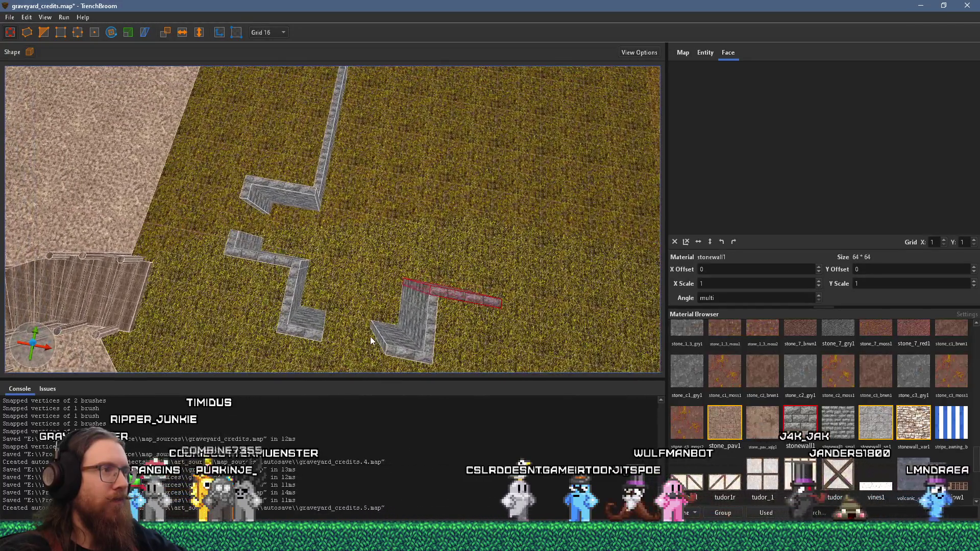
{"action": "scroll", "coordinate": [380, 347], "scroll_direction": "down", "scroll_amount": 3}
{"action": "scroll", "coordinate": [347, 240], "scroll_direction": "down", "scroll_amount": 2}
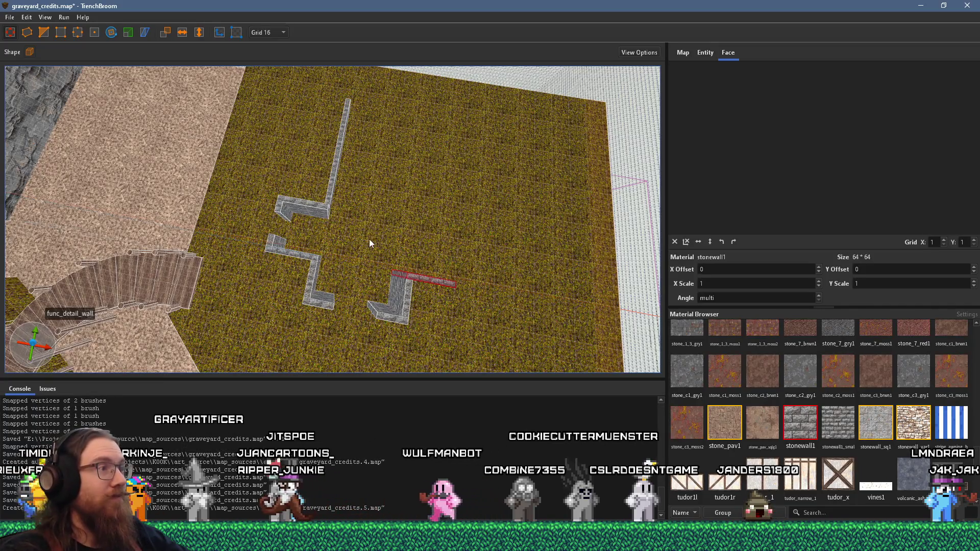
- Shorten the long thin stone wall by dragging its end
{"action": "scroll", "coordinate": [288, 229], "scroll_direction": "up", "scroll_amount": 5}
{"action": "scroll", "coordinate": [445, 261], "scroll_direction": "down", "scroll_amount": 5}
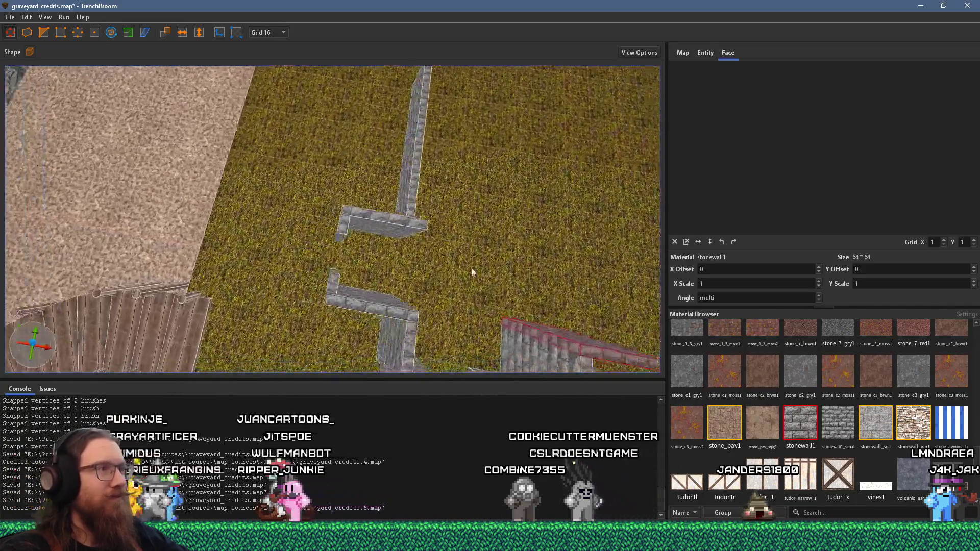
{"action": "scroll", "coordinate": [336, 278], "scroll_direction": "up", "scroll_amount": 5}
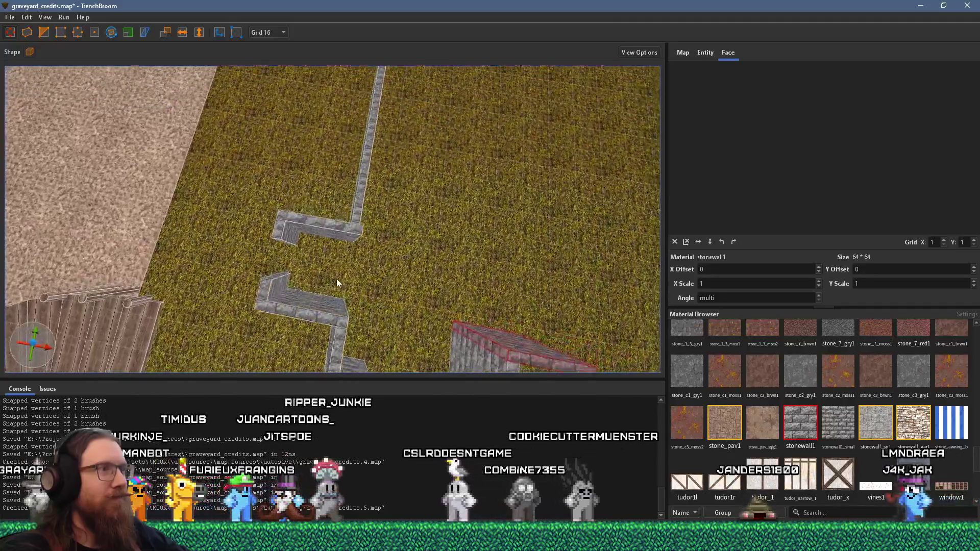
{"action": "left_click", "coordinate": [345, 237]}
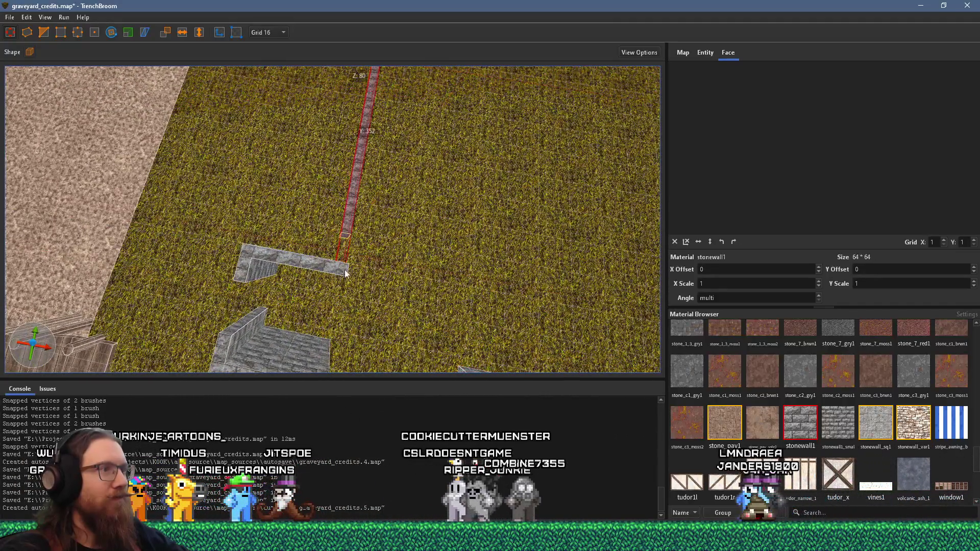
{"action": "left_click_drag", "start_coordinate": [345, 237], "coordinate": [347, 220]}
- Select the short horizontal wall and the stone wall from a near top-down view
{"action": "left_click", "coordinate": [338, 255]}
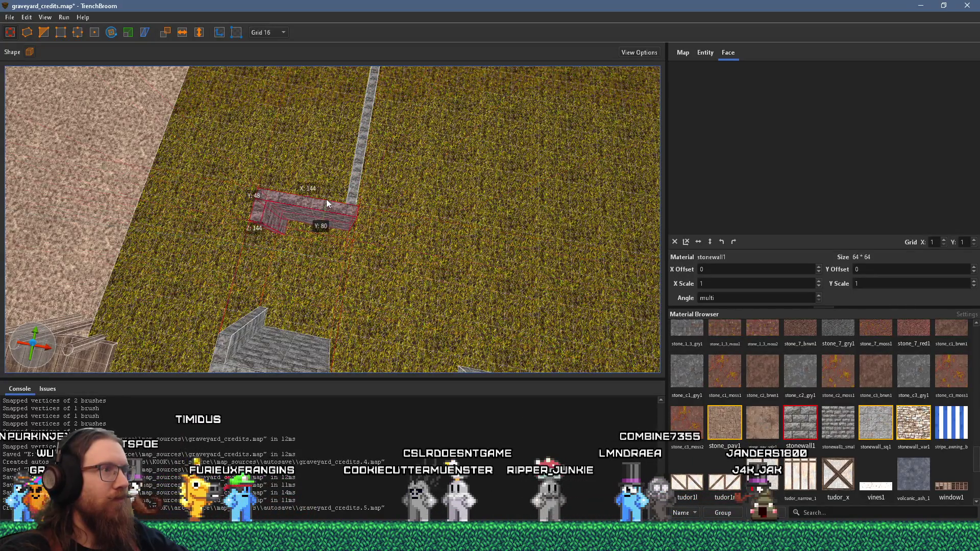
{"action": "scroll", "coordinate": [315, 185], "scroll_direction": "up", "scroll_amount": 3}
{"action": "scroll", "coordinate": [381, 187], "scroll_direction": "down", "scroll_amount": 5}
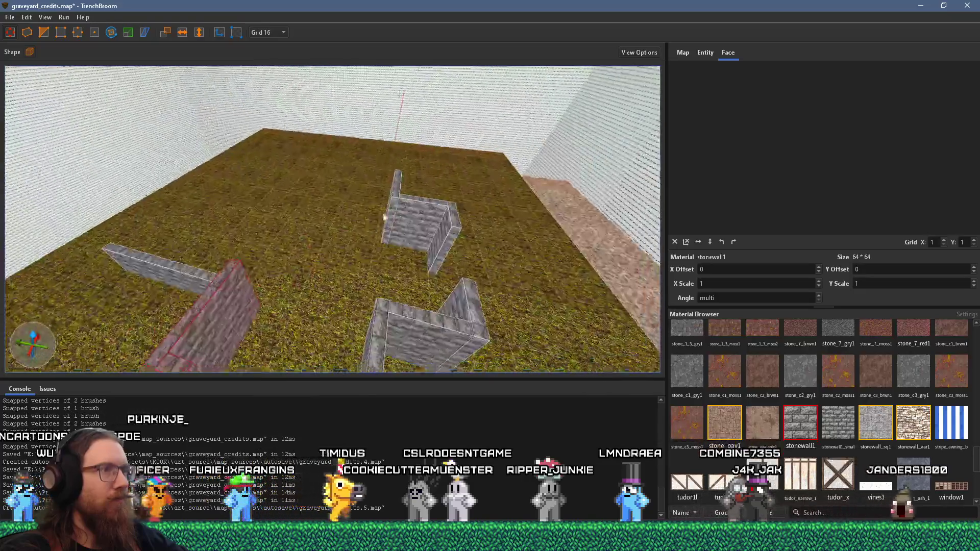
{"action": "left_click", "coordinate": [302, 290]}
{"action": "scroll", "coordinate": [301, 289], "scroll_direction": "down", "scroll_amount": 4}
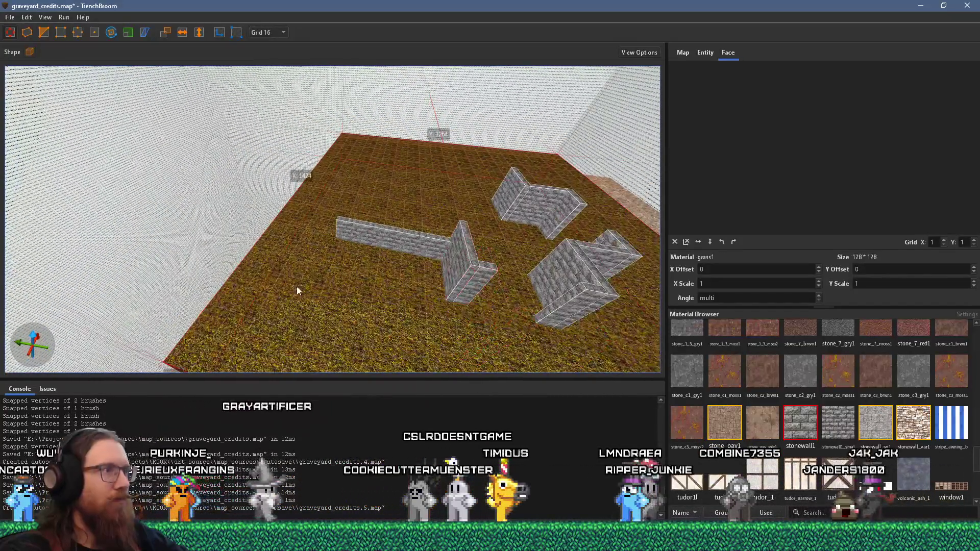
{"action": "scroll", "coordinate": [343, 316], "scroll_direction": "up", "scroll_amount": 3}
{"action": "scroll", "coordinate": [345, 276], "scroll_direction": "down", "scroll_amount": 3}
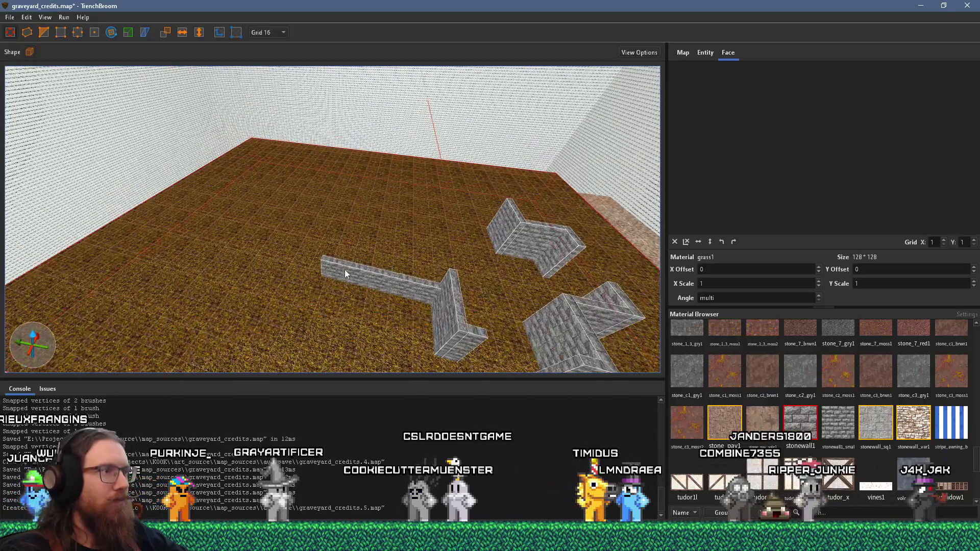
{"action": "left_click", "coordinate": [344, 269]}
{"action": "scroll", "coordinate": [236, 247], "scroll_direction": "up", "scroll_amount": 3}
{"action": "mouse_move", "coordinate": [272, 290]}
{"action": "left_mouse_down"}
{"action": "mouse_move", "coordinate": [239, 211]}
{"action": "mouse_move", "coordinate": [356, 285]}
{"action": "mouse_move", "coordinate": [386, 267]}
{"action": "mouse_move", "coordinate": [348, 299]}
{"action": "left_mouse_up"}
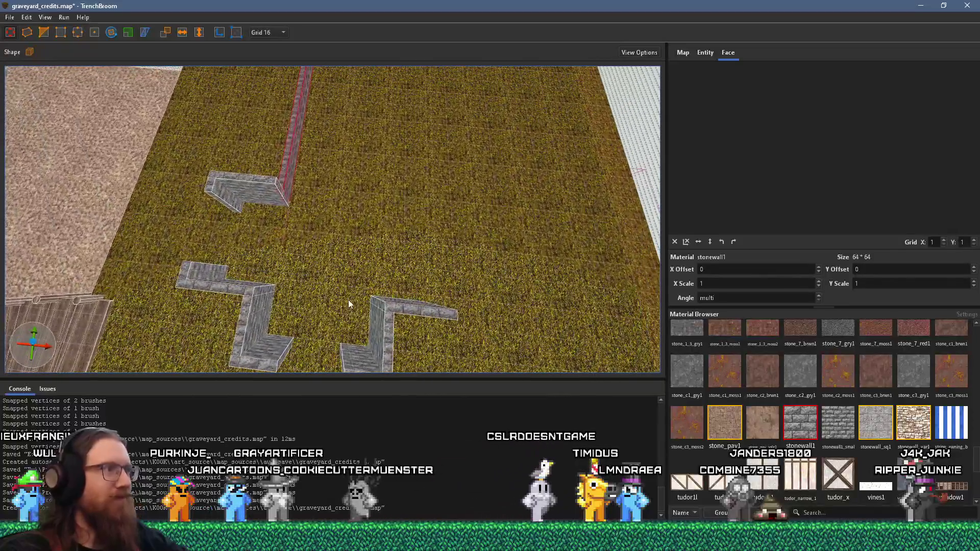
- Select the short right wall segment, then the long upper wall
{"action": "left_click", "coordinate": [408, 288]}
{"action": "scroll", "coordinate": [408, 290], "scroll_direction": "up", "scroll_amount": 5}
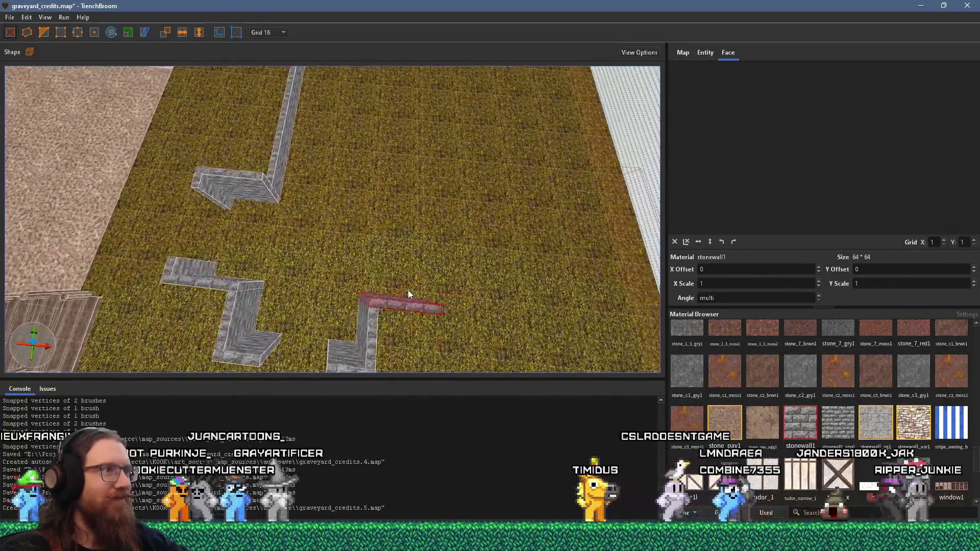
{"action": "scroll", "coordinate": [408, 294], "scroll_direction": "down", "scroll_amount": 1}
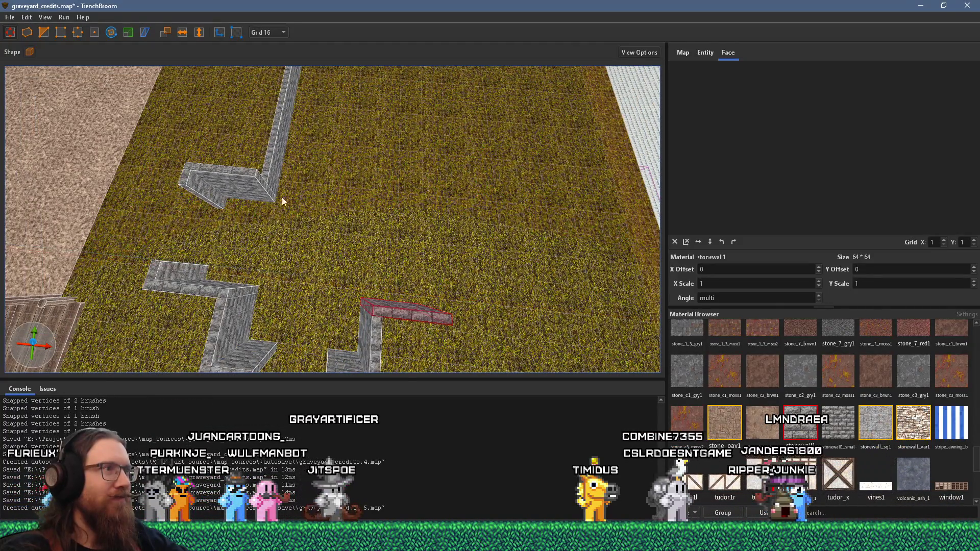
{"action": "scroll", "coordinate": [280, 203], "scroll_direction": "up", "scroll_amount": 3}
{"action": "scroll", "coordinate": [270, 186], "scroll_direction": "down", "scroll_amount": 3}
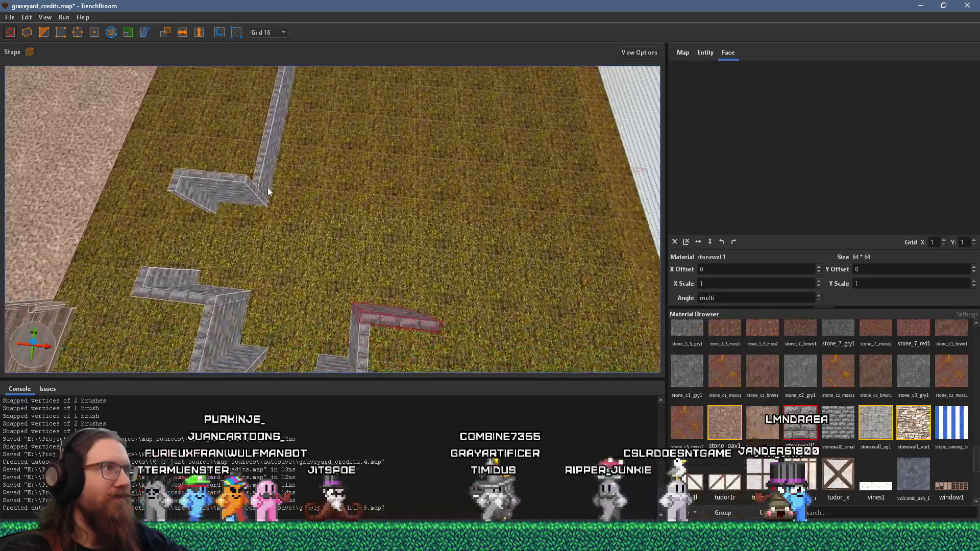
{"action": "left_click", "coordinate": [265, 182]}
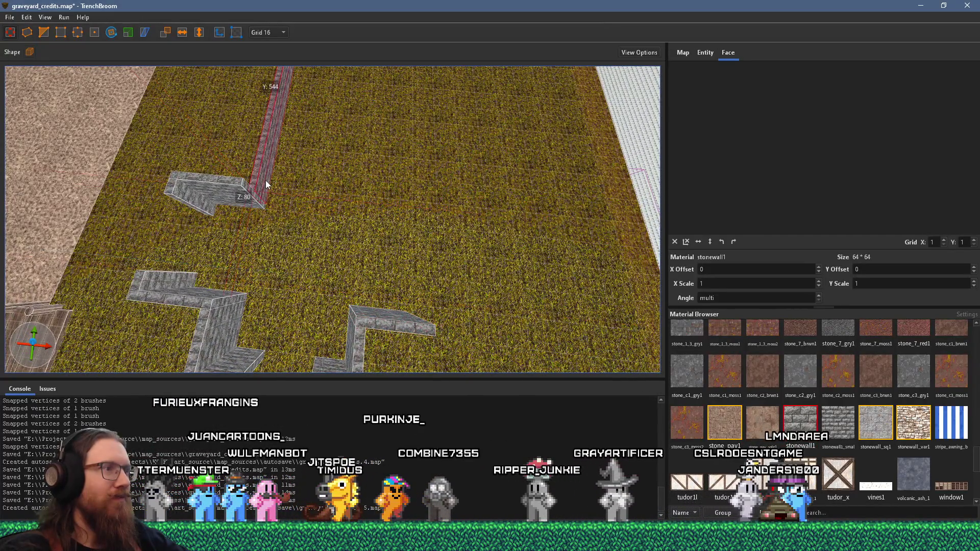
{"action": "scroll", "coordinate": [347, 214], "scroll_direction": "up", "scroll_amount": 1}
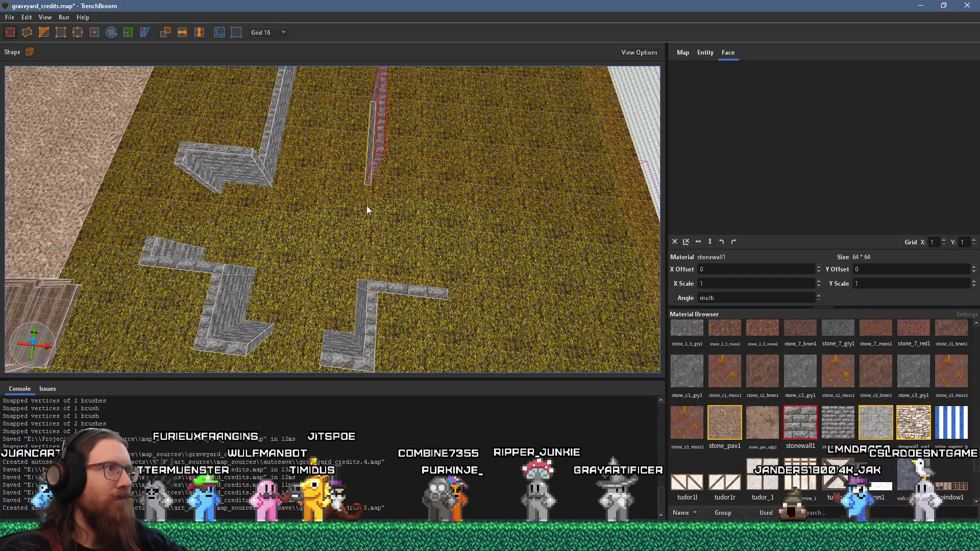
{"action": "scroll", "coordinate": [366, 207], "scroll_direction": "up", "scroll_amount": 3}
{"action": "scroll", "coordinate": [360, 270], "scroll_direction": "up", "scroll_amount": 1}
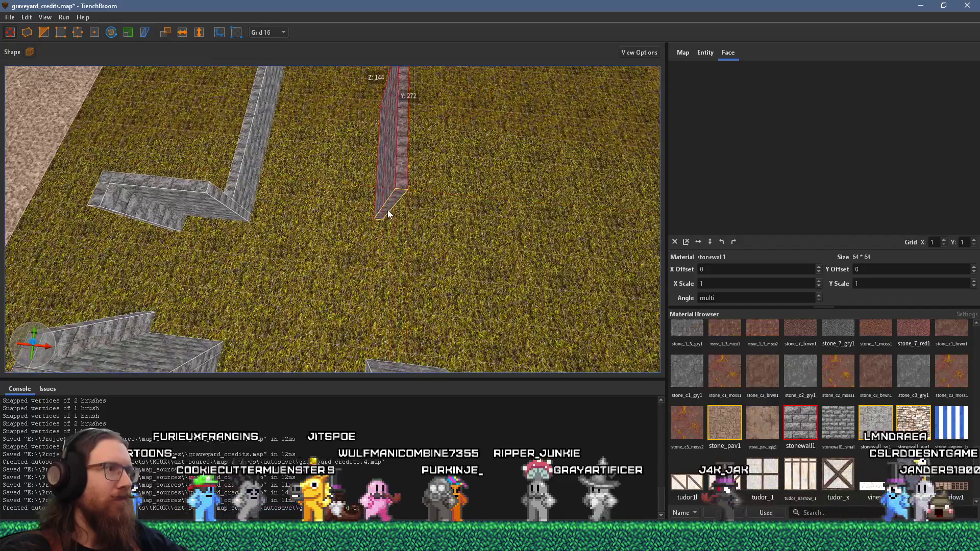
{"action": "scroll", "coordinate": [423, 209], "scroll_direction": "up", "scroll_amount": 2}
{"action": "scroll", "coordinate": [457, 168], "scroll_direction": "up", "scroll_amount": 2}
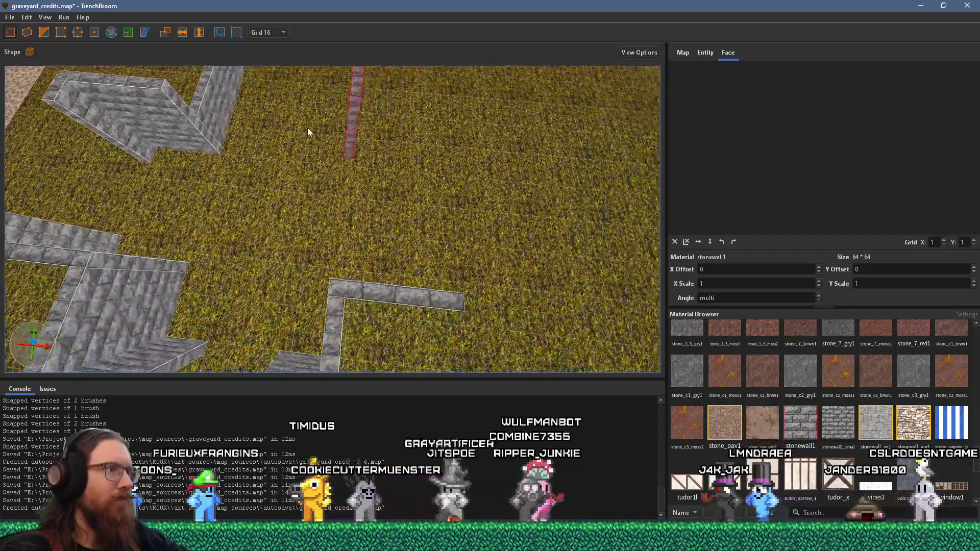
{"action": "scroll", "coordinate": [307, 127], "scroll_direction": "up", "scroll_amount": 2}
{"action": "scroll", "coordinate": [631, 137], "scroll_direction": "up", "scroll_amount": 2}
- Draw a new long wall brush on the grass and delete the unwanted wall brush
{"action": "mouse_move", "coordinate": [632, 136]}
{"action": "left_mouse_down"}
{"action": "mouse_move", "coordinate": [446, 213]}
{"action": "mouse_move", "coordinate": [344, 202]}
{"action": "left_mouse_up"}
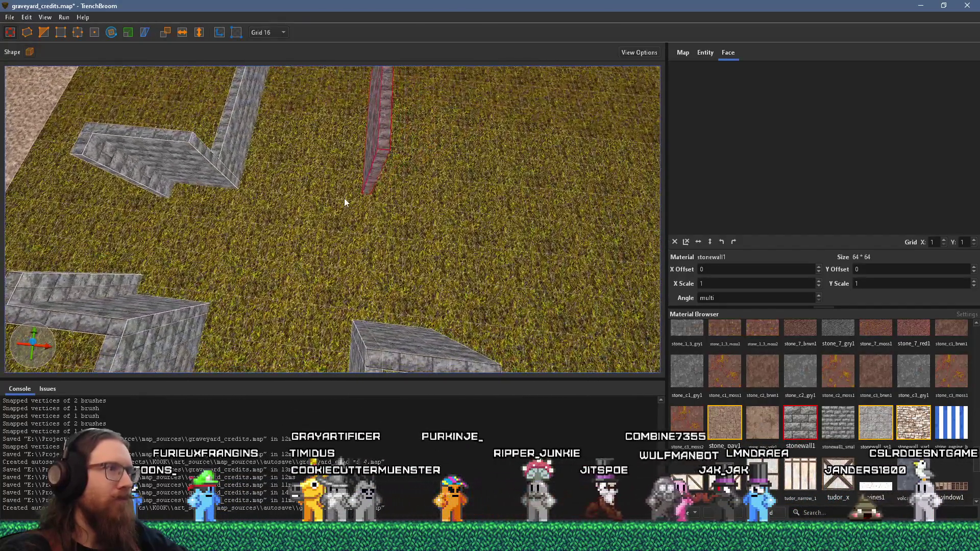
{"action": "left_click_drag", "start_coordinate": [235, 182], "coordinate": [463, 219]}
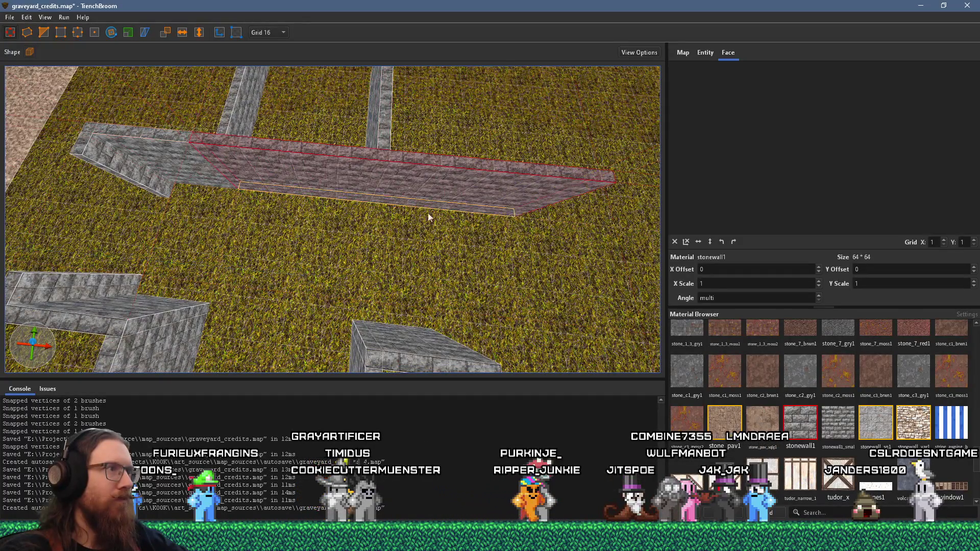
{"action": "scroll", "coordinate": [361, 197], "scroll_direction": "down", "scroll_amount": 2}
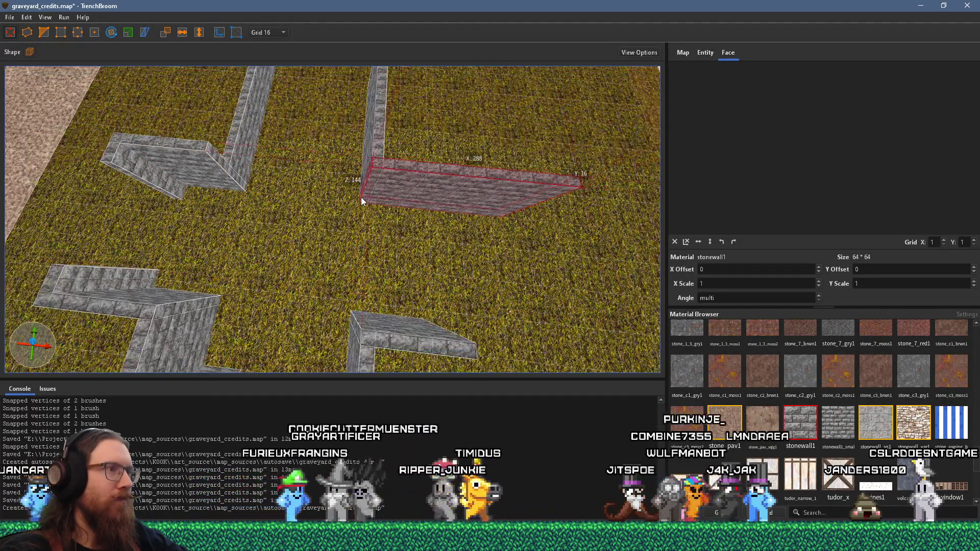
{"action": "left_click_drag", "start_coordinate": [363, 195], "coordinate": [424, 249]}
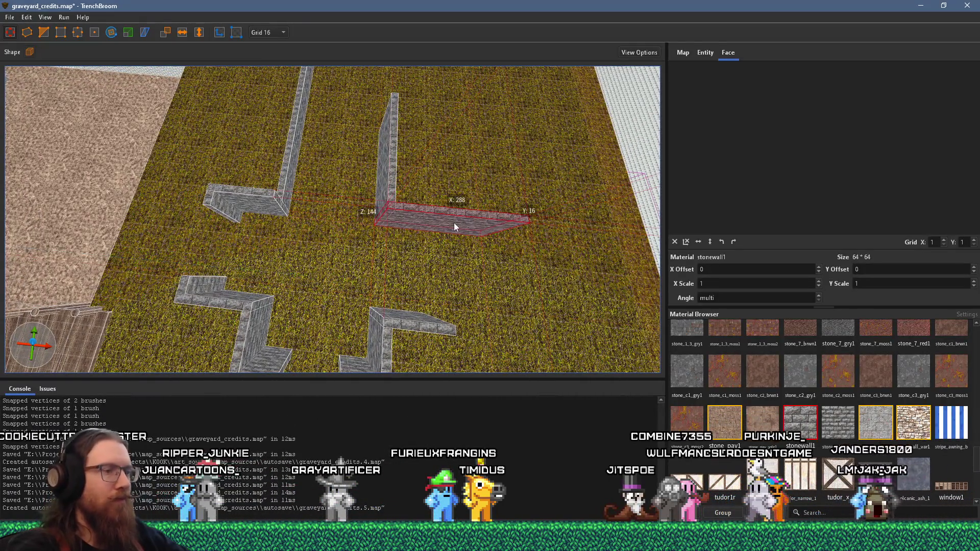
{"action": "key", "text": "Delete"}
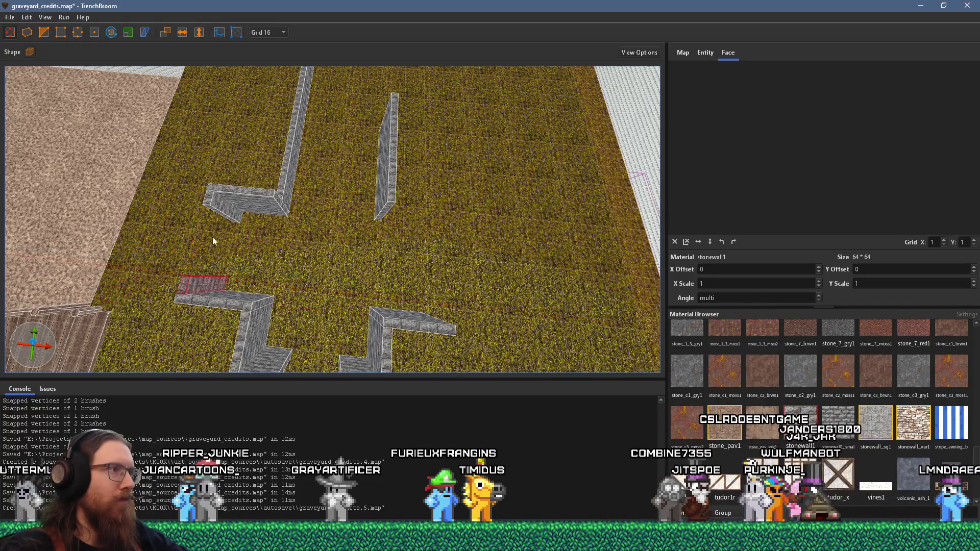
- Move two walls right and set the short piece beside the tall wall, forming an L
{"action": "mouse_move", "coordinate": [222, 210]}
{"action": "left_mouse_down"}
{"action": "mouse_move", "coordinate": [461, 234]}
{"action": "mouse_move", "coordinate": [449, 232]}
{"action": "left_mouse_up"}
{"action": "left_click", "coordinate": [422, 323]}
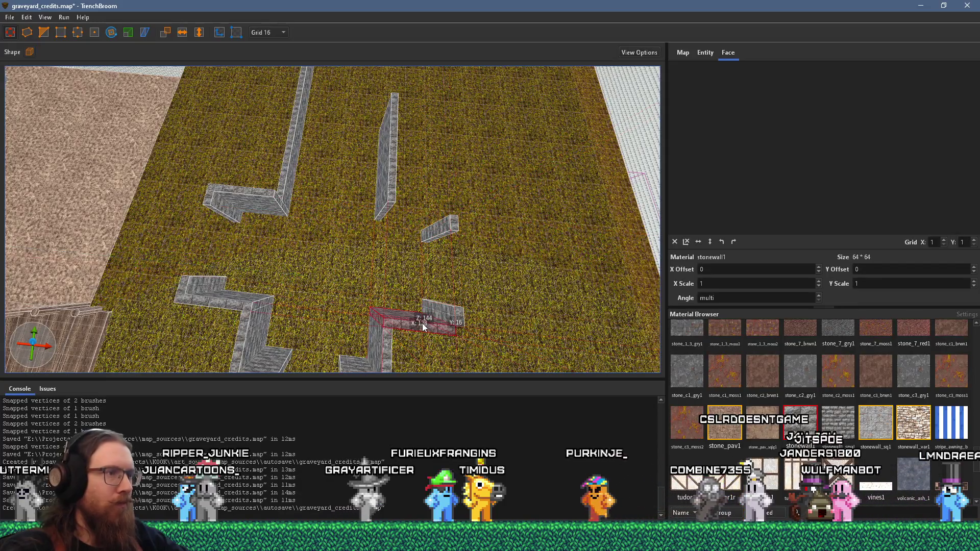
{"action": "mouse_move", "coordinate": [421, 323]}
{"action": "left_mouse_down"}
{"action": "mouse_move", "coordinate": [213, 305]}
{"action": "mouse_move", "coordinate": [439, 329]}
{"action": "mouse_move", "coordinate": [415, 329]}
{"action": "left_mouse_up"}
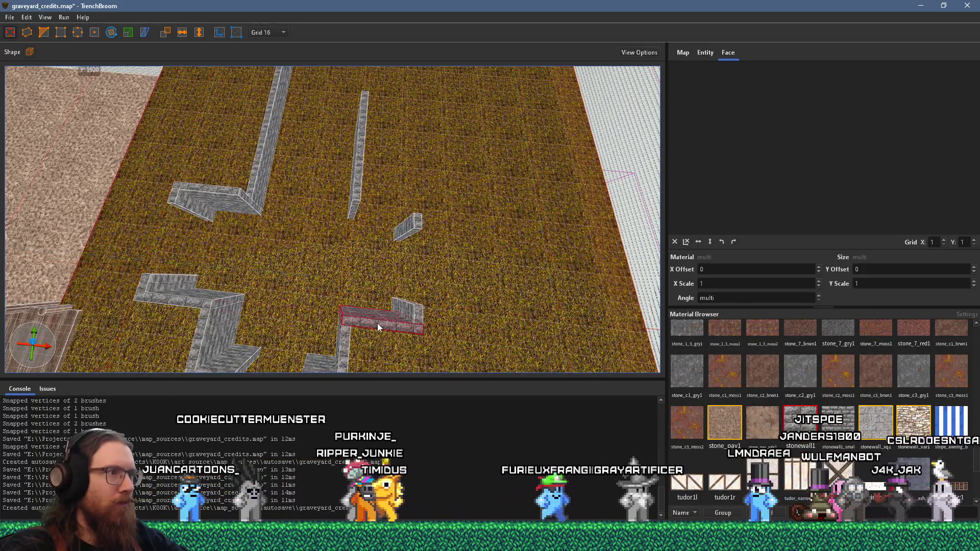
{"action": "left_click_drag", "start_coordinate": [370, 325], "coordinate": [379, 206]}
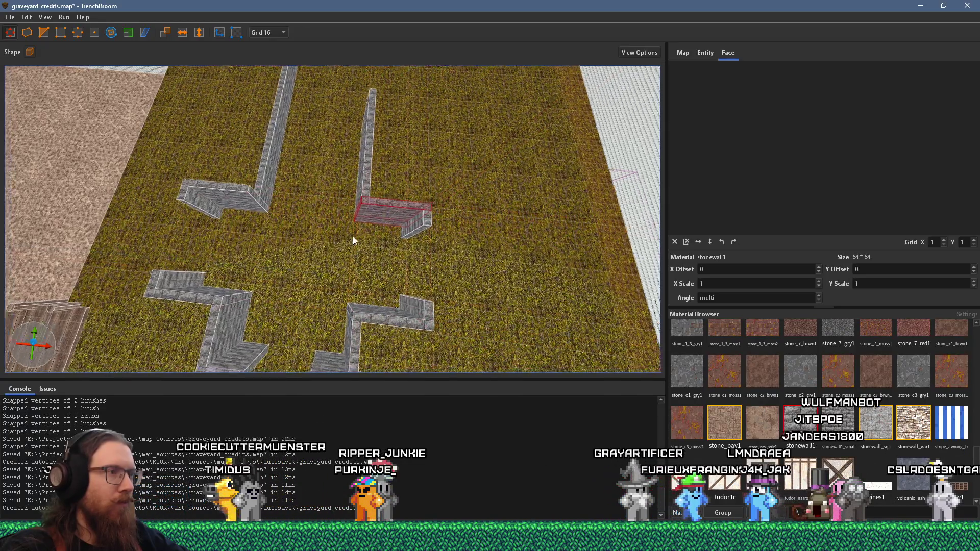
{"action": "scroll", "coordinate": [535, 219], "scroll_direction": "up", "scroll_amount": 3}
{"action": "scroll", "coordinate": [486, 240], "scroll_direction": "down", "scroll_amount": 5}
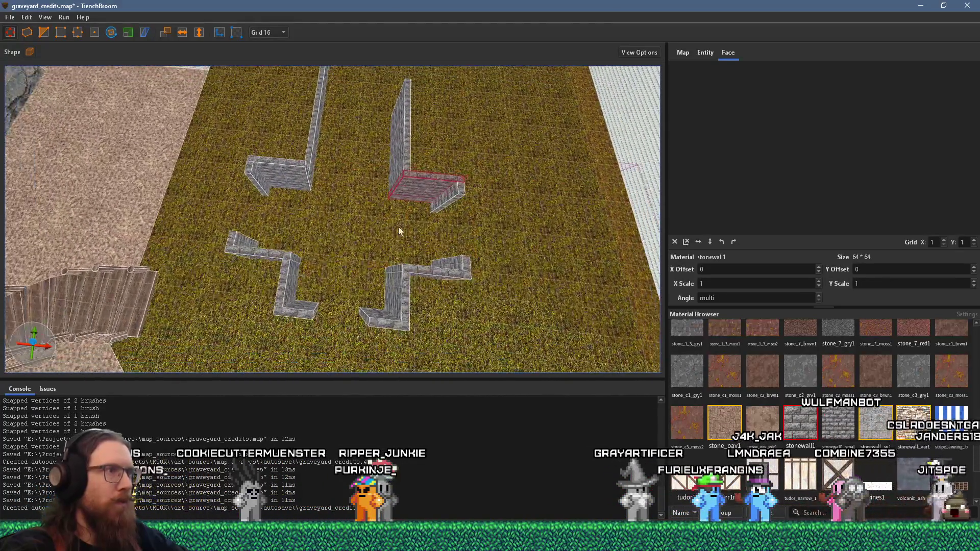
{"action": "scroll", "coordinate": [460, 340], "scroll_direction": "down", "scroll_amount": 4}
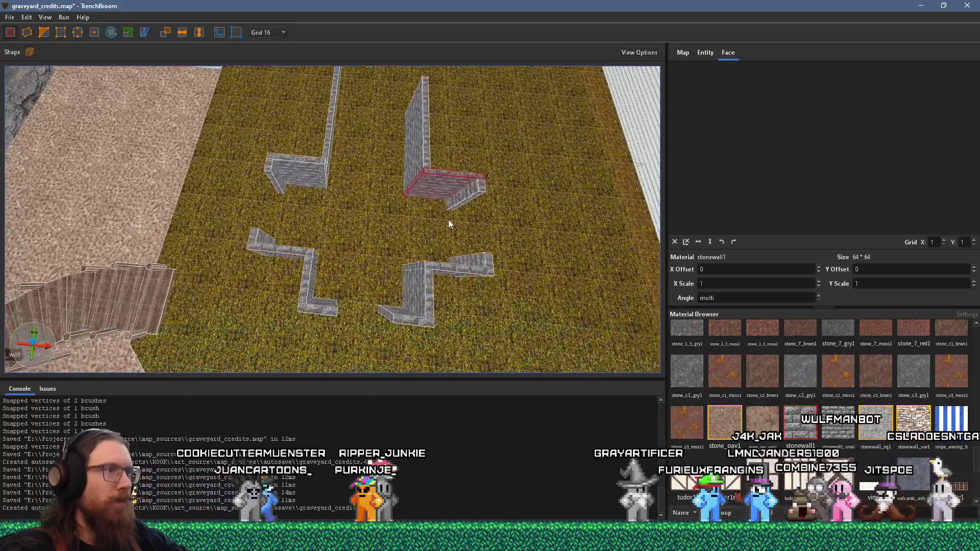
{"action": "scroll", "coordinate": [448, 220], "scroll_direction": "up", "scroll_amount": 5}
{"action": "scroll", "coordinate": [443, 334], "scroll_direction": "down", "scroll_amount": 2}
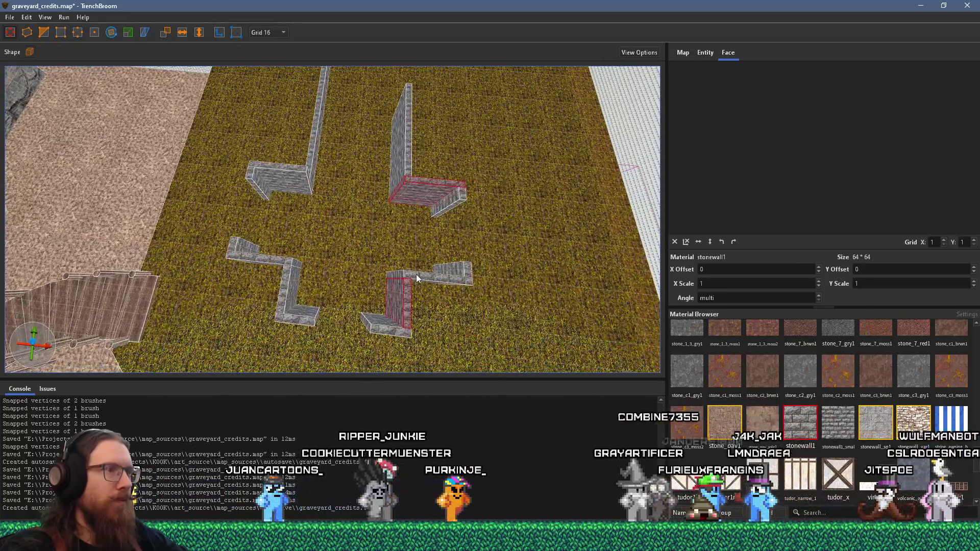
{"action": "left_click", "coordinate": [455, 271], "text": "ctrl"}
- Add both Z walls, the upper-left L wall and the tall right wall to the selection
{"action": "left_click", "coordinate": [393, 331], "text": "ctrl"}
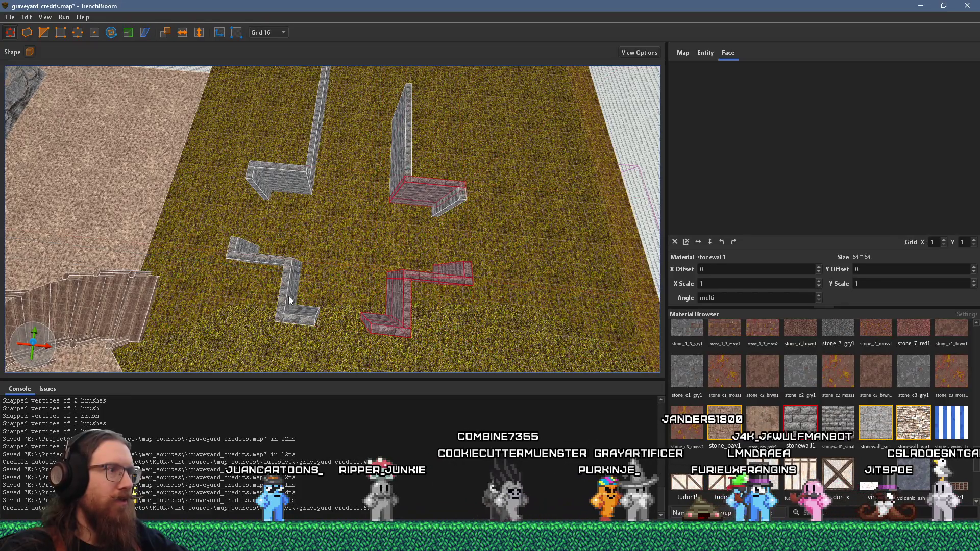
{"action": "left_click", "coordinate": [289, 301], "text": "ctrl"}
{"action": "left_click", "coordinate": [276, 255], "text": "ctrl"}
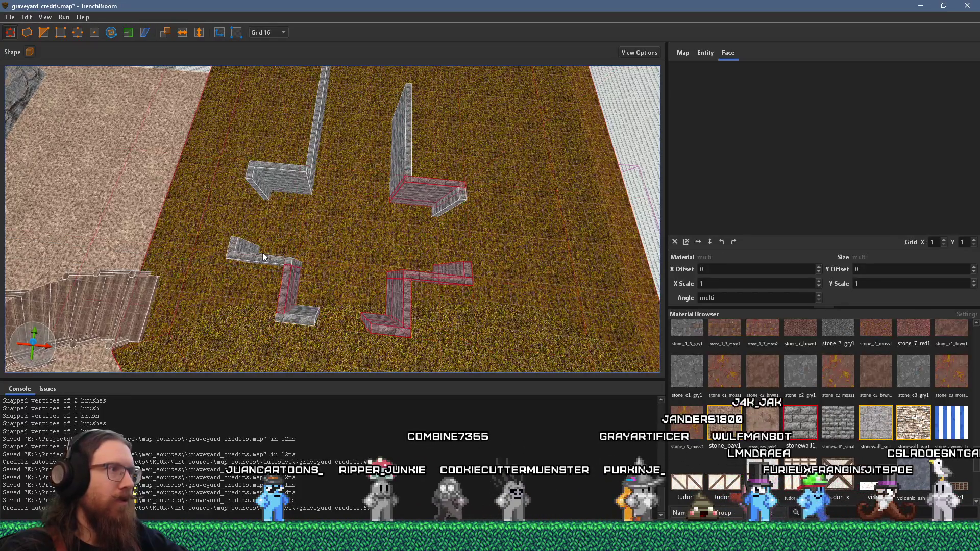
{"action": "left_click", "coordinate": [300, 321], "text": "ctrl"}
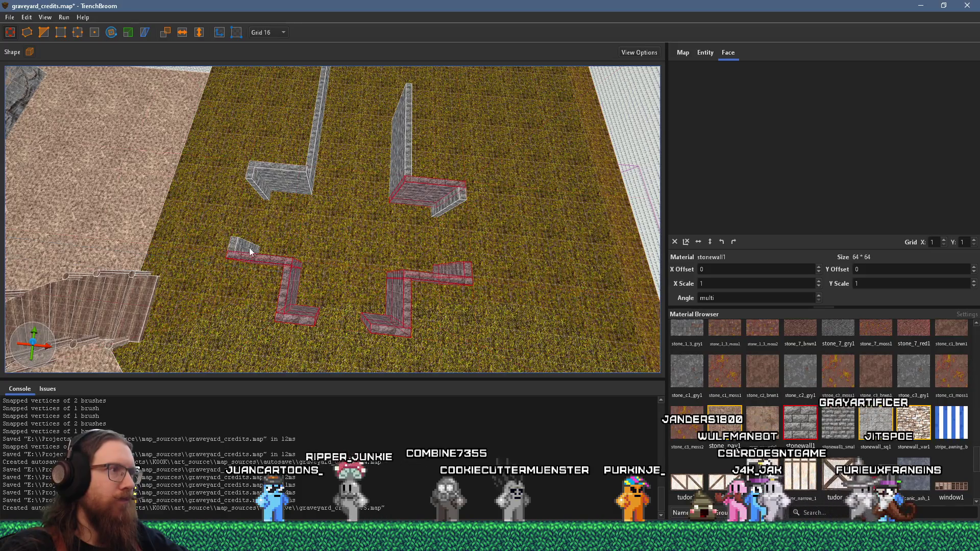
{"action": "left_click", "coordinate": [261, 182], "text": "ctrl"}
{"action": "left_click", "coordinate": [312, 160], "text": "ctrl"}
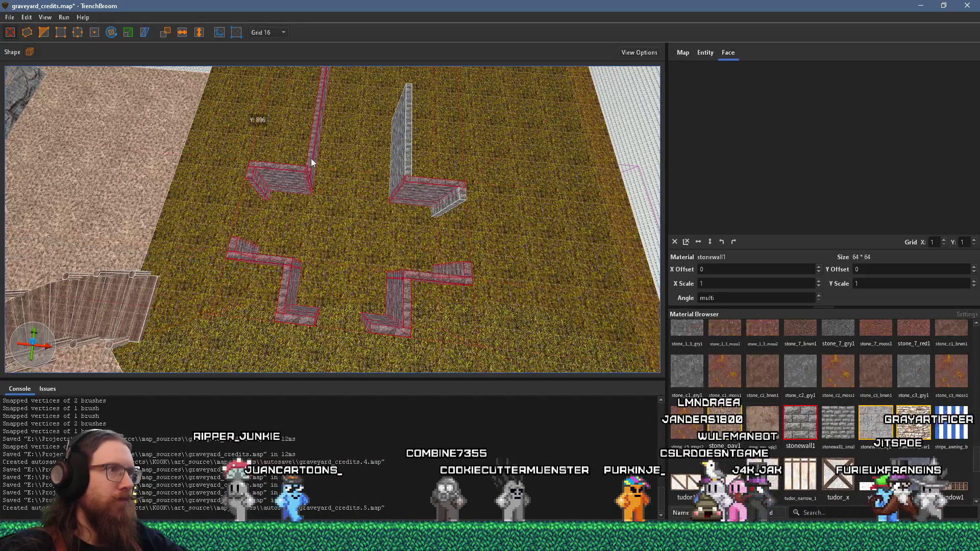
{"action": "left_click", "coordinate": [406, 163], "text": "ctrl"}
- Group the selected wall brushes and name the group grave_church
{"action": "right_click", "coordinate": [453, 193]}
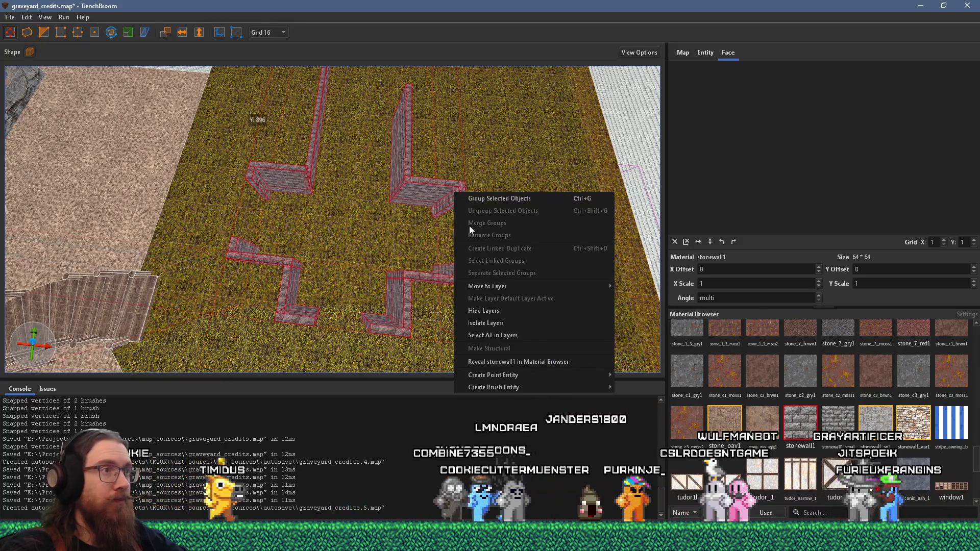
{"action": "mouse_move", "coordinate": [545, 386]}
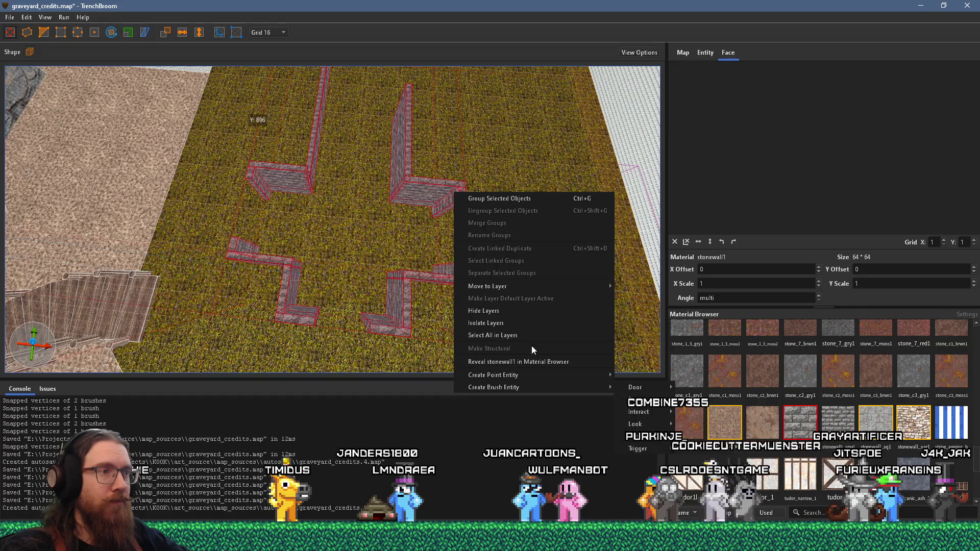
{"action": "left_click", "coordinate": [511, 201]}
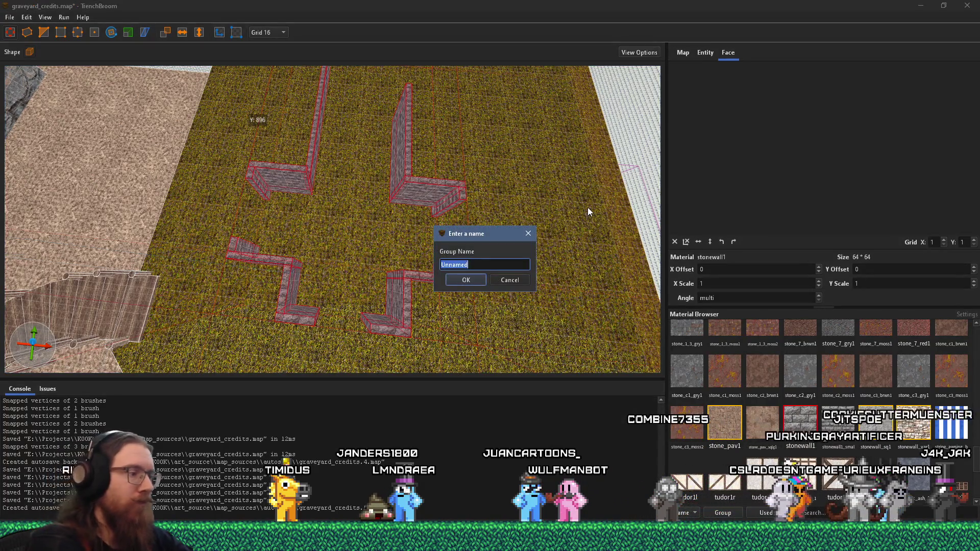
{"action": "type", "text": "grave-"}
{"action": "key", "text": "BackSpace"}
{"action": "type", "text": "_church"}
{"action": "key", "text": "Return"}
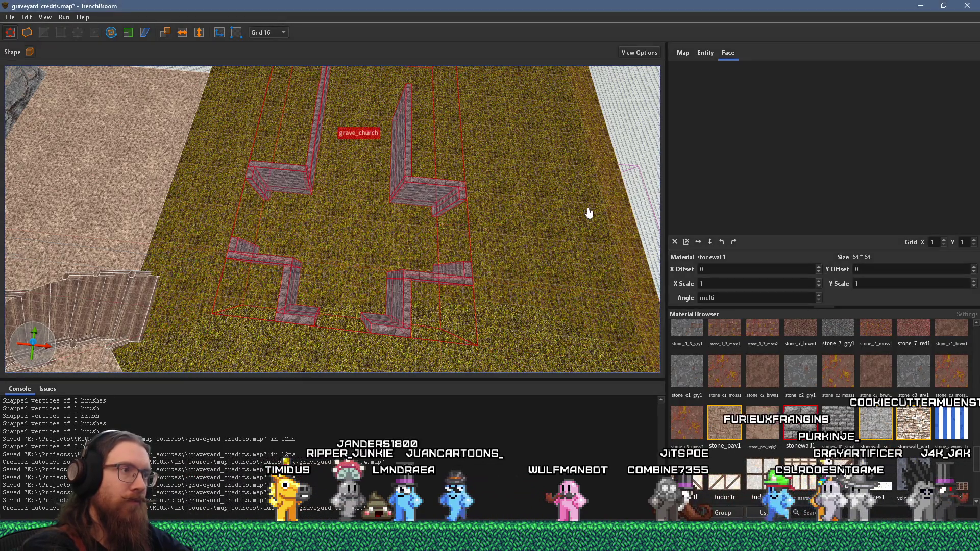
- Move the grave_church walls across the grass, nudging them left, forward and 32 units right
{"action": "scroll", "coordinate": [386, 177], "scroll_direction": "up", "scroll_amount": 3}
{"action": "scroll", "coordinate": [385, 177], "scroll_direction": "up", "scroll_amount": 4}
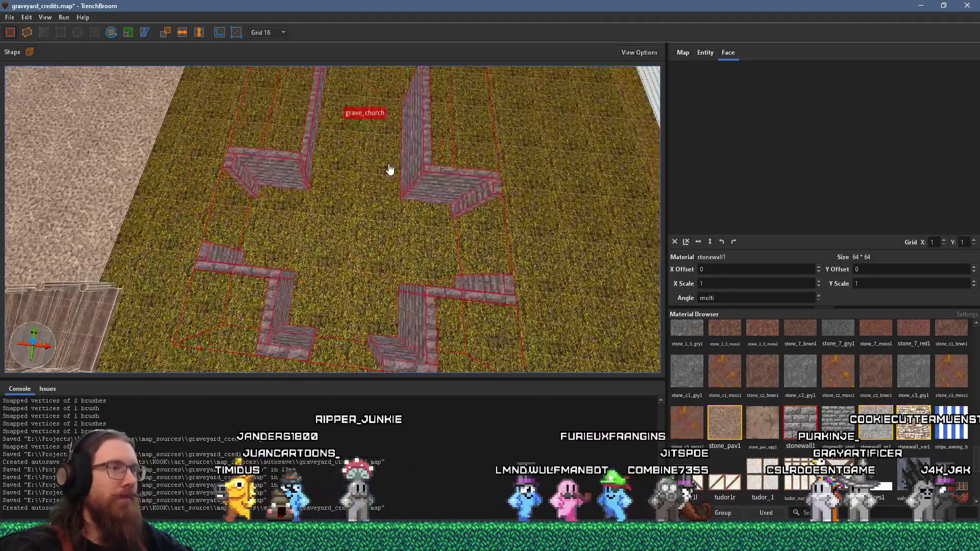
{"action": "key", "text": "Escape"}
{"action": "mouse_move", "coordinate": [424, 157]}
{"action": "left_mouse_down"}
{"action": "mouse_move", "coordinate": [523, 159]}
{"action": "mouse_move", "coordinate": [504, 124]}
{"action": "left_mouse_up"}
{"action": "scroll", "coordinate": [504, 123], "scroll_direction": "down", "scroll_amount": 6}
{"action": "scroll", "coordinate": [359, 217], "scroll_direction": "up", "scroll_amount": 3}
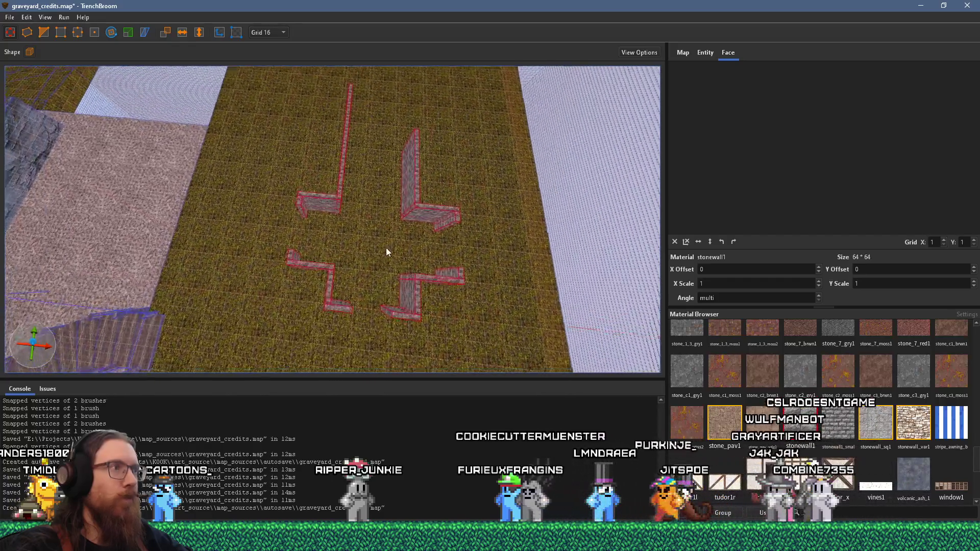
{"action": "left_click_drag", "start_coordinate": [421, 234], "coordinate": [397, 227]}
{"action": "scroll", "coordinate": [366, 214], "scroll_direction": "up", "scroll_amount": 5}
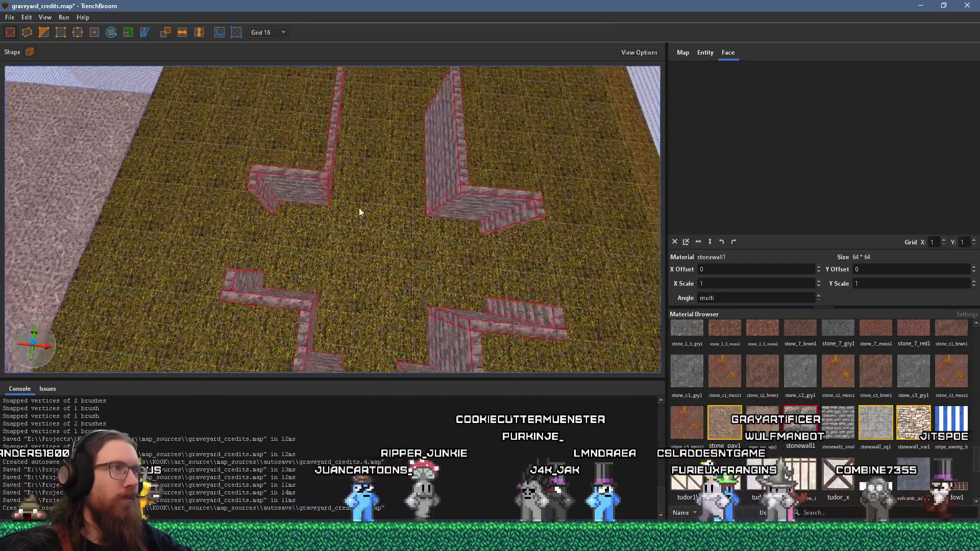
{"action": "scroll", "coordinate": [354, 193], "scroll_direction": "up", "scroll_amount": 5}
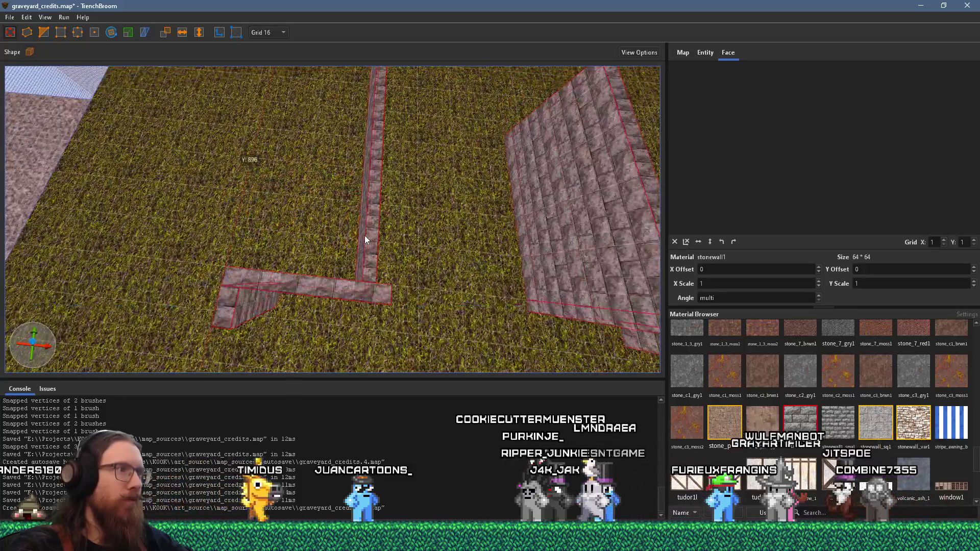
{"action": "mouse_move", "coordinate": [364, 236]}
{"action": "left_mouse_down"}
{"action": "mouse_move", "coordinate": [329, 227]}
{"action": "mouse_move", "coordinate": [322, 209]}
{"action": "mouse_move", "coordinate": [332, 218]}
{"action": "left_mouse_up"}
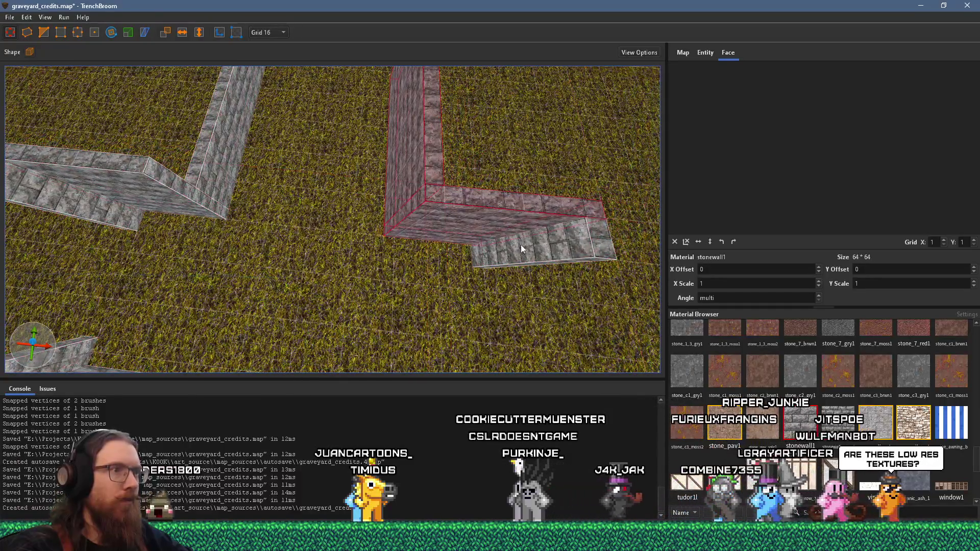
{"action": "left_click_drag", "start_coordinate": [423, 190], "coordinate": [432, 182]}
- Select the remaining pieces of the right Z wall and shift it right
{"action": "scroll", "coordinate": [427, 192], "scroll_direction": "down", "scroll_amount": 5}
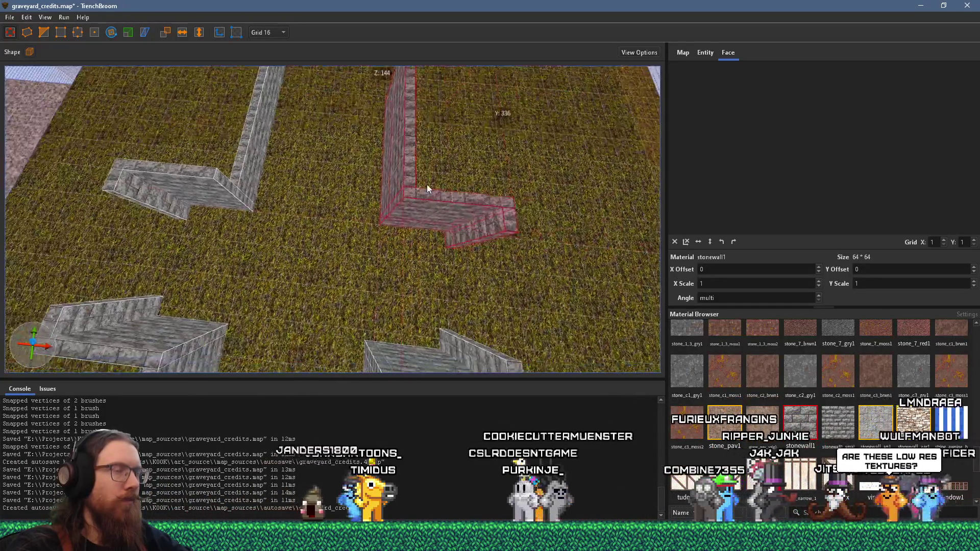
{"action": "scroll", "coordinate": [430, 160], "scroll_direction": "down", "scroll_amount": 4}
{"action": "left_click", "coordinate": [385, 286], "text": "ctrl"}
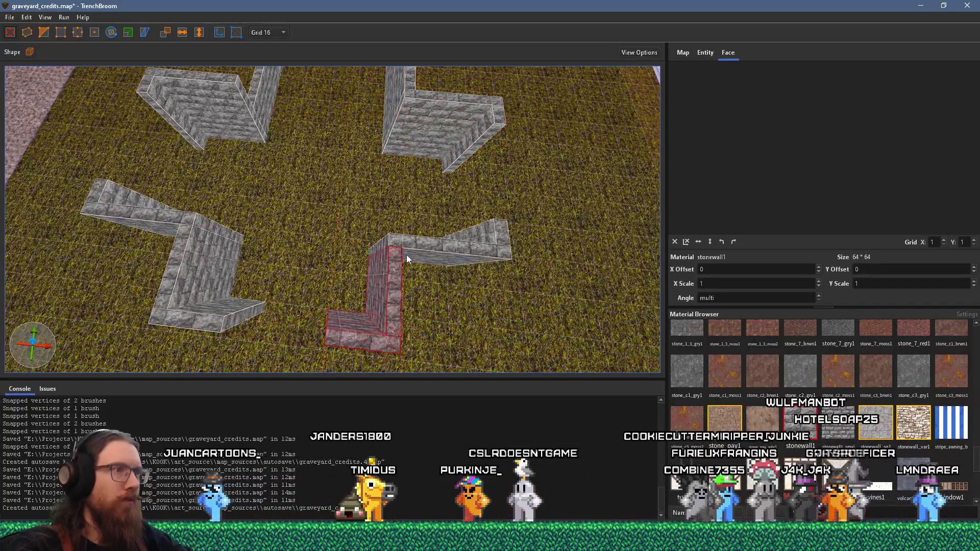
{"action": "left_click", "coordinate": [492, 235], "text": "ctrl"}
{"action": "left_click_drag", "start_coordinate": [406, 241], "coordinate": [426, 243]}
{"action": "scroll", "coordinate": [410, 234], "scroll_direction": "down", "scroll_amount": 5}
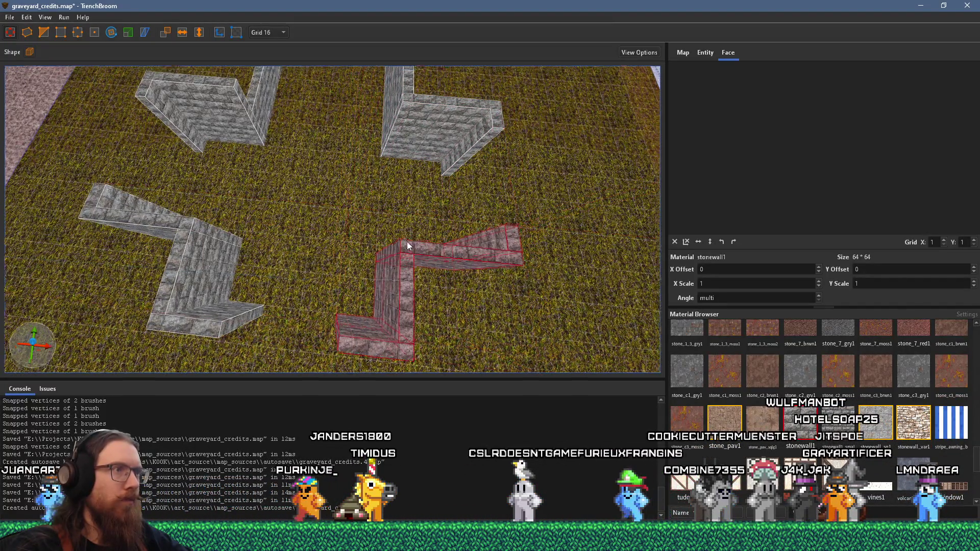
{"action": "scroll", "coordinate": [357, 199], "scroll_direction": "up", "scroll_amount": 5}
{"action": "scroll", "coordinate": [391, 214], "scroll_direction": "up", "scroll_amount": 5}
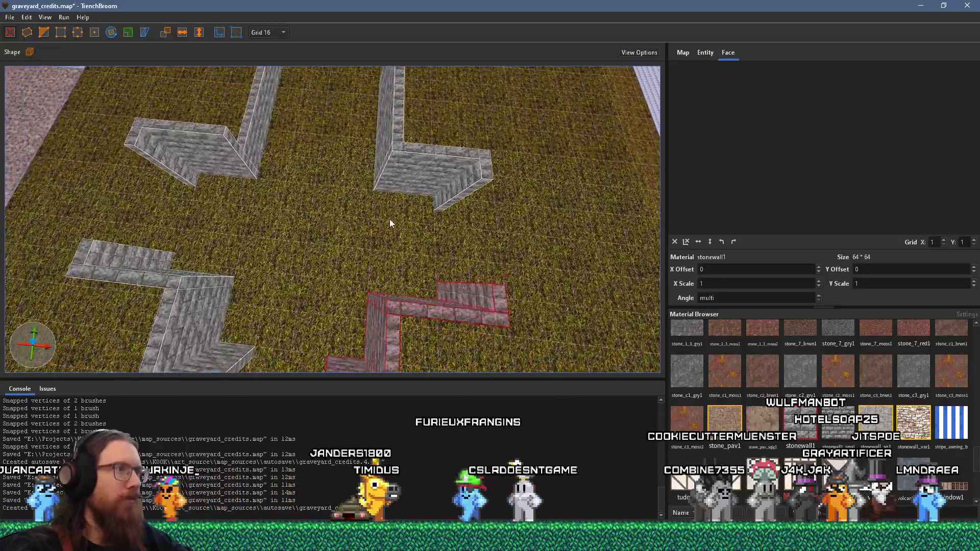
- Select the top piece and remaining pieces of the lower-left Z wall
{"action": "left_click", "coordinate": [187, 225], "text": "ctrl"}
{"action": "left_click", "coordinate": [272, 294], "text": "ctrl"}
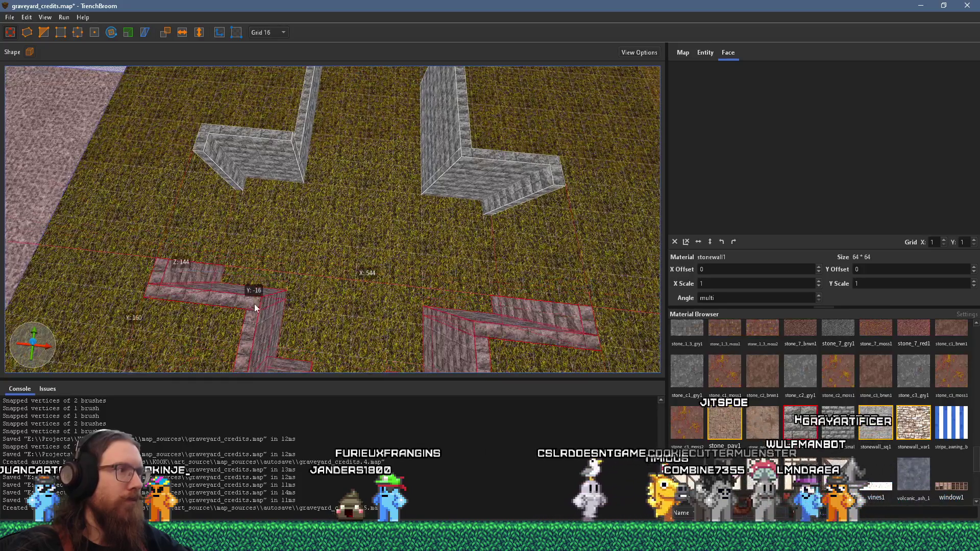
{"action": "scroll", "coordinate": [307, 298], "scroll_direction": "down", "scroll_amount": 2}
{"action": "scroll", "coordinate": [307, 298], "scroll_direction": "down", "scroll_amount": 3}
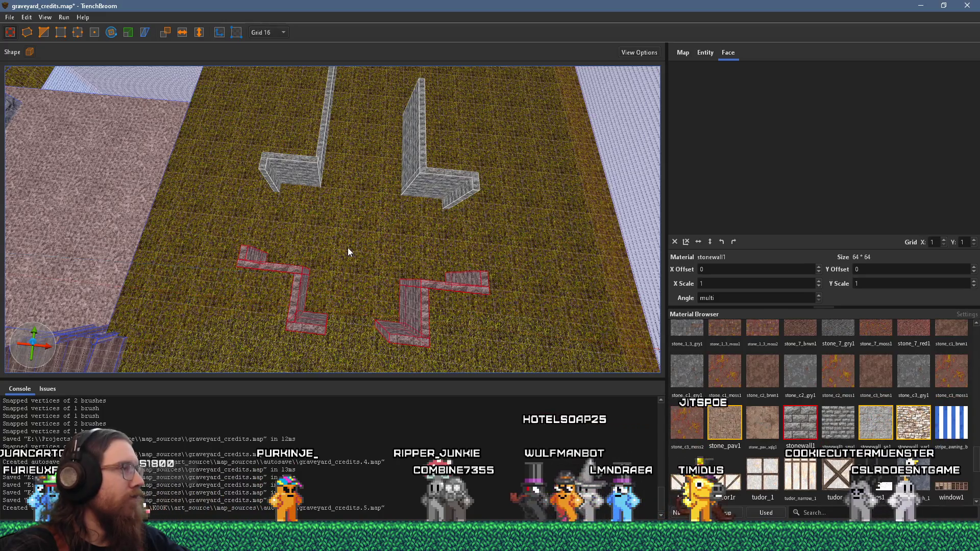
{"action": "scroll", "coordinate": [344, 249], "scroll_direction": "up", "scroll_amount": 4}
- Paste a copy of the wall brush and inspect the middle wall's front face
{"action": "mouse_move", "coordinate": [357, 268]}
{"action": "left_mouse_down"}
{"action": "mouse_move", "coordinate": [395, 262]}
{"action": "mouse_move", "coordinate": [406, 214]}
{"action": "mouse_move", "coordinate": [262, 192]}
{"action": "mouse_move", "coordinate": [276, 207]}
{"action": "mouse_move", "coordinate": [285, 264]}
{"action": "left_mouse_up"}
{"action": "key", "text": "ctrl+v"}
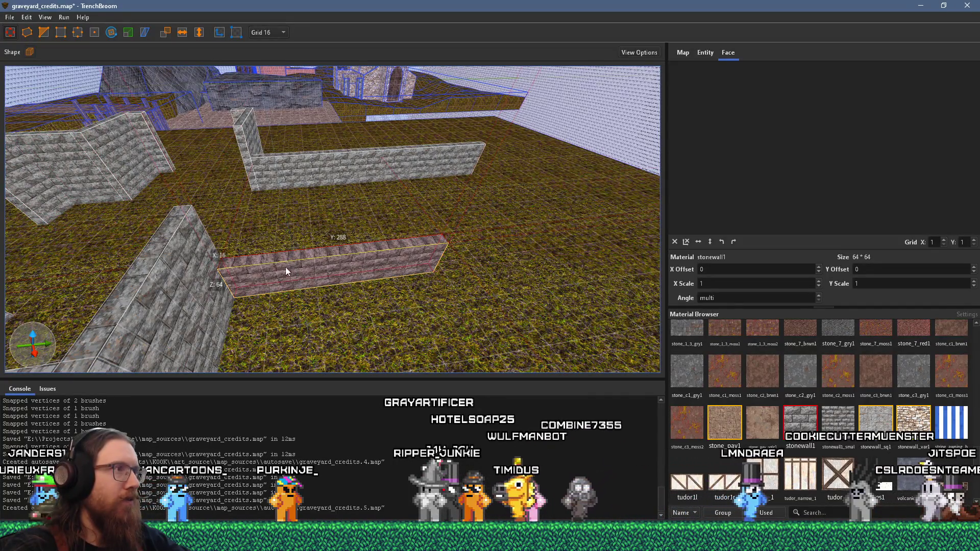
{"action": "left_click", "coordinate": [287, 255], "text": "shift"}
{"action": "scroll", "coordinate": [339, 289], "scroll_direction": "up", "scroll_amount": 2}
{"action": "left_click", "coordinate": [316, 189], "text": "shift"}
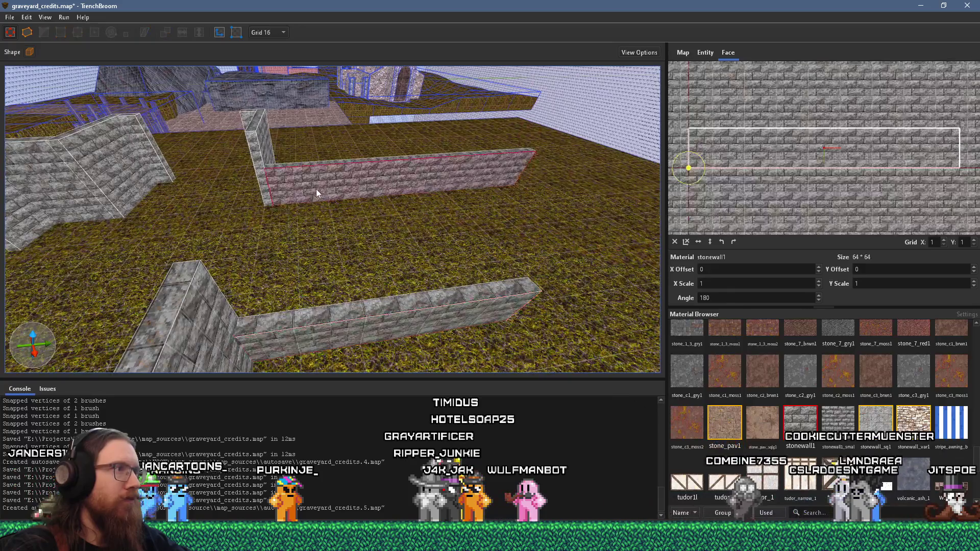
- Delete the low wall nearest the camera and view the remaining walls from above
{"action": "left_click", "coordinate": [327, 322]}
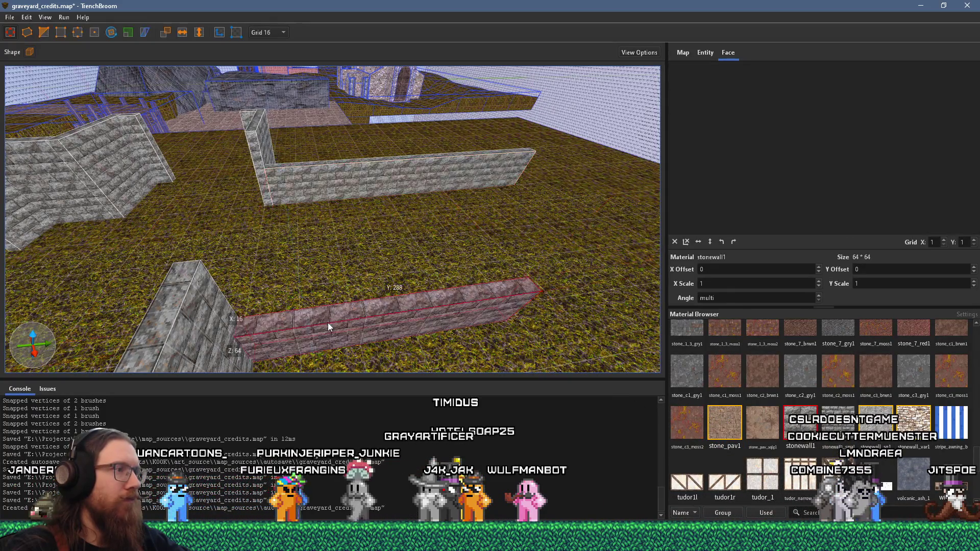
{"action": "key", "text": "Delete"}
{"action": "mouse_move", "coordinate": [299, 269]}
{"action": "left_mouse_down"}
{"action": "mouse_move", "coordinate": [376, 232]}
{"action": "mouse_move", "coordinate": [232, 246]}
{"action": "mouse_move", "coordinate": [363, 287]}
{"action": "mouse_move", "coordinate": [155, 289]}
{"action": "mouse_move", "coordinate": [321, 280]}
{"action": "mouse_move", "coordinate": [339, 289]}
{"action": "mouse_move", "coordinate": [562, 164]}
{"action": "mouse_move", "coordinate": [372, 263]}
{"action": "mouse_move", "coordinate": [270, 259]}
{"action": "mouse_move", "coordinate": [189, 237]}
{"action": "mouse_move", "coordinate": [357, 265]}
{"action": "left_mouse_up"}
{"action": "scroll", "coordinate": [867, 434], "scroll_direction": "down", "scroll_amount": 5}
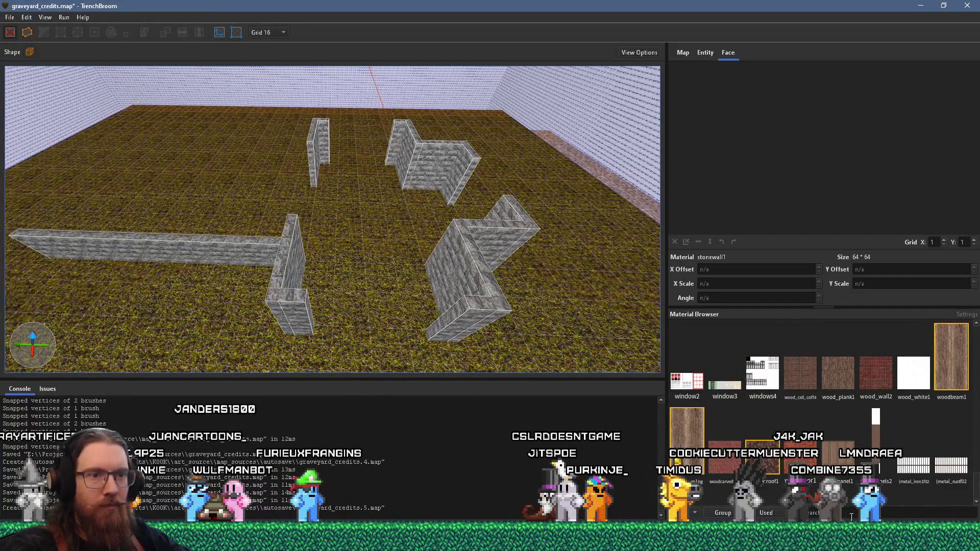
- Choose the wood_plank1 material in the Material Browser and clear the selection
{"action": "key", "text": "Escape"}
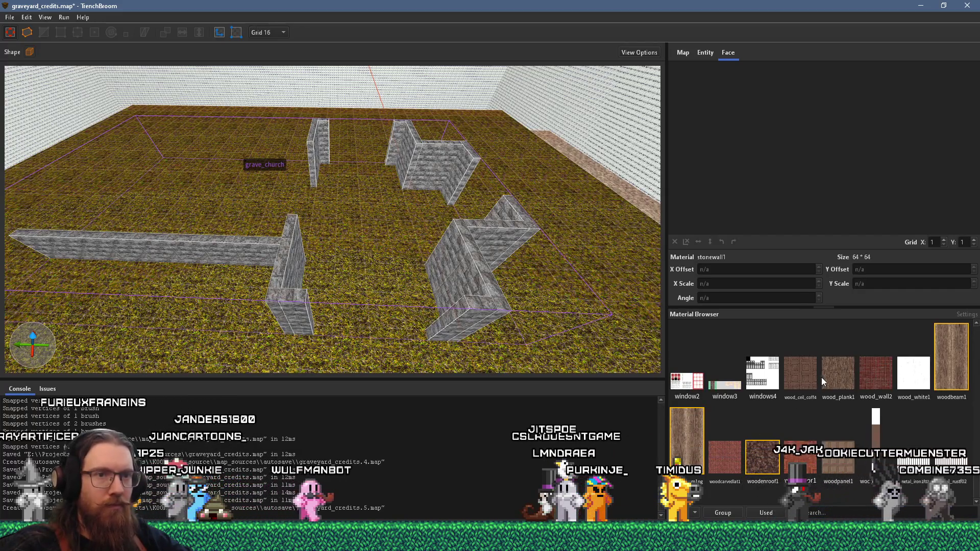
{"action": "left_click", "coordinate": [839, 368]}
{"action": "scroll", "coordinate": [480, 308], "scroll_direction": "up", "scroll_amount": 1}
{"action": "double_click", "coordinate": [480, 309]}
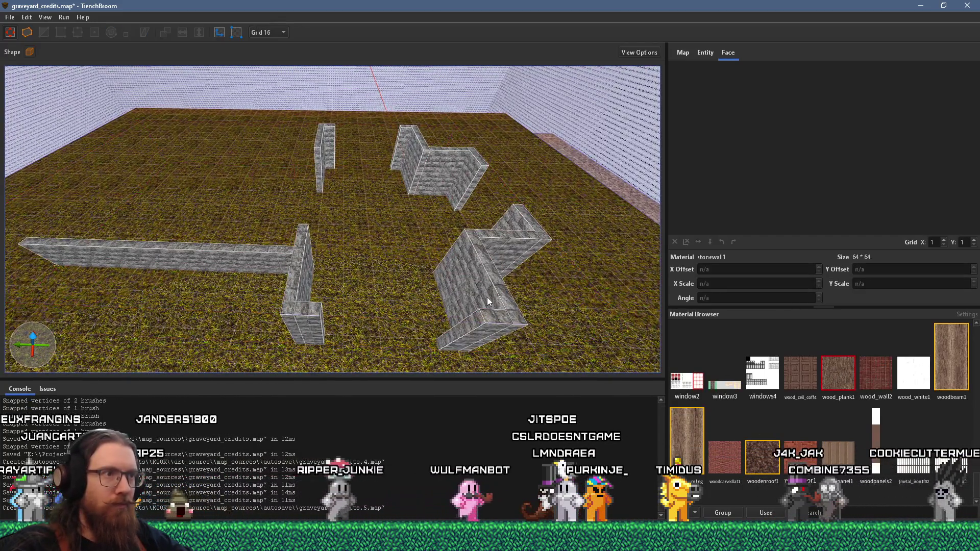
{"action": "left_click", "coordinate": [454, 308]}
{"action": "key", "text": "Escape"}
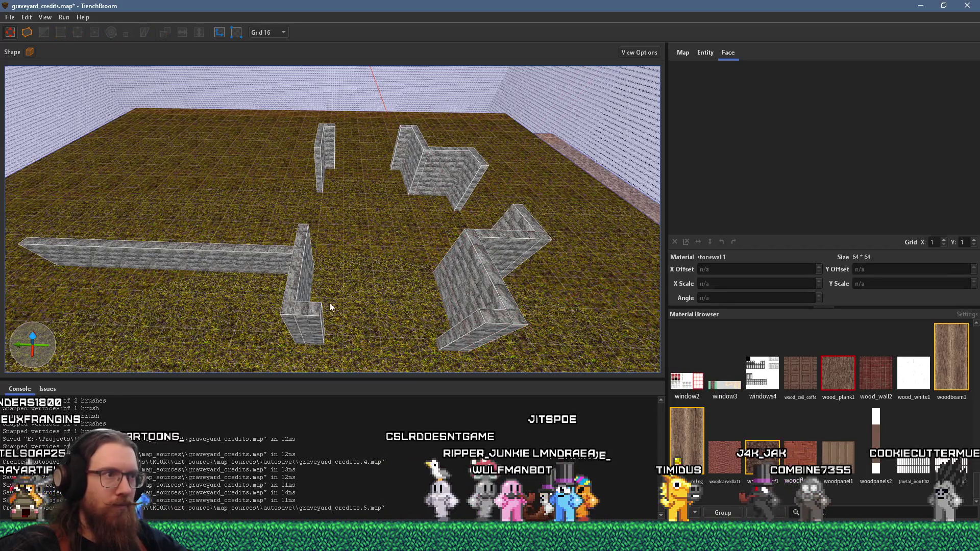
- Draw a wood_plank1 floor brush and stretch it 512 units toward the back
{"action": "left_click_drag", "start_coordinate": [332, 303], "coordinate": [378, 311]}
{"action": "scroll", "coordinate": [366, 321], "scroll_direction": "up", "scroll_amount": 5}
{"action": "scroll", "coordinate": [327, 243], "scroll_direction": "up", "scroll_amount": 4}
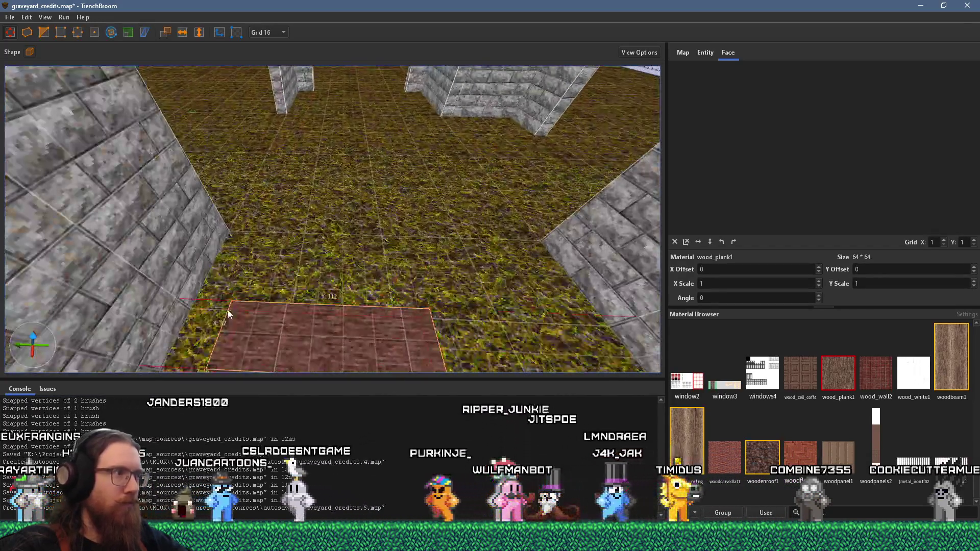
{"action": "mouse_move", "coordinate": [237, 292]}
{"action": "left_mouse_down"}
{"action": "mouse_move", "coordinate": [335, 79]}
{"action": "mouse_move", "coordinate": [480, 201]}
{"action": "mouse_move", "coordinate": [577, 207]}
{"action": "mouse_move", "coordinate": [504, 245]}
{"action": "left_mouse_up"}
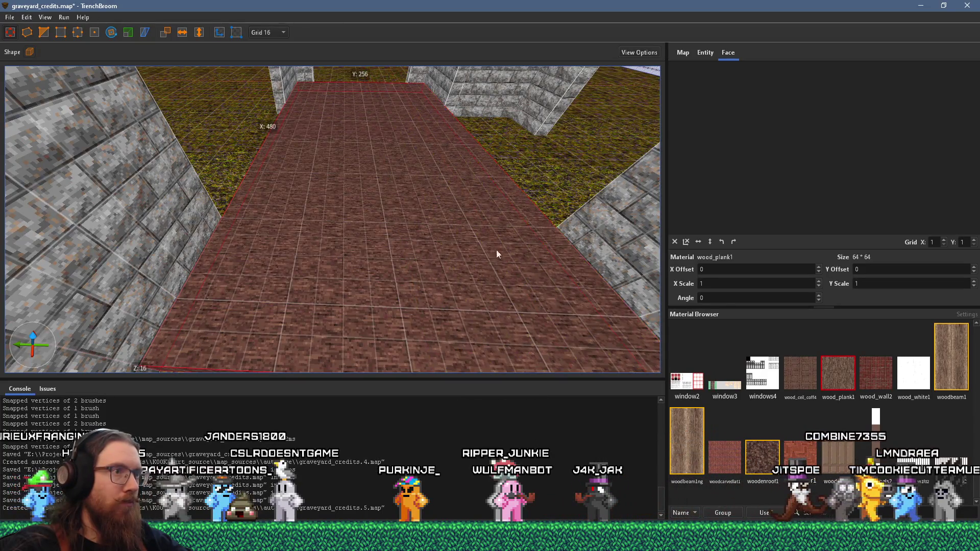
{"action": "scroll", "coordinate": [449, 260], "scroll_direction": "down", "scroll_amount": 3}
{"action": "scroll", "coordinate": [286, 273], "scroll_direction": "down", "scroll_amount": 3}
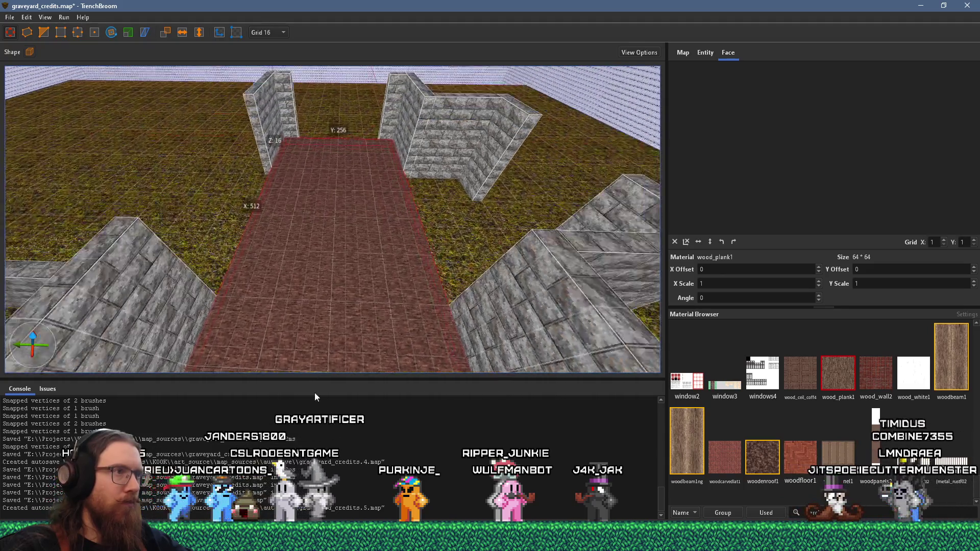
- Rotate the floor's plank texture to -90 and check it from a top-down view
{"action": "key", "text": "alt+shift+Page_Down"}
{"action": "mouse_move", "coordinate": [565, 277]}
{"action": "left_mouse_down"}
{"action": "mouse_move", "coordinate": [291, 357]}
{"action": "mouse_move", "coordinate": [262, 344]}
{"action": "mouse_move", "coordinate": [270, 252]}
{"action": "mouse_move", "coordinate": [345, 361]}
{"action": "left_mouse_up"}
{"action": "mouse_move", "coordinate": [489, 175]}
{"action": "left_mouse_down"}
{"action": "mouse_move", "coordinate": [418, 215]}
{"action": "mouse_move", "coordinate": [200, 107]}
{"action": "mouse_move", "coordinate": [267, 202]}
{"action": "mouse_move", "coordinate": [239, 167]}
{"action": "mouse_move", "coordinate": [270, 225]}
{"action": "mouse_move", "coordinate": [298, 219]}
{"action": "mouse_move", "coordinate": [365, 243]}
{"action": "mouse_move", "coordinate": [222, 330]}
{"action": "left_mouse_up"}
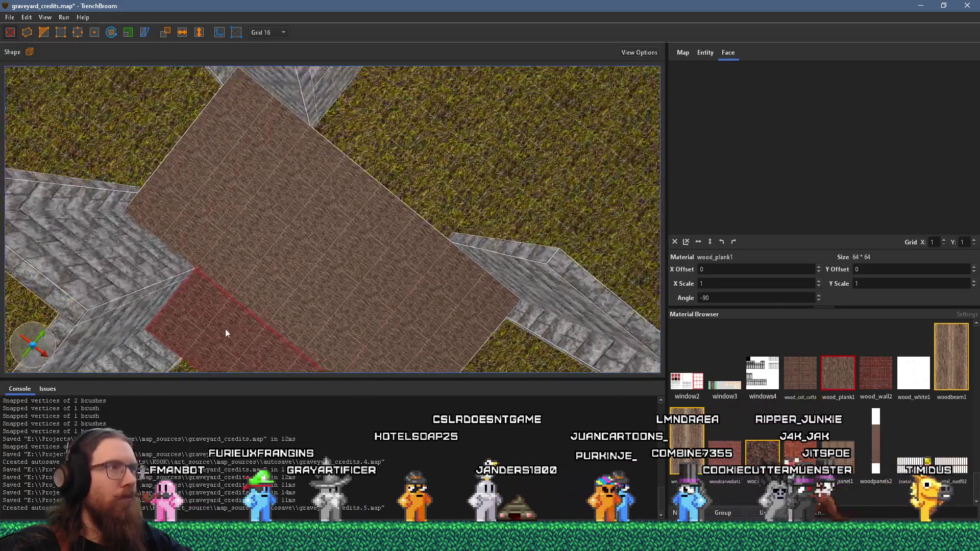
- Lay out another wooden floor section beside the large floor
{"action": "left_click", "coordinate": [324, 268]}
{"action": "scroll", "coordinate": [466, 152], "scroll_direction": "up", "scroll_amount": 3}
{"action": "mouse_move", "coordinate": [304, 184]}
{"action": "left_mouse_down"}
{"action": "mouse_move", "coordinate": [252, 168]}
{"action": "mouse_move", "coordinate": [366, 246]}
{"action": "mouse_move", "coordinate": [500, 313]}
{"action": "mouse_move", "coordinate": [405, 254]}
{"action": "mouse_move", "coordinate": [307, 267]}
{"action": "mouse_move", "coordinate": [506, 255]}
{"action": "left_mouse_up"}
{"action": "scroll", "coordinate": [404, 260], "scroll_direction": "down", "scroll_amount": 5}
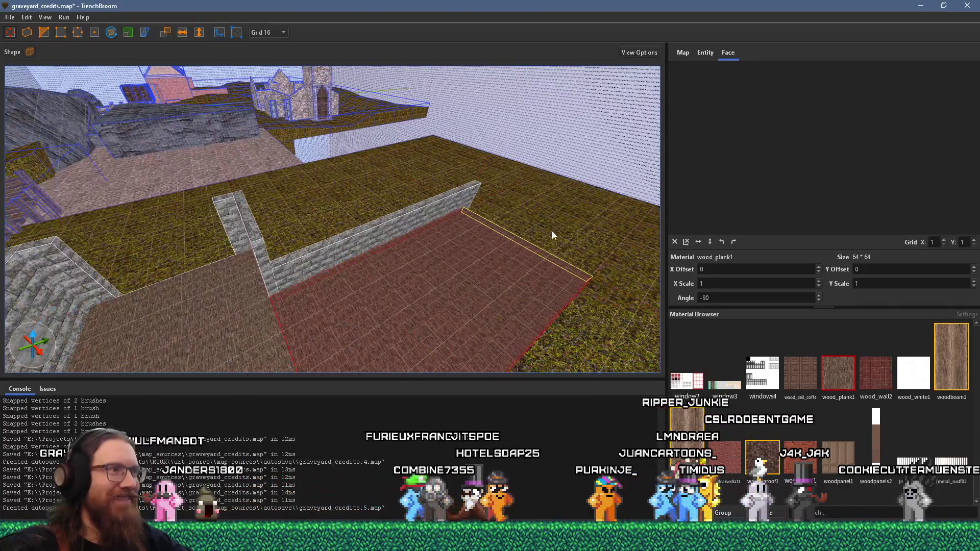
{"action": "scroll", "coordinate": [555, 228], "scroll_direction": "up", "scroll_amount": 5}
{"action": "mouse_move", "coordinate": [372, 341]}
{"action": "left_mouse_down"}
{"action": "mouse_move", "coordinate": [332, 357]}
{"action": "mouse_move", "coordinate": [264, 278]}
{"action": "mouse_move", "coordinate": [197, 328]}
{"action": "mouse_move", "coordinate": [273, 321]}
{"action": "mouse_move", "coordinate": [319, 267]}
{"action": "mouse_move", "coordinate": [354, 328]}
{"action": "mouse_move", "coordinate": [385, 237]}
{"action": "mouse_move", "coordinate": [370, 139]}
{"action": "mouse_move", "coordinate": [339, 129]}
{"action": "mouse_move", "coordinate": [519, 147]}
{"action": "mouse_move", "coordinate": [339, 302]}
{"action": "mouse_move", "coordinate": [344, 268]}
{"action": "mouse_move", "coordinate": [396, 284]}
{"action": "mouse_move", "coordinate": [350, 256]}
{"action": "mouse_move", "coordinate": [471, 317]}
{"action": "mouse_move", "coordinate": [264, 353]}
{"action": "mouse_move", "coordinate": [319, 305]}
{"action": "mouse_move", "coordinate": [252, 268]}
{"action": "mouse_move", "coordinate": [250, 235]}
{"action": "mouse_move", "coordinate": [270, 207]}
{"action": "mouse_move", "coordinate": [262, 190]}
{"action": "mouse_move", "coordinate": [267, 283]}
{"action": "left_mouse_up"}
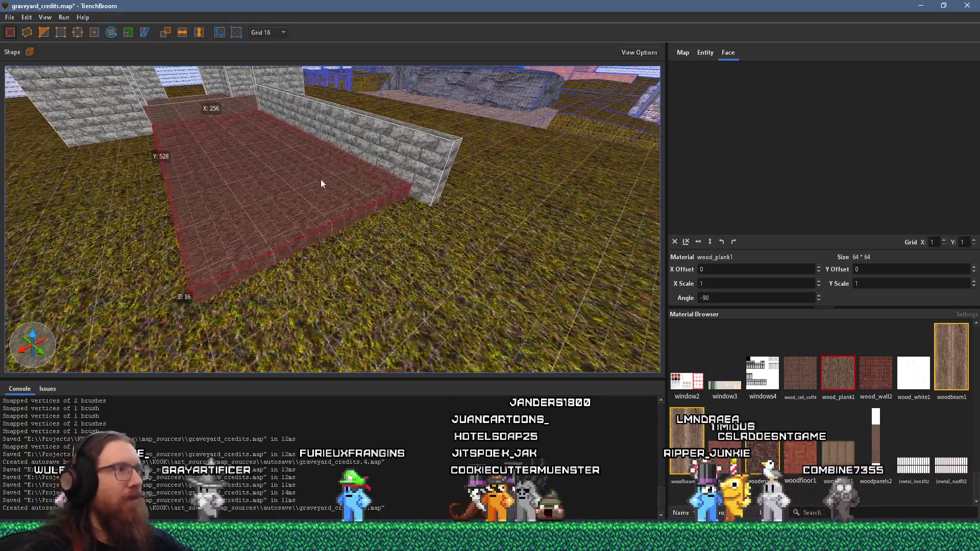
- Draw a thin, narrow step brush along the floor's front edge
{"action": "left_click_drag", "start_coordinate": [326, 236], "coordinate": [347, 274]}
{"action": "key", "text": "d"}
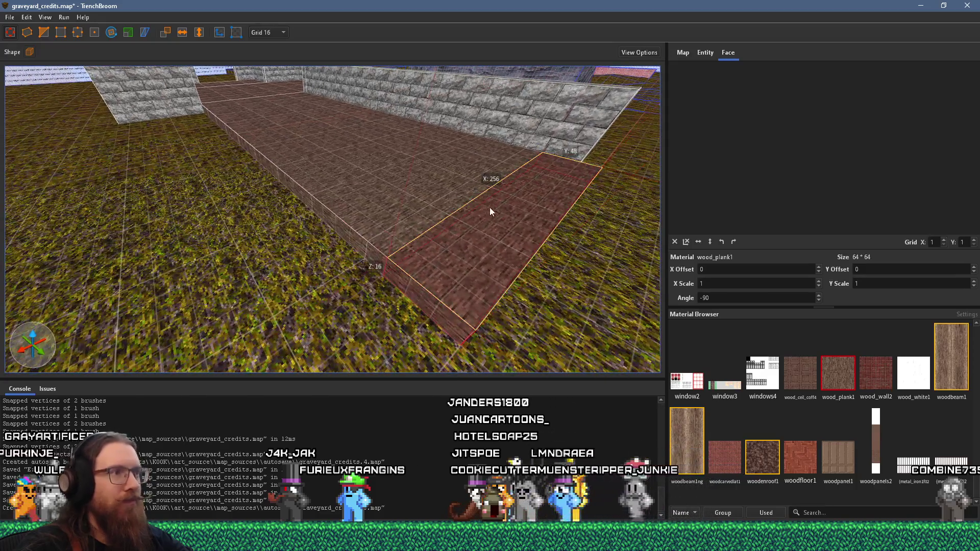
{"action": "key", "text": "w"}
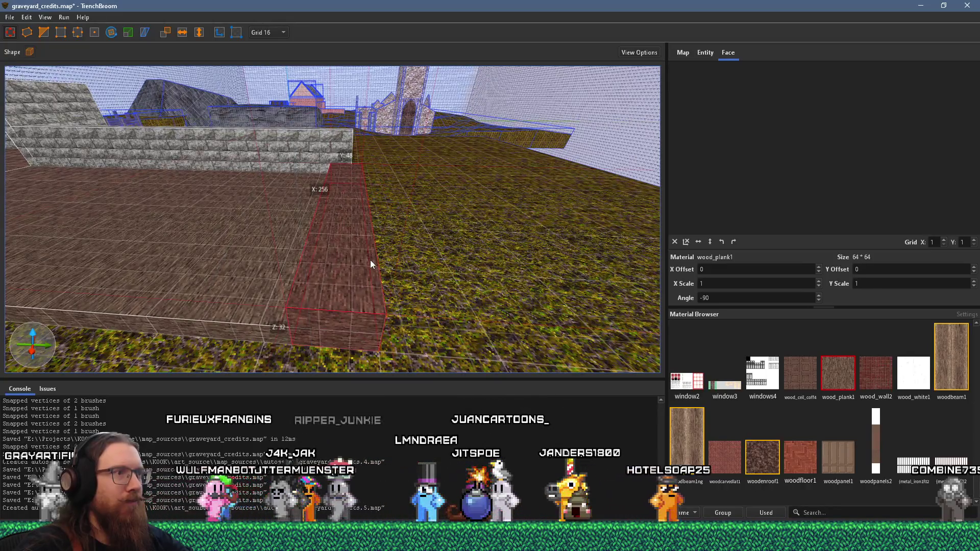
{"action": "mouse_move", "coordinate": [398, 281]}
{"action": "left_mouse_down"}
{"action": "mouse_move", "coordinate": [413, 280]}
{"action": "mouse_move", "coordinate": [374, 277]}
{"action": "left_mouse_up"}
{"action": "key", "text": "a"}
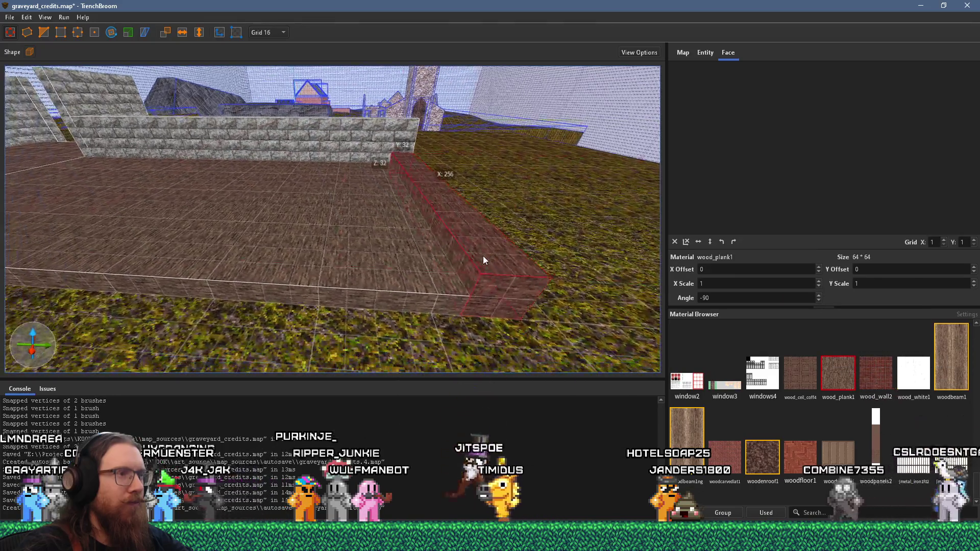
{"action": "key", "text": "x"}
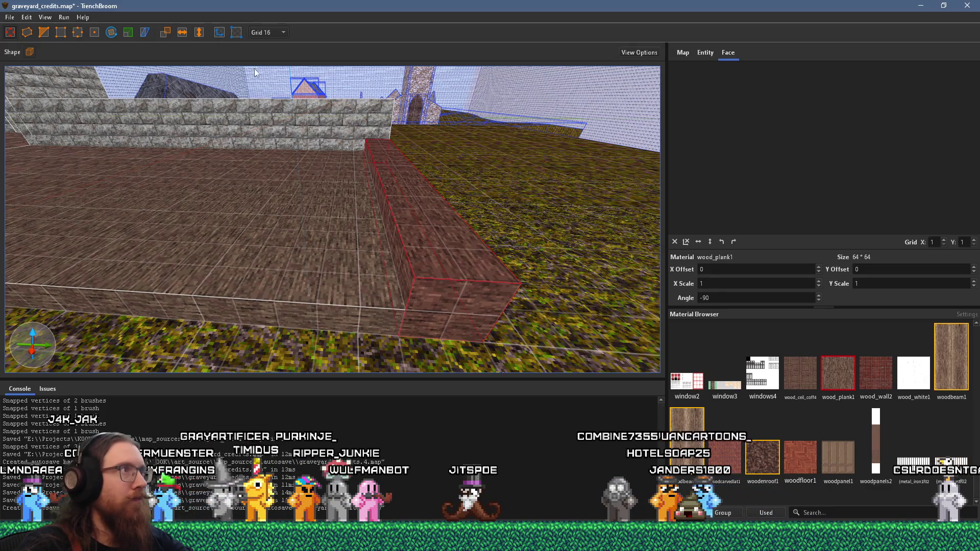
- Set the grid to 8 and resize the step to 24 units high with its top at 40
{"action": "left_click", "coordinate": [266, 32]}
{"action": "left_click", "coordinate": [271, 83]}
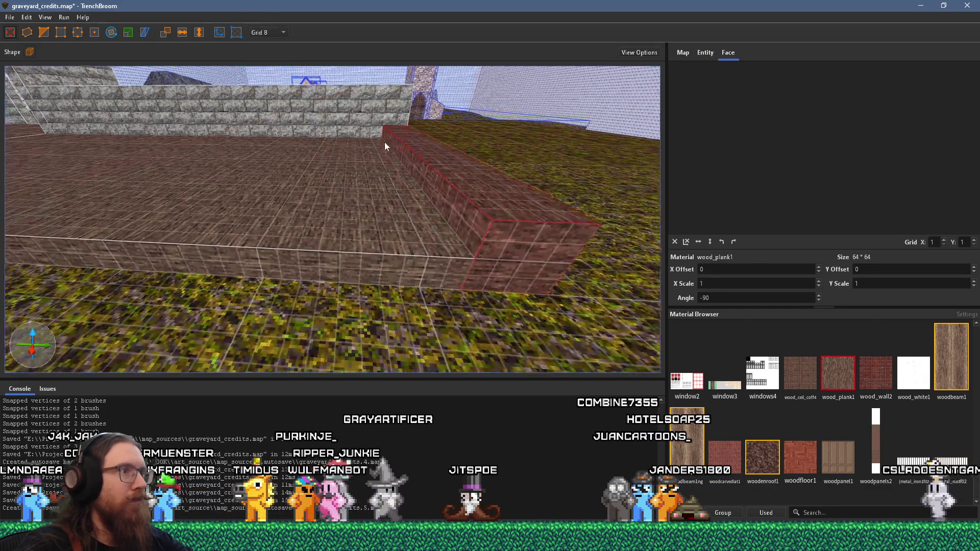
{"action": "key", "text": "d"}
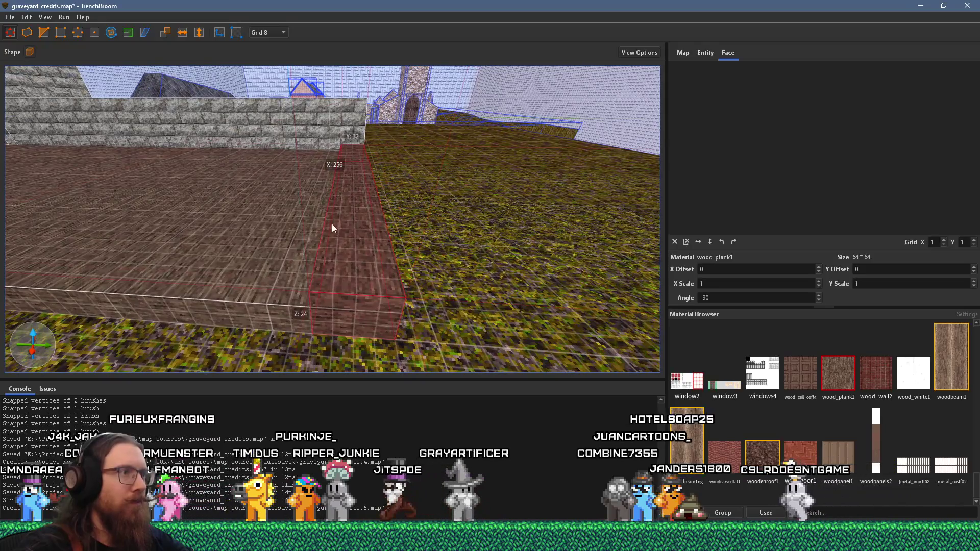
{"action": "mouse_move", "coordinate": [435, 238]}
{"action": "left_mouse_down"}
{"action": "mouse_move", "coordinate": [383, 231]}
{"action": "mouse_move", "coordinate": [330, 244]}
{"action": "mouse_move", "coordinate": [378, 238]}
{"action": "mouse_move", "coordinate": [381, 216]}
{"action": "mouse_move", "coordinate": [372, 243]}
{"action": "left_mouse_up"}
{"action": "key", "text": "d"}
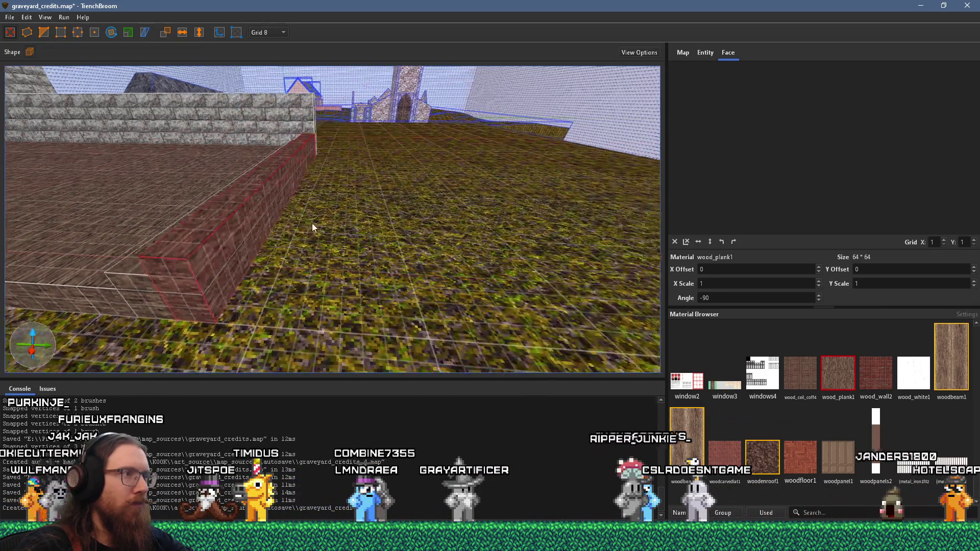
{"action": "mouse_move", "coordinate": [256, 219]}
{"action": "left_mouse_down"}
{"action": "mouse_move", "coordinate": [254, 207]}
{"action": "mouse_move", "coordinate": [285, 222]}
{"action": "mouse_move", "coordinate": [275, 214]}
{"action": "mouse_move", "coordinate": [280, 195]}
{"action": "mouse_move", "coordinate": [320, 203]}
{"action": "left_mouse_up"}
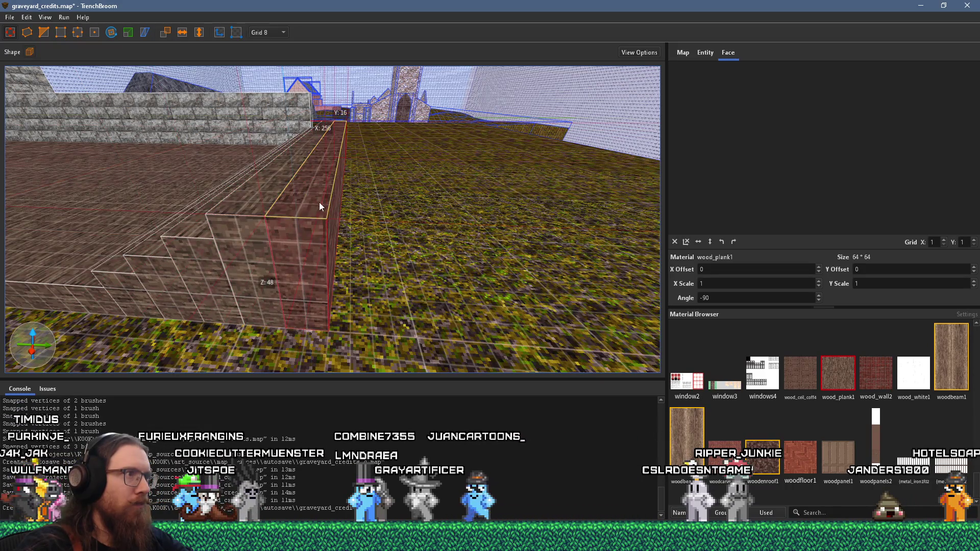
{"action": "key", "text": "w"}
{"action": "key", "text": "s"}
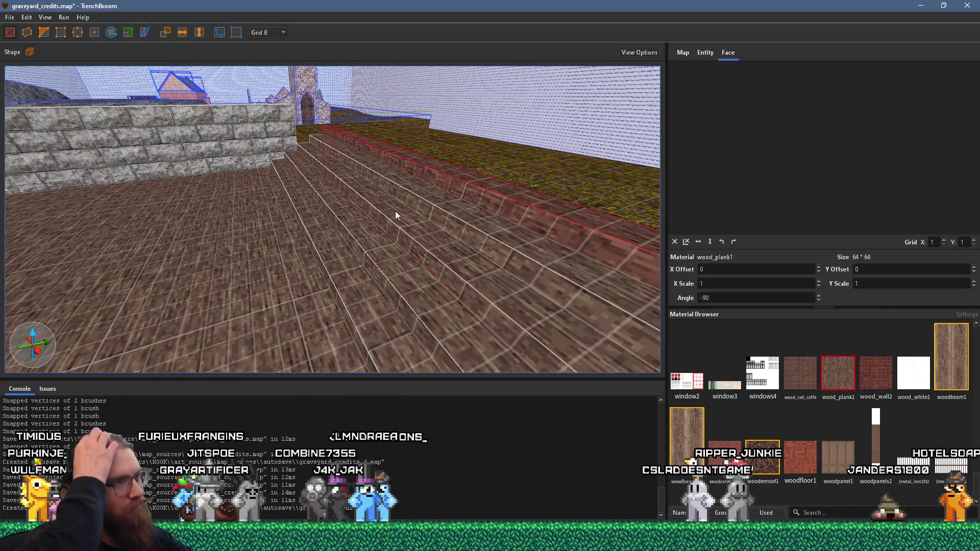
{"action": "key", "text": "s"}
{"action": "mouse_move", "coordinate": [395, 214]}
{"action": "left_mouse_down"}
{"action": "mouse_move", "coordinate": [458, 234]}
{"action": "mouse_move", "coordinate": [222, 254]}
{"action": "mouse_move", "coordinate": [287, 236]}
{"action": "mouse_move", "coordinate": [197, 182]}
{"action": "mouse_move", "coordinate": [291, 190]}
{"action": "mouse_move", "coordinate": [298, 223]}
{"action": "mouse_move", "coordinate": [313, 234]}
{"action": "mouse_move", "coordinate": [289, 218]}
{"action": "mouse_move", "coordinate": [302, 188]}
{"action": "mouse_move", "coordinate": [352, 138]}
{"action": "mouse_move", "coordinate": [316, 130]}
{"action": "mouse_move", "coordinate": [331, 120]}
{"action": "mouse_move", "coordinate": [447, 149]}
{"action": "mouse_move", "coordinate": [297, 179]}
{"action": "mouse_move", "coordinate": [418, 171]}
{"action": "mouse_move", "coordinate": [375, 211]}
{"action": "mouse_move", "coordinate": [359, 211]}
{"action": "mouse_move", "coordinate": [367, 194]}
{"action": "mouse_move", "coordinate": [298, 253]}
{"action": "mouse_move", "coordinate": [260, 252]}
{"action": "mouse_move", "coordinate": [338, 197]}
{"action": "mouse_move", "coordinate": [375, 152]}
{"action": "mouse_move", "coordinate": [220, 236]}
{"action": "mouse_move", "coordinate": [393, 169]}
{"action": "mouse_move", "coordinate": [389, 153]}
{"action": "mouse_move", "coordinate": [475, 201]}
{"action": "mouse_move", "coordinate": [440, 249]}
{"action": "left_mouse_up"}
- Extend the stone wall brush out to the wooden floor's edge
{"action": "left_click", "coordinate": [440, 249]}
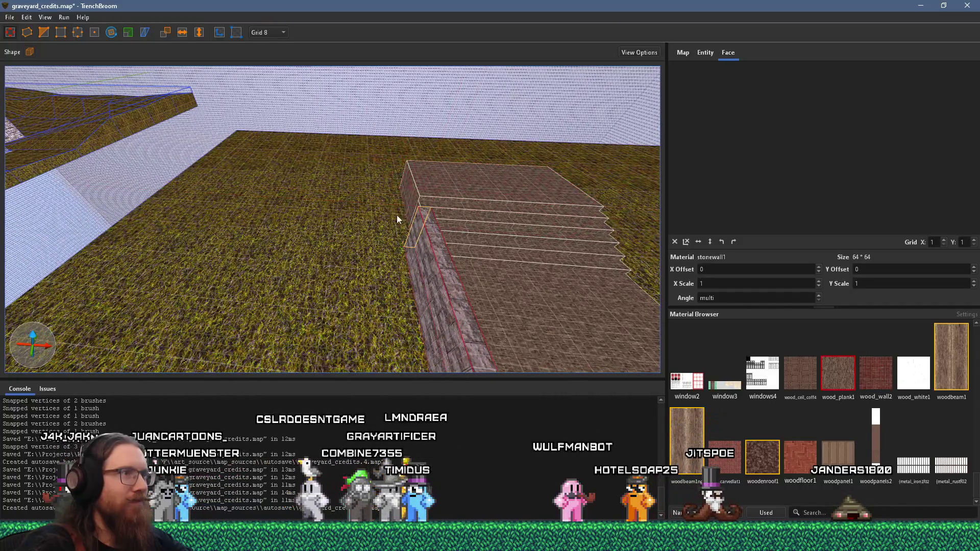
{"action": "mouse_move", "coordinate": [380, 220]}
{"action": "left_mouse_down"}
{"action": "mouse_move", "coordinate": [127, 207]}
{"action": "mouse_move", "coordinate": [270, 167]}
{"action": "mouse_move", "coordinate": [264, 198]}
{"action": "left_mouse_up"}
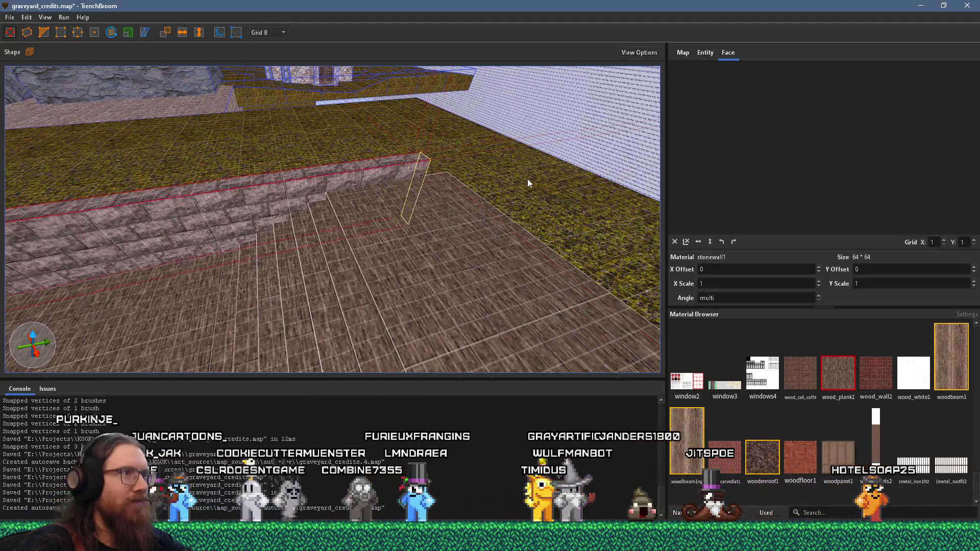
{"action": "left_click_drag", "start_coordinate": [546, 179], "coordinate": [553, 179]}
- Switch the grid back to 16 and reselect the stone wall brush
{"action": "left_click", "coordinate": [277, 33]}
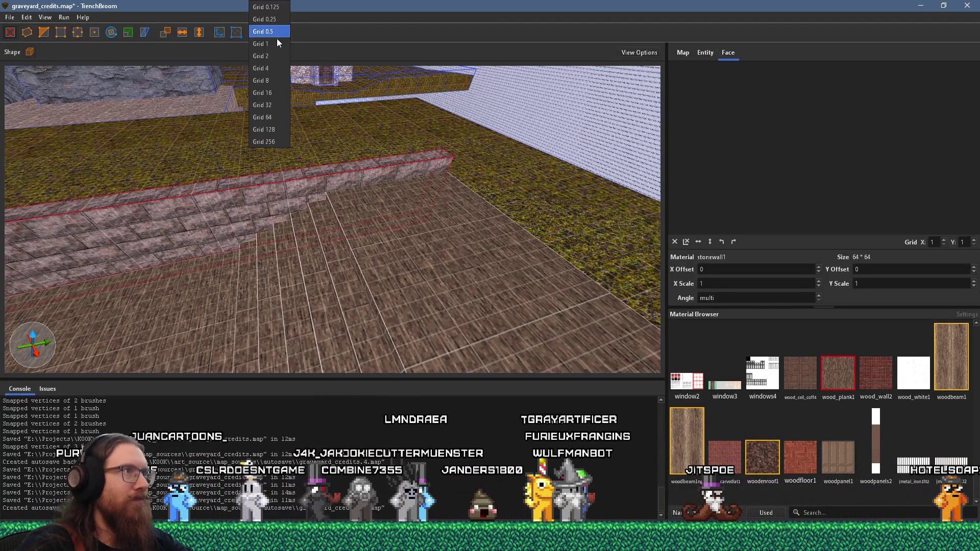
{"action": "left_click", "coordinate": [276, 97]}
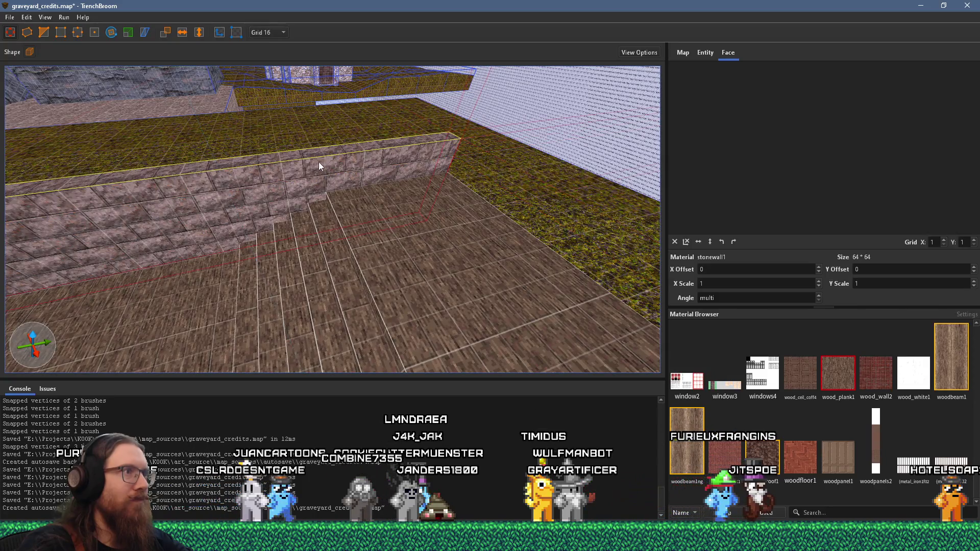
{"action": "mouse_move", "coordinate": [329, 156]}
{"action": "left_mouse_down"}
{"action": "mouse_move", "coordinate": [205, 173]}
{"action": "mouse_move", "coordinate": [225, 181]}
{"action": "mouse_move", "coordinate": [212, 189]}
{"action": "mouse_move", "coordinate": [342, 195]}
{"action": "left_mouse_up"}
{"action": "left_click", "coordinate": [320, 210]}
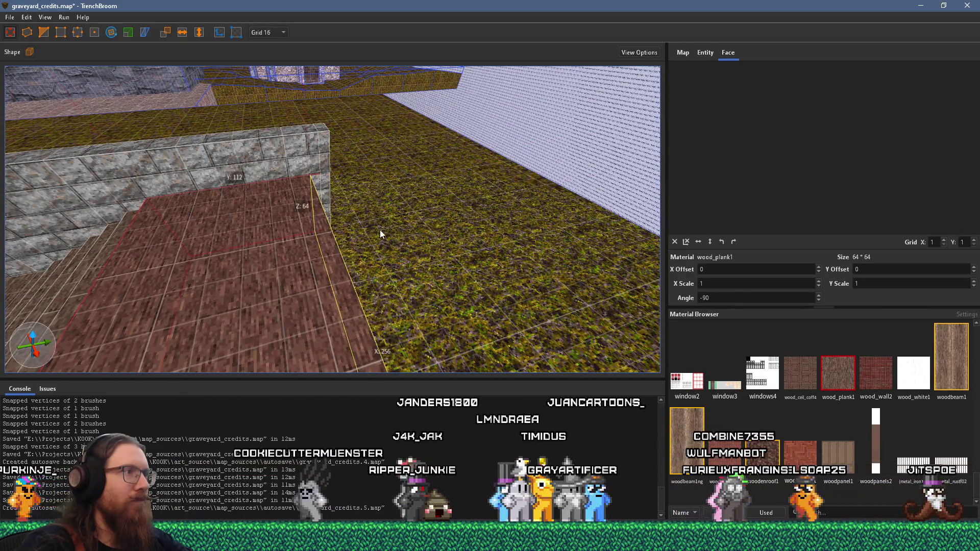
{"action": "left_click", "coordinate": [313, 164]}
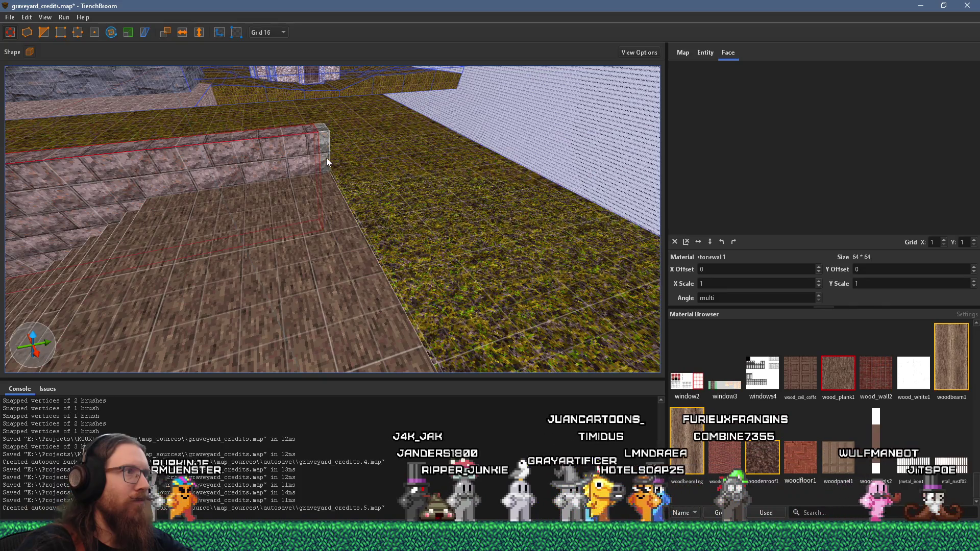
{"action": "key", "text": "Escape"}
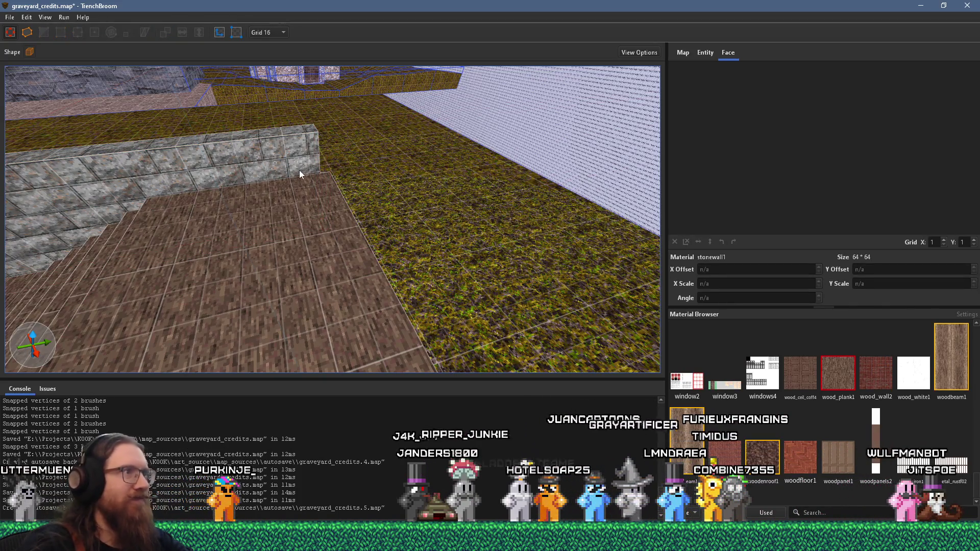
{"action": "left_click", "coordinate": [299, 170]}
- Draw a 64×16×16 woodbeam1ng block on the wooden floor as the first bench
{"action": "mouse_move", "coordinate": [376, 218]}
{"action": "left_mouse_down"}
{"action": "mouse_move", "coordinate": [352, 282]}
{"action": "mouse_move", "coordinate": [262, 176]}
{"action": "mouse_move", "coordinate": [338, 192]}
{"action": "mouse_move", "coordinate": [268, 195]}
{"action": "mouse_move", "coordinate": [314, 176]}
{"action": "mouse_move", "coordinate": [403, 175]}
{"action": "mouse_move", "coordinate": [290, 200]}
{"action": "mouse_move", "coordinate": [372, 158]}
{"action": "mouse_move", "coordinate": [453, 238]}
{"action": "mouse_move", "coordinate": [365, 215]}
{"action": "mouse_move", "coordinate": [289, 173]}
{"action": "mouse_move", "coordinate": [317, 196]}
{"action": "mouse_move", "coordinate": [473, 118]}
{"action": "mouse_move", "coordinate": [319, 194]}
{"action": "mouse_move", "coordinate": [274, 176]}
{"action": "mouse_move", "coordinate": [308, 164]}
{"action": "mouse_move", "coordinate": [341, 166]}
{"action": "mouse_move", "coordinate": [292, 193]}
{"action": "mouse_move", "coordinate": [422, 197]}
{"action": "mouse_move", "coordinate": [305, 196]}
{"action": "mouse_move", "coordinate": [398, 267]}
{"action": "mouse_move", "coordinate": [328, 267]}
{"action": "mouse_move", "coordinate": [433, 278]}
{"action": "left_mouse_up"}
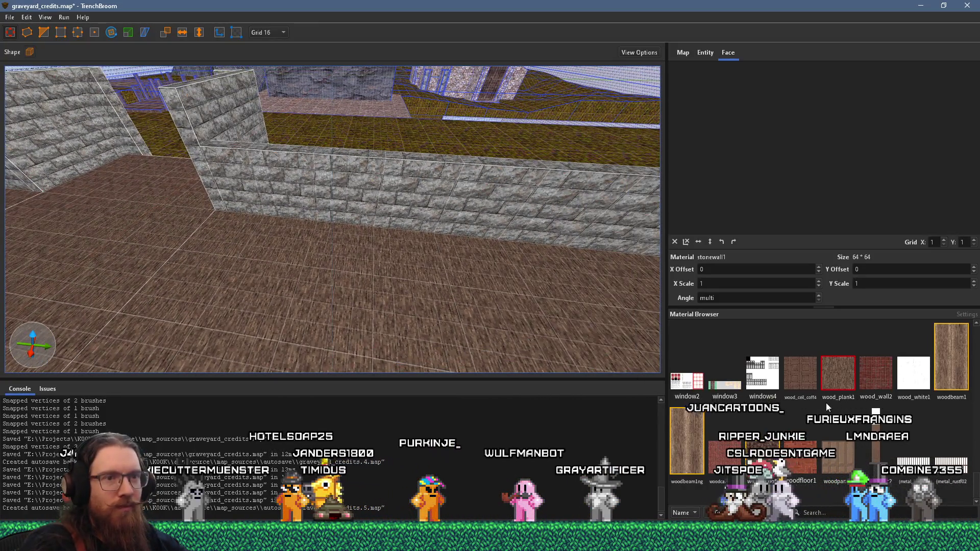
{"action": "left_click", "coordinate": [390, 295]}
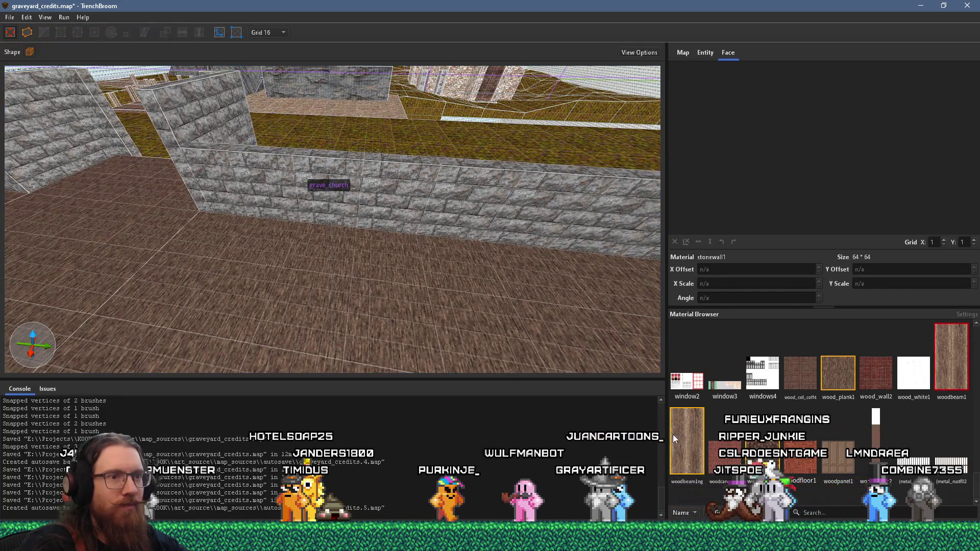
{"action": "mouse_move", "coordinate": [337, 285]}
{"action": "left_mouse_down"}
{"action": "mouse_move", "coordinate": [347, 302]}
{"action": "mouse_move", "coordinate": [370, 285]}
{"action": "mouse_move", "coordinate": [344, 274]}
{"action": "mouse_move", "coordinate": [357, 276]}
{"action": "mouse_move", "coordinate": [363, 222]}
{"action": "mouse_move", "coordinate": [250, 247]}
{"action": "mouse_move", "coordinate": [237, 240]}
{"action": "left_mouse_up"}
{"action": "mouse_move", "coordinate": [414, 249]}
{"action": "left_mouse_down"}
{"action": "mouse_move", "coordinate": [474, 255]}
{"action": "mouse_move", "coordinate": [396, 222]}
{"action": "mouse_move", "coordinate": [500, 277]}
{"action": "mouse_move", "coordinate": [454, 277]}
{"action": "mouse_move", "coordinate": [424, 326]}
{"action": "left_mouse_up"}
{"action": "key", "text": "s"}
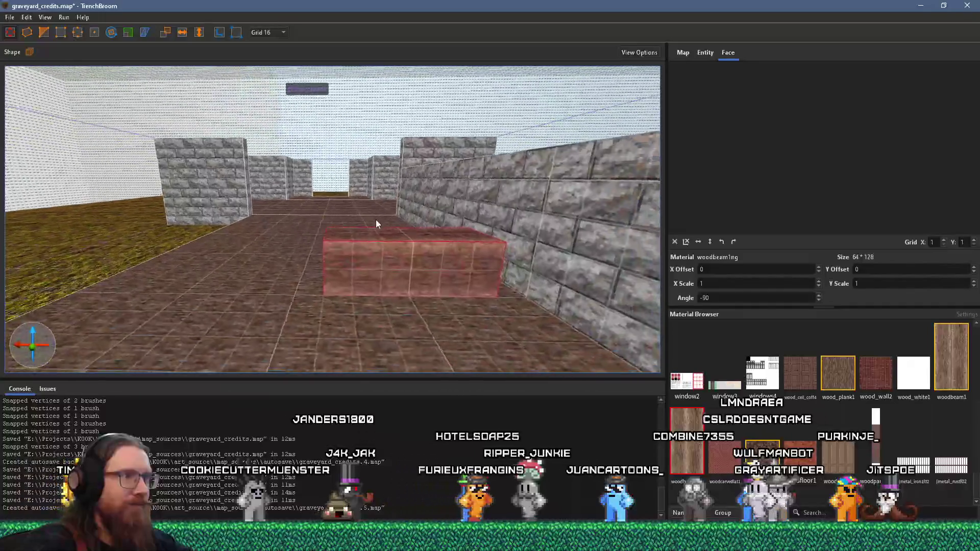
{"action": "mouse_move", "coordinate": [376, 224]}
{"action": "left_mouse_down"}
{"action": "mouse_move", "coordinate": [351, 248]}
{"action": "mouse_move", "coordinate": [446, 248]}
{"action": "mouse_move", "coordinate": [335, 255]}
{"action": "mouse_move", "coordinate": [338, 326]}
{"action": "mouse_move", "coordinate": [350, 310]}
{"action": "mouse_move", "coordinate": [356, 317]}
{"action": "mouse_move", "coordinate": [375, 268]}
{"action": "mouse_move", "coordinate": [358, 269]}
{"action": "mouse_move", "coordinate": [366, 261]}
{"action": "mouse_move", "coordinate": [404, 242]}
{"action": "mouse_move", "coordinate": [485, 233]}
{"action": "mouse_move", "coordinate": [245, 236]}
{"action": "mouse_move", "coordinate": [415, 243]}
{"action": "mouse_move", "coordinate": [289, 221]}
{"action": "mouse_move", "coordinate": [517, 241]}
{"action": "mouse_move", "coordinate": [251, 228]}
{"action": "mouse_move", "coordinate": [408, 253]}
{"action": "mouse_move", "coordinate": [248, 232]}
{"action": "mouse_move", "coordinate": [495, 190]}
{"action": "mouse_move", "coordinate": [439, 228]}
{"action": "mouse_move", "coordinate": [400, 235]}
{"action": "left_mouse_up"}
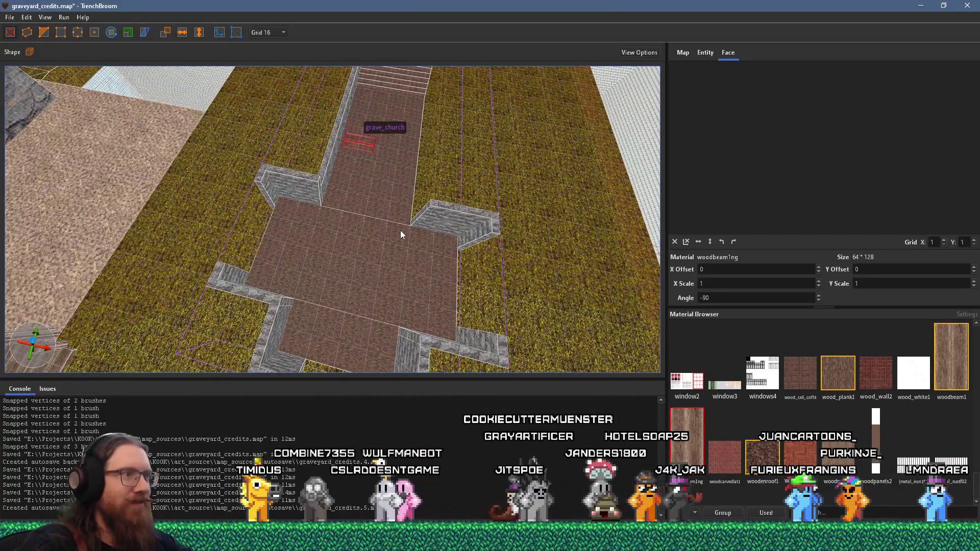
- Add the woodbeam bench to the grave_church group, enter the group and select the L-shaped walls
{"action": "scroll", "coordinate": [400, 234], "scroll_direction": "down", "scroll_amount": 2}
{"action": "mouse_move", "coordinate": [399, 223]}
{"action": "left_mouse_down"}
{"action": "mouse_move", "coordinate": [376, 221]}
{"action": "mouse_move", "coordinate": [366, 341]}
{"action": "left_mouse_up"}
{"action": "double_click", "coordinate": [380, 343]}
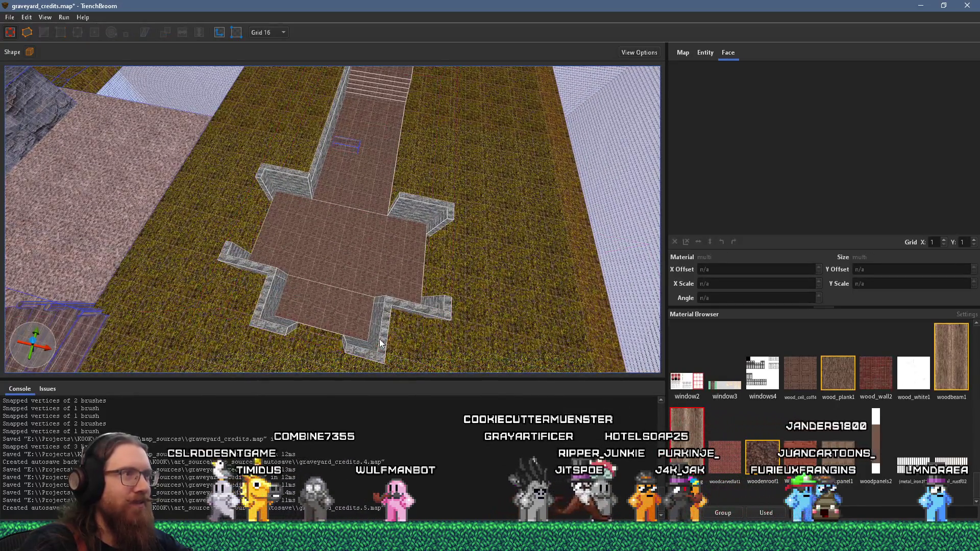
{"action": "left_click", "coordinate": [351, 142]}
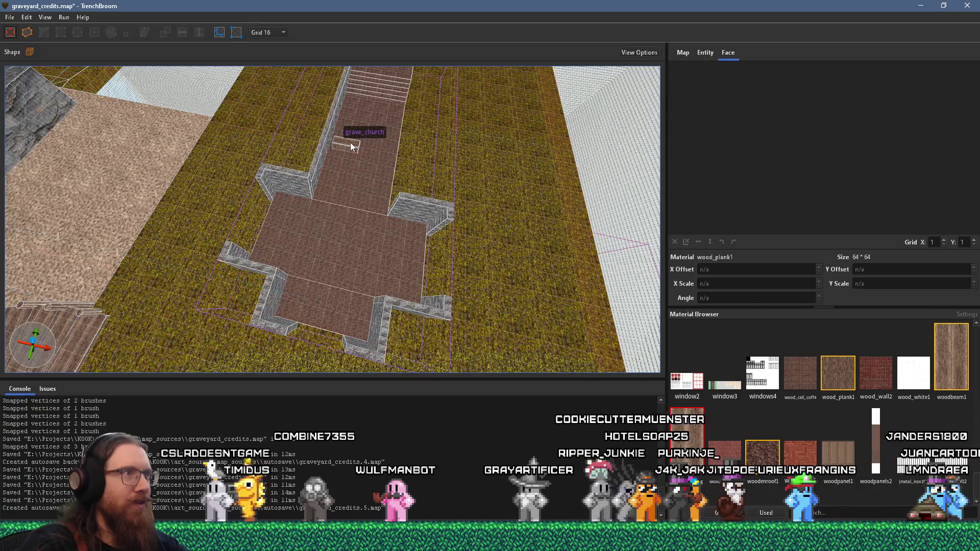
{"action": "right_click", "coordinate": [351, 158]}
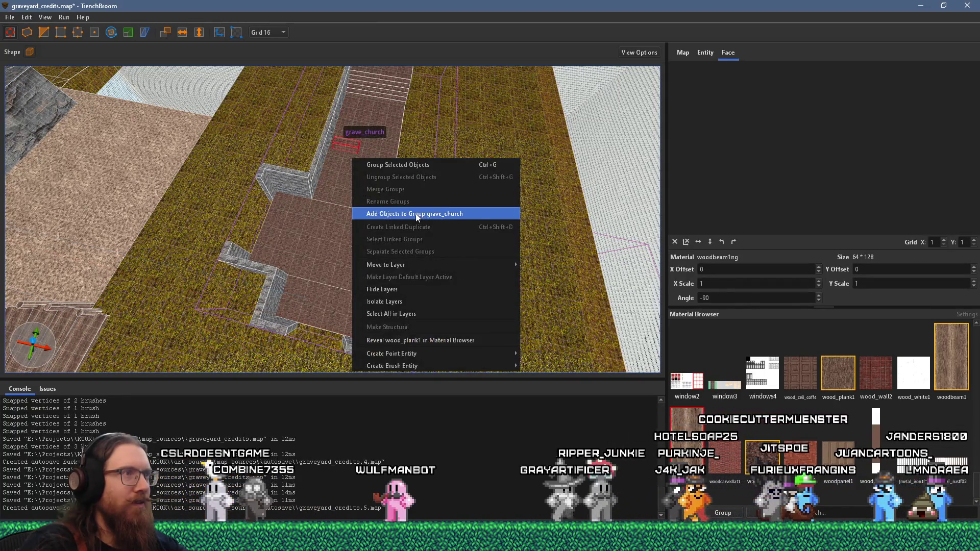
{"action": "left_click", "coordinate": [414, 214]}
{"action": "double_click", "coordinate": [370, 284]}
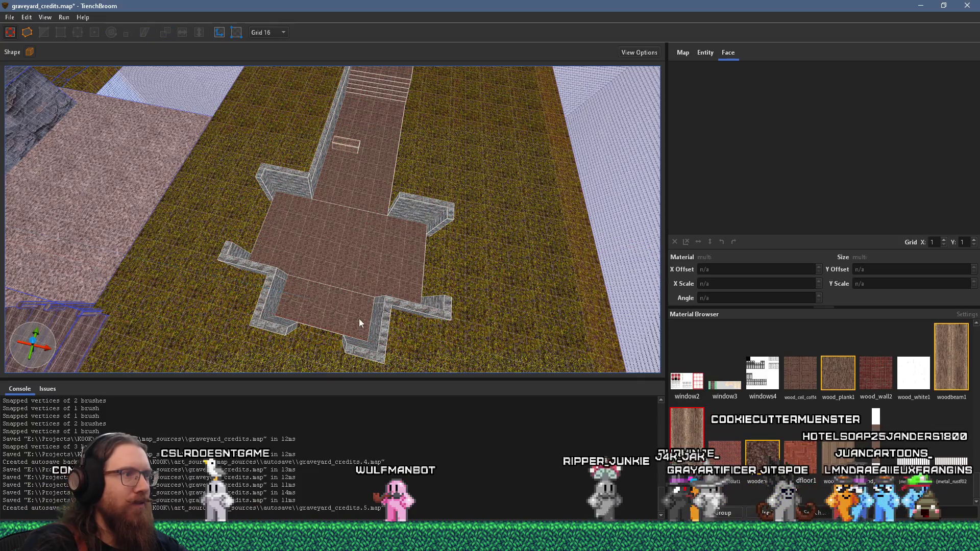
{"action": "left_click", "coordinate": [361, 348]}
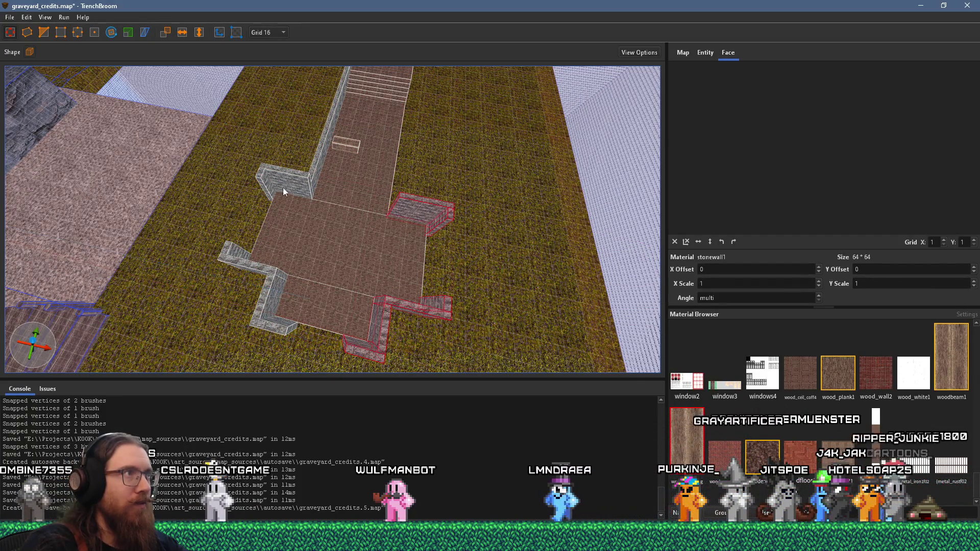
- Move the L-shaped stone wall pieces 208 units right onto the grass, then deselect
{"action": "scroll", "coordinate": [290, 176], "scroll_direction": "up", "scroll_amount": 5}
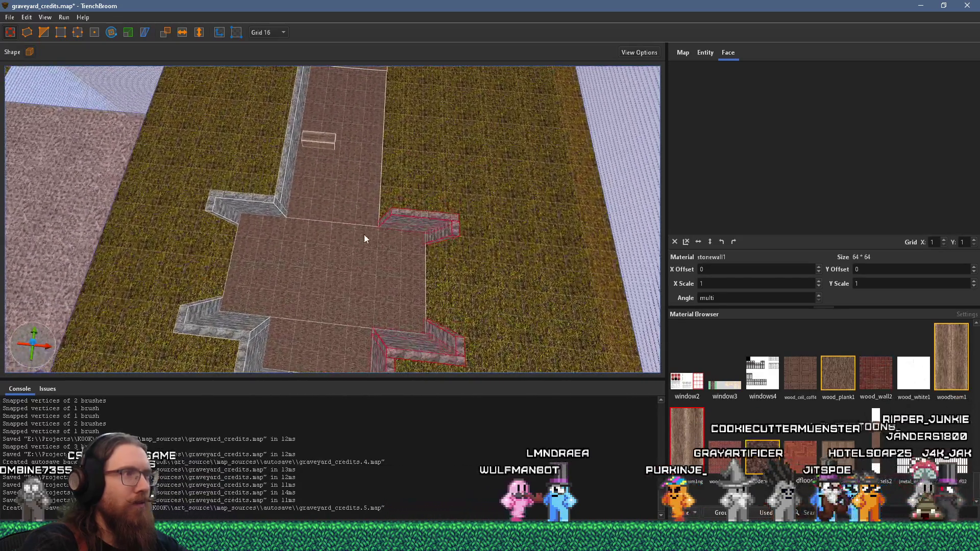
{"action": "scroll", "coordinate": [357, 271], "scroll_direction": "up", "scroll_amount": 2}
{"action": "left_click_drag", "start_coordinate": [403, 250], "coordinate": [468, 259]}
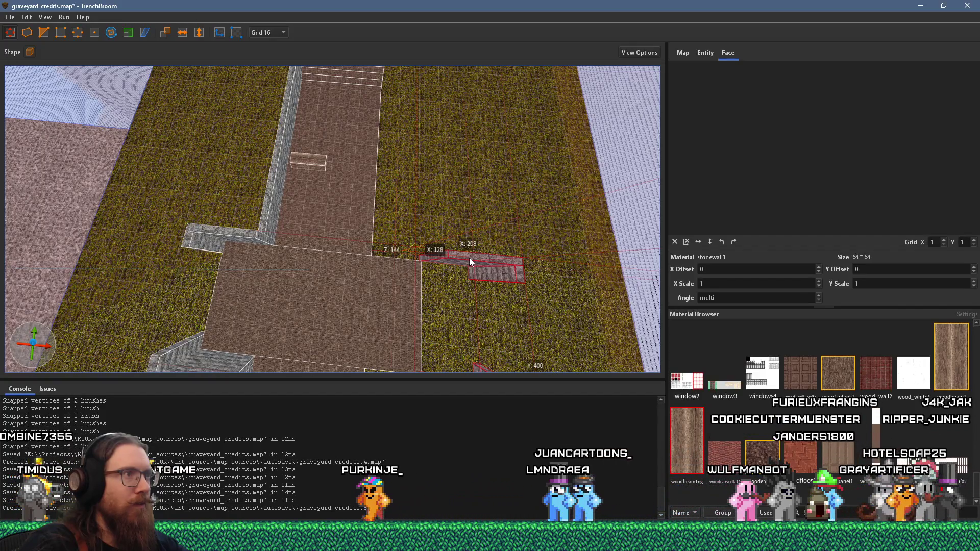
{"action": "left_click_drag", "start_coordinate": [469, 259], "coordinate": [506, 263]}
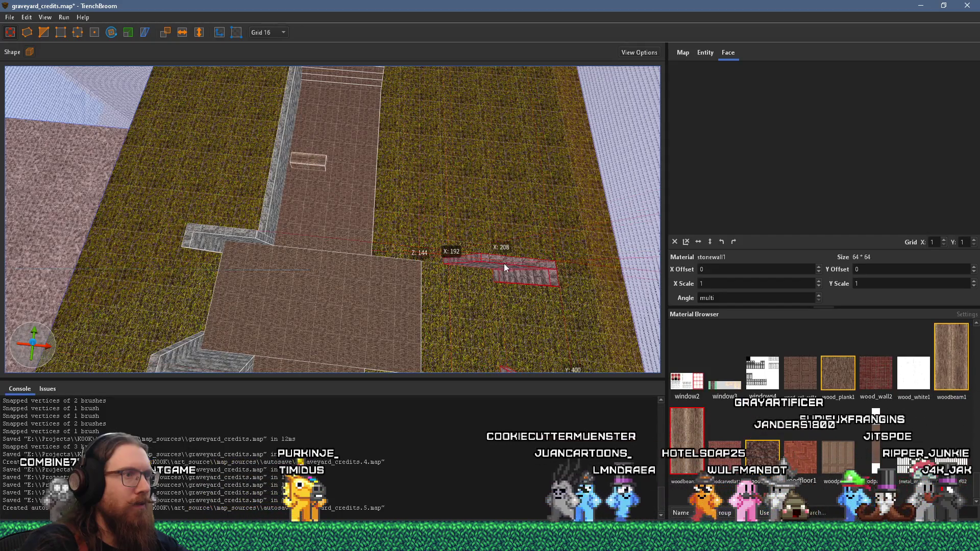
{"action": "key", "text": "Escape"}
{"action": "scroll", "coordinate": [348, 293], "scroll_direction": "up", "scroll_amount": 3}
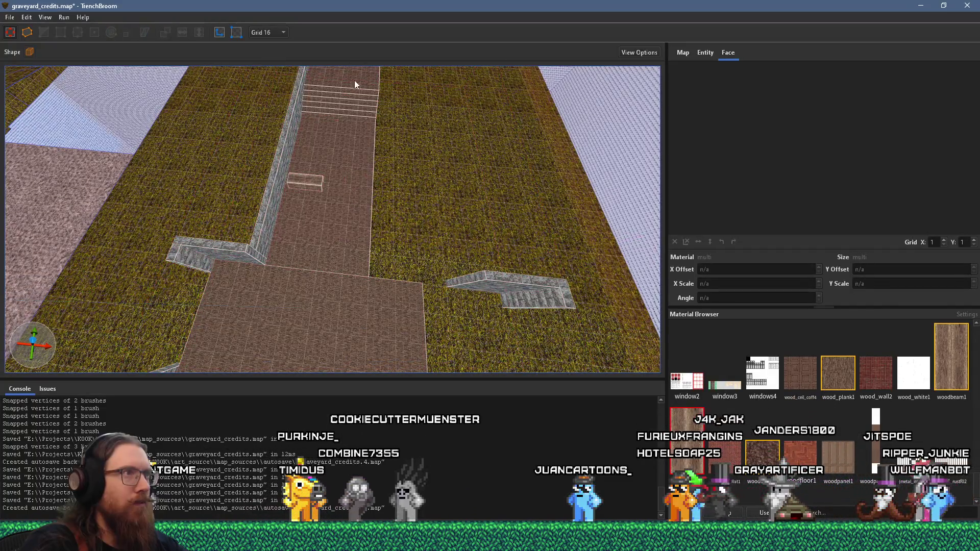
{"action": "key", "text": "Escape"}
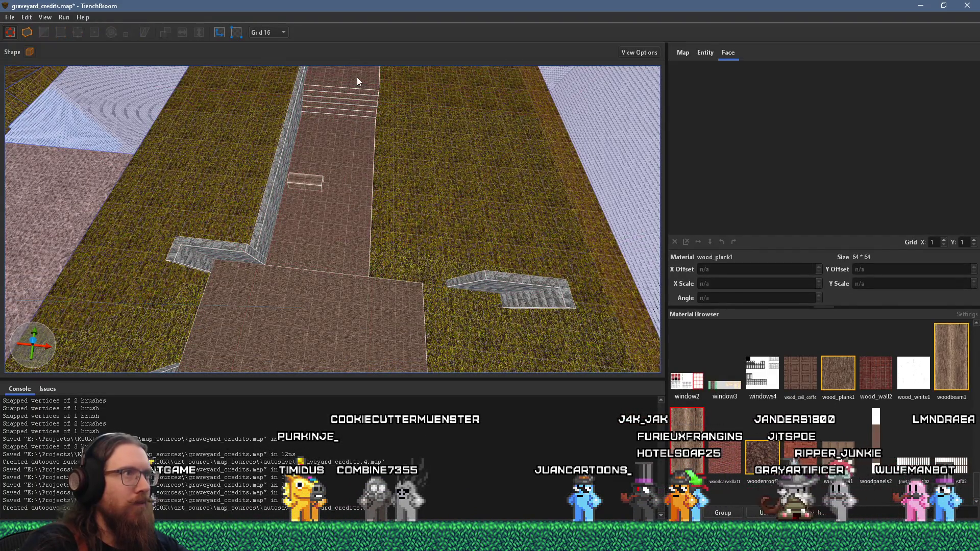
- Widen the plank walkway and duplicate it with its steps 320 units to the right
{"action": "left_click", "coordinate": [361, 200], "text": "ctrl"}
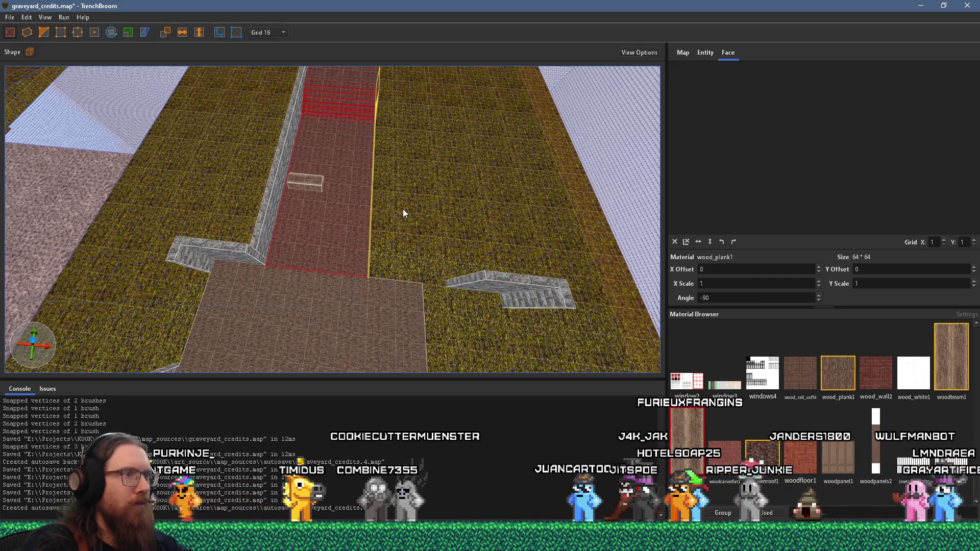
{"action": "mouse_move", "coordinate": [404, 209]}
{"action": "left_mouse_down"}
{"action": "mouse_move", "coordinate": [327, 198]}
{"action": "mouse_move", "coordinate": [454, 216]}
{"action": "left_mouse_up"}
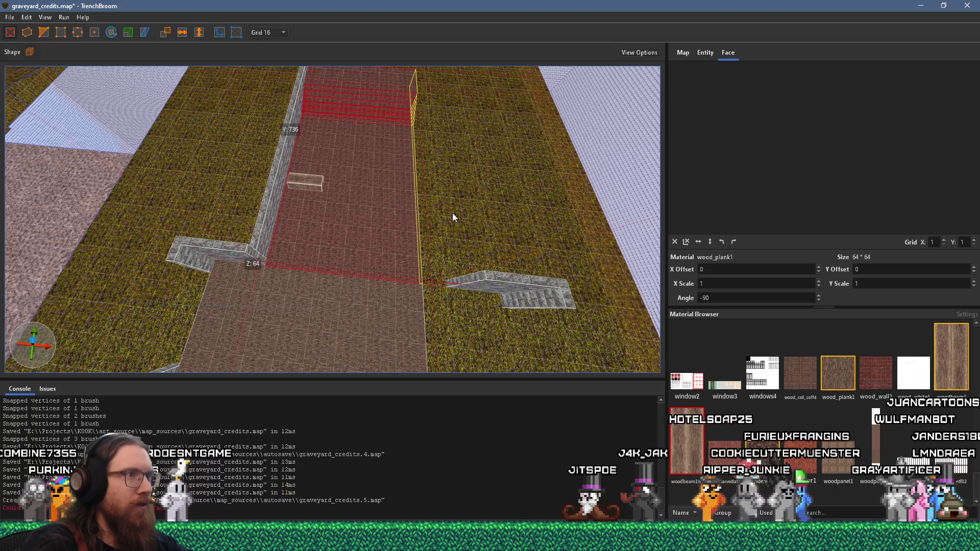
{"action": "mouse_move", "coordinate": [452, 214]}
{"action": "left_mouse_down"}
{"action": "mouse_move", "coordinate": [432, 212]}
{"action": "mouse_move", "coordinate": [326, 275]}
{"action": "mouse_move", "coordinate": [289, 262]}
{"action": "left_mouse_up"}
{"action": "mouse_move", "coordinate": [276, 225]}
{"action": "left_mouse_down"}
{"action": "mouse_move", "coordinate": [421, 241]}
{"action": "mouse_move", "coordinate": [393, 243]}
{"action": "left_mouse_up"}
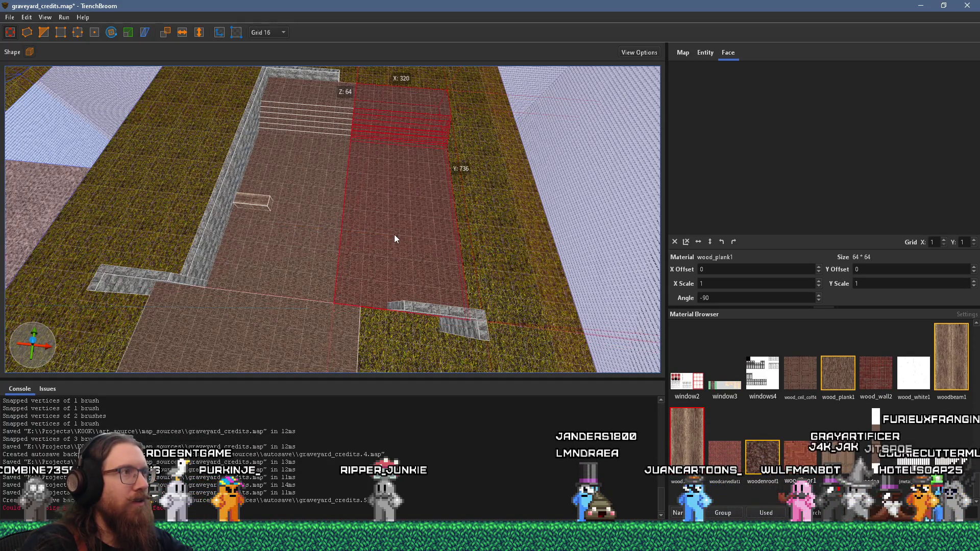
{"action": "scroll", "coordinate": [394, 234], "scroll_direction": "down", "scroll_amount": 3}
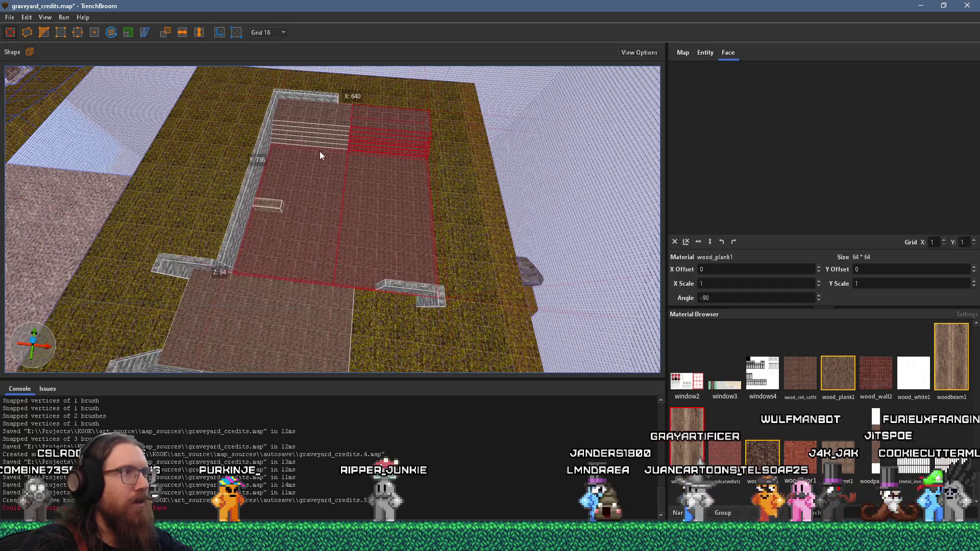
{"action": "key", "text": "ctrl+z"}
{"action": "key", "text": "ctrl+z"}
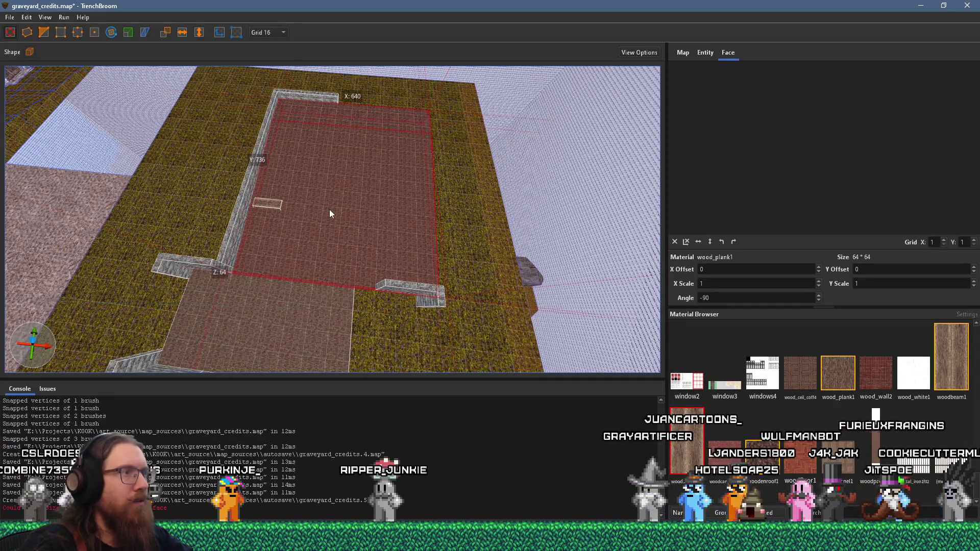
{"action": "key", "text": "ctrl+shift+z"}
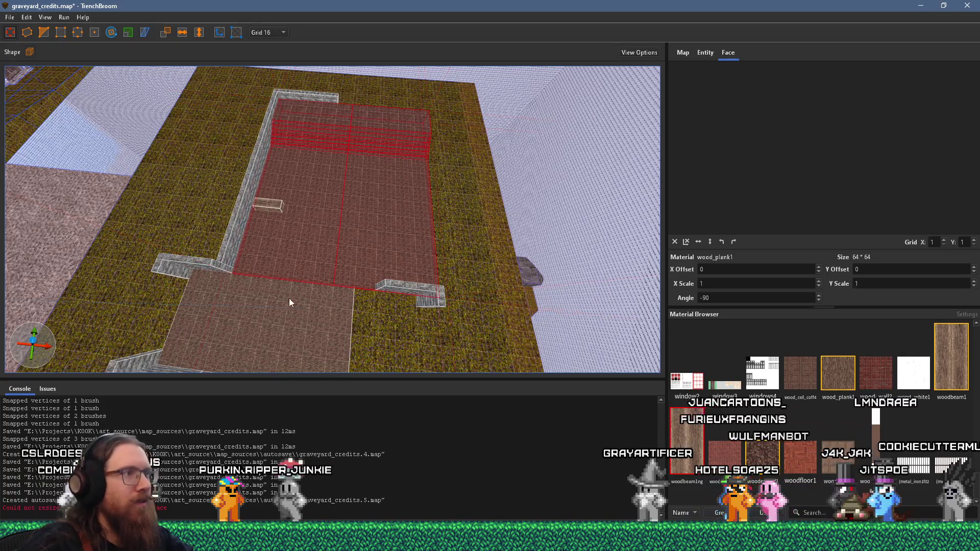
- Copy the stone wall over to line the widened floor's right-hand edge
{"action": "scroll", "coordinate": [328, 244], "scroll_direction": "up", "scroll_amount": 2}
{"action": "mouse_move", "coordinate": [328, 249]}
{"action": "left_mouse_down"}
{"action": "mouse_move", "coordinate": [349, 197]}
{"action": "mouse_move", "coordinate": [367, 97]}
{"action": "mouse_move", "coordinate": [366, 161]}
{"action": "mouse_move", "coordinate": [403, 269]}
{"action": "left_mouse_up"}
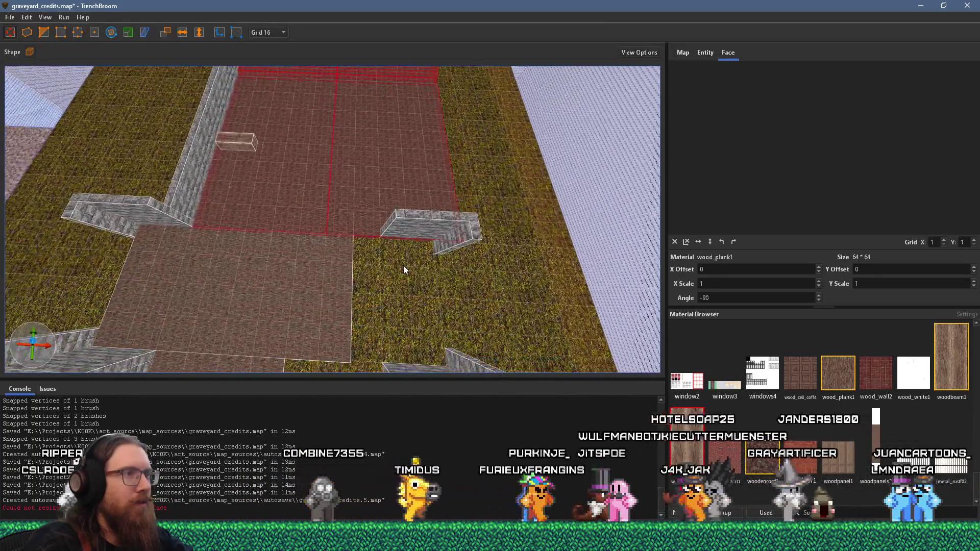
{"action": "left_click_drag", "start_coordinate": [398, 201], "coordinate": [386, 318]}
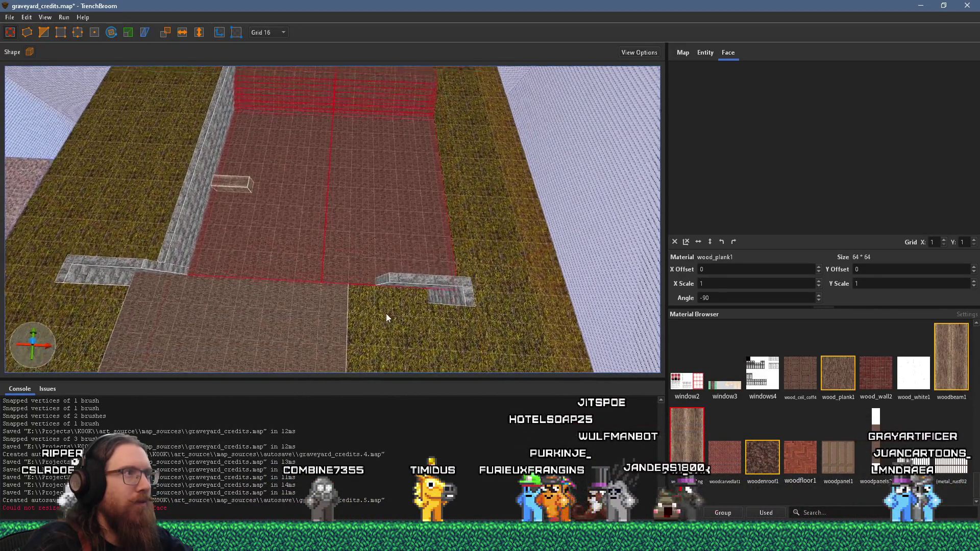
{"action": "left_click", "coordinate": [206, 217]}
{"action": "left_click_drag", "start_coordinate": [195, 215], "coordinate": [464, 231]}
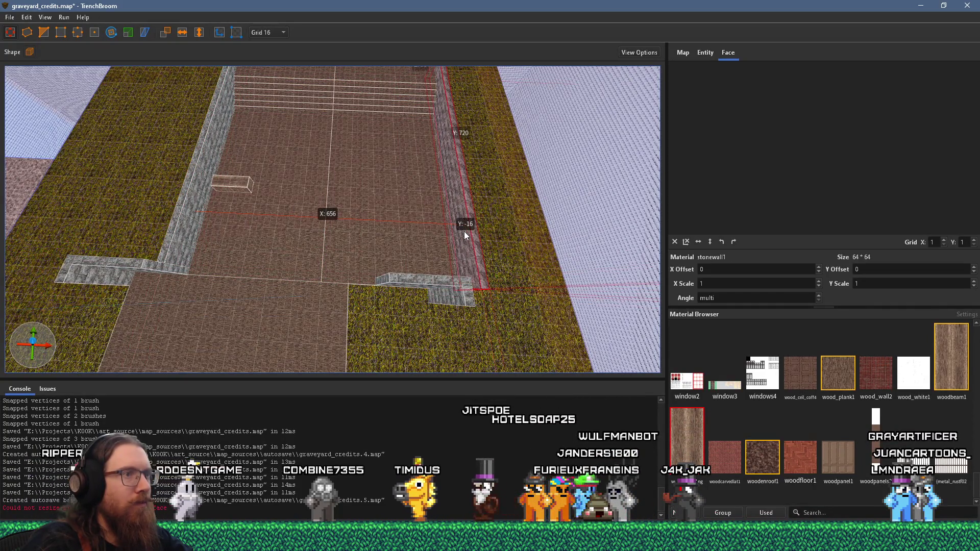
- Move the small stone wall end piece beside the copied wall
{"action": "left_click", "coordinate": [322, 288]}
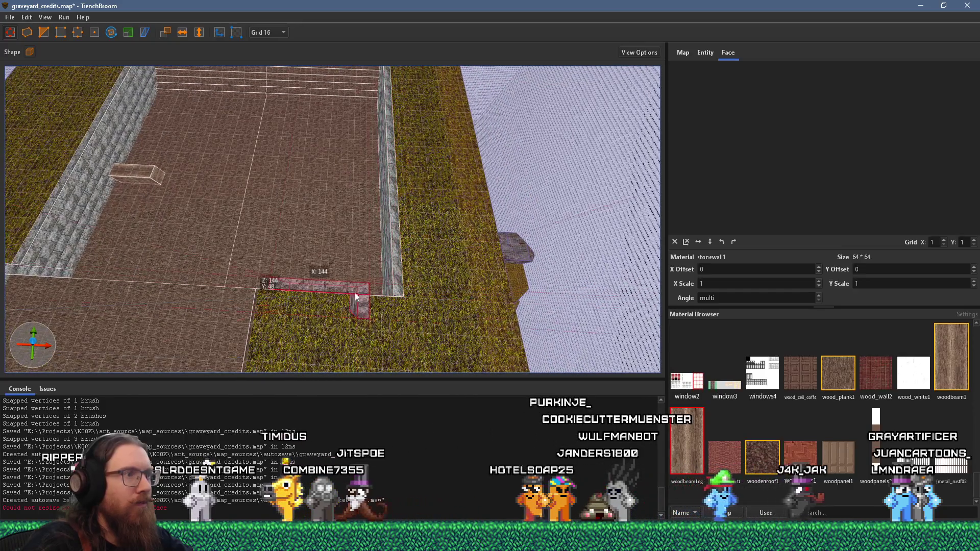
{"action": "mouse_move", "coordinate": [308, 284]}
{"action": "left_mouse_down"}
{"action": "mouse_move", "coordinate": [437, 306]}
{"action": "mouse_move", "coordinate": [442, 298]}
{"action": "left_mouse_up"}
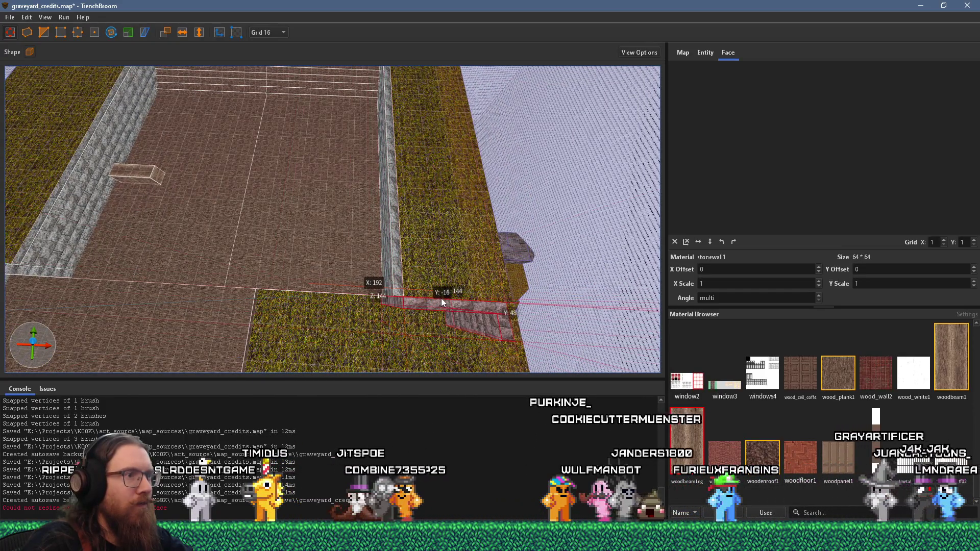
{"action": "scroll", "coordinate": [437, 333], "scroll_direction": "down", "scroll_amount": 5}
{"action": "scroll", "coordinate": [367, 280], "scroll_direction": "up", "scroll_amount": 2}
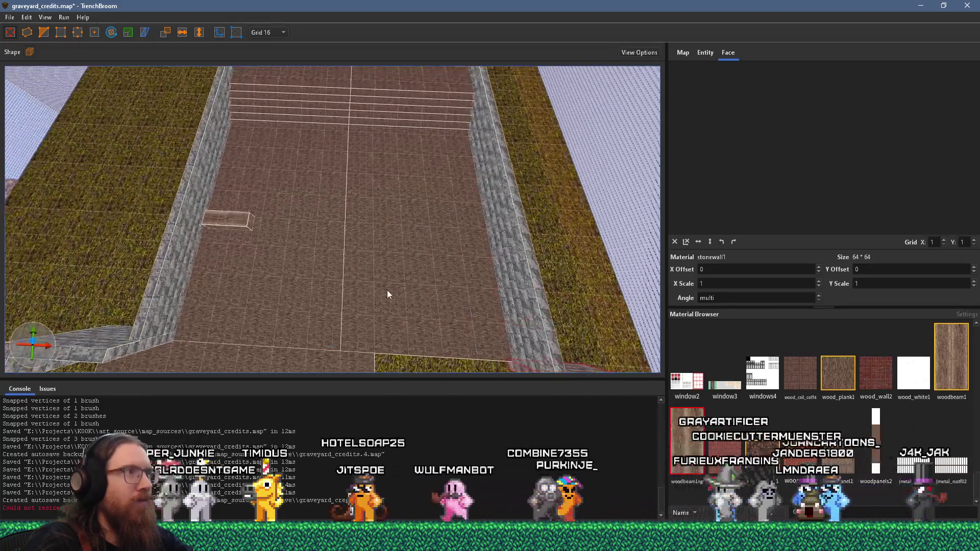
- Delete the right floor copy and stretch the left plank floor and steps to the new wall
{"action": "left_click", "coordinate": [407, 298]}
{"action": "left_click", "coordinate": [397, 82]}
{"action": "left_click", "coordinate": [395, 158]}
{"action": "key", "text": "Delete"}
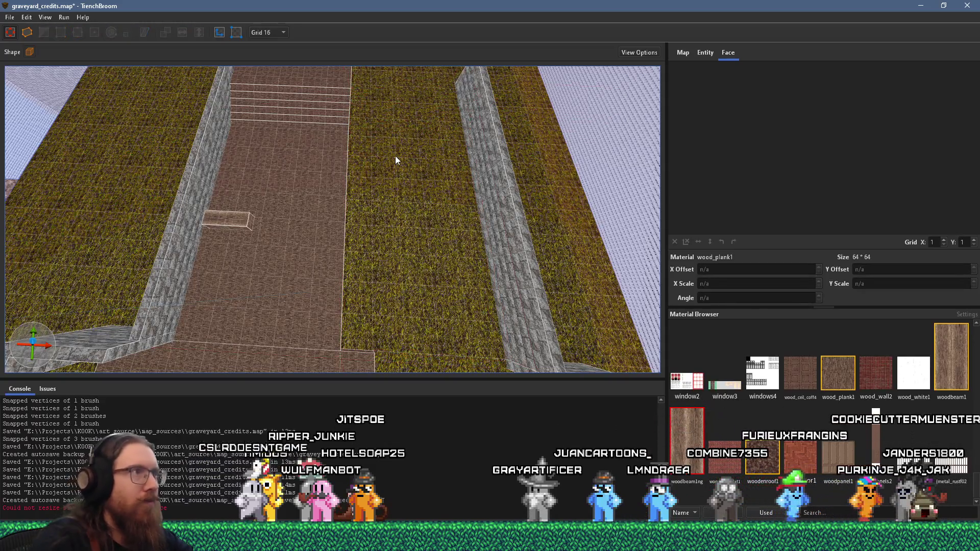
{"action": "left_click", "coordinate": [308, 280]}
{"action": "mouse_move", "coordinate": [327, 134]}
{"action": "left_mouse_down"}
{"action": "mouse_move", "coordinate": [366, 176]}
{"action": "mouse_move", "coordinate": [516, 205]}
{"action": "left_mouse_up"}
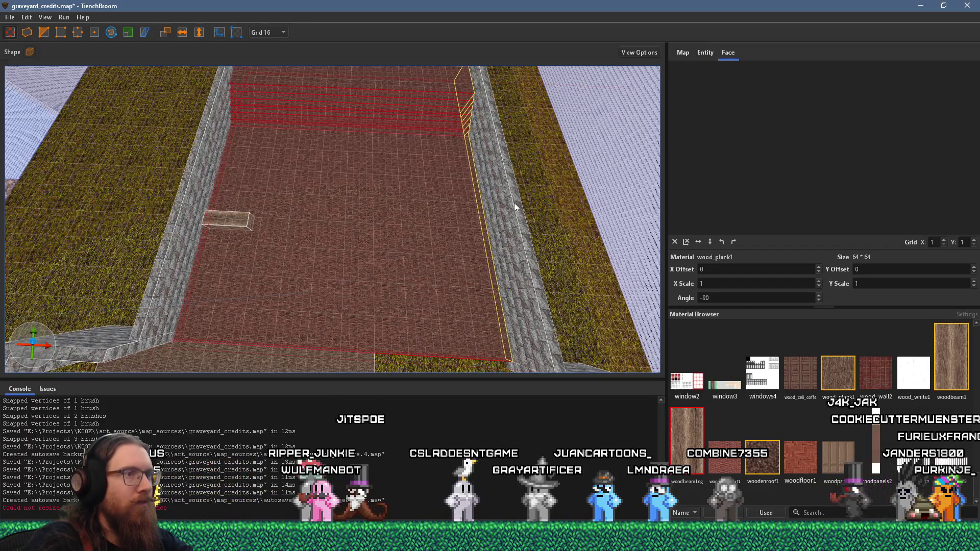
{"action": "scroll", "coordinate": [514, 204], "scroll_direction": "up", "scroll_amount": 5}
{"action": "key", "text": "Escape"}
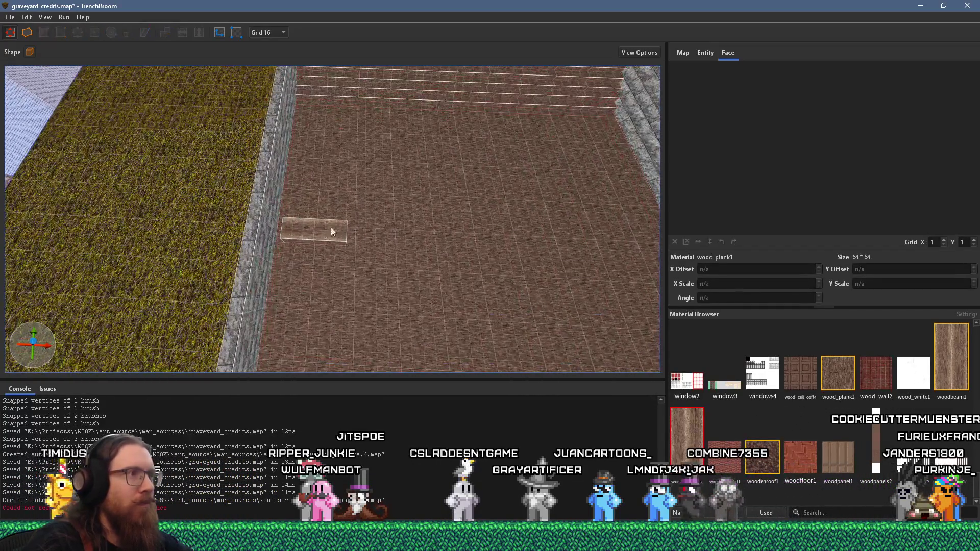
- Shift the bench slightly right and lengthen it to 192 units
{"action": "left_click", "coordinate": [315, 231]}
{"action": "key", "text": "Escape"}
{"action": "left_click", "coordinate": [318, 234]}
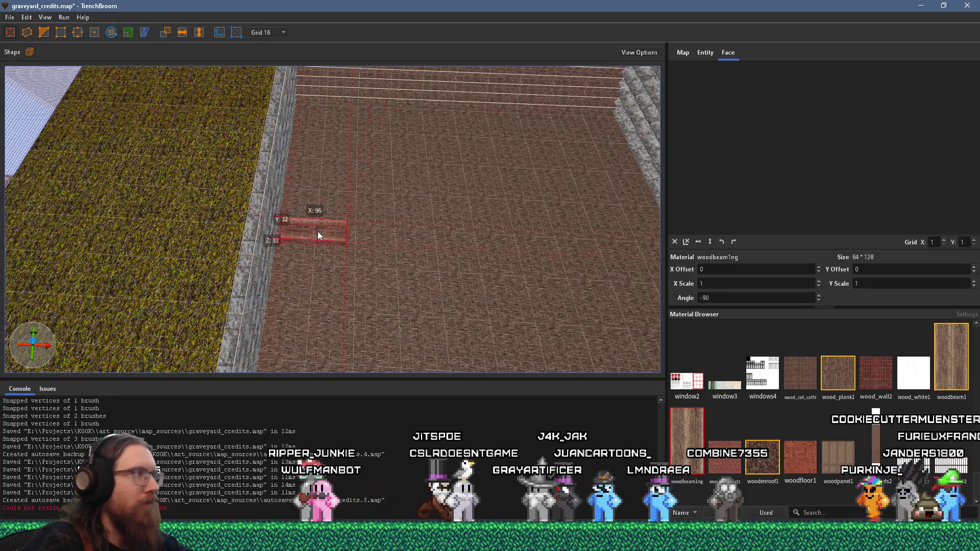
{"action": "left_click_drag", "start_coordinate": [311, 231], "coordinate": [383, 238]}
{"action": "key", "text": "d"}
{"action": "left_click_drag", "start_coordinate": [312, 237], "coordinate": [375, 243]}
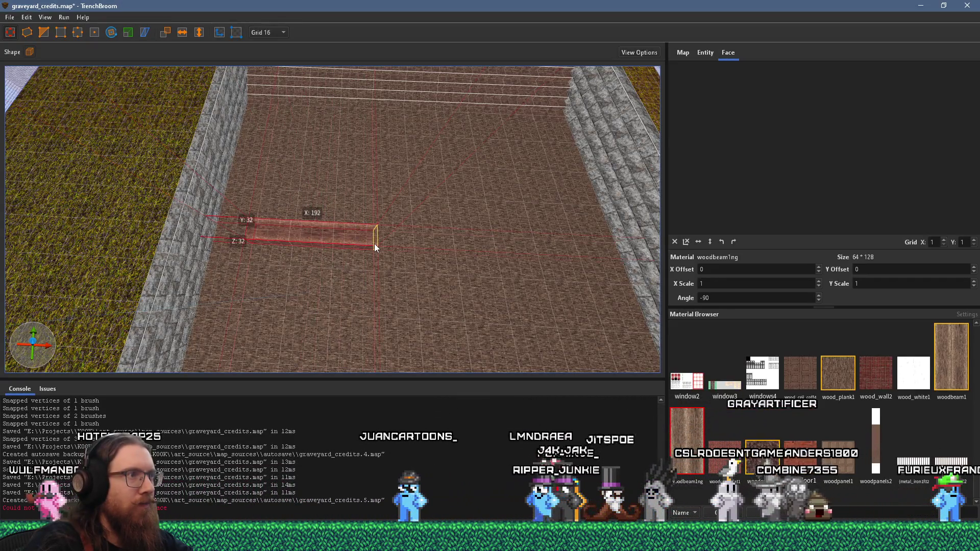
- Extrude a second 160-unit woodbeam bench across the aisle from the first
{"action": "mouse_move", "coordinate": [375, 244]}
{"action": "left_mouse_down"}
{"action": "mouse_move", "coordinate": [295, 229]}
{"action": "mouse_move", "coordinate": [501, 250]}
{"action": "left_mouse_up"}
{"action": "left_click_drag", "start_coordinate": [311, 234], "coordinate": [327, 235]}
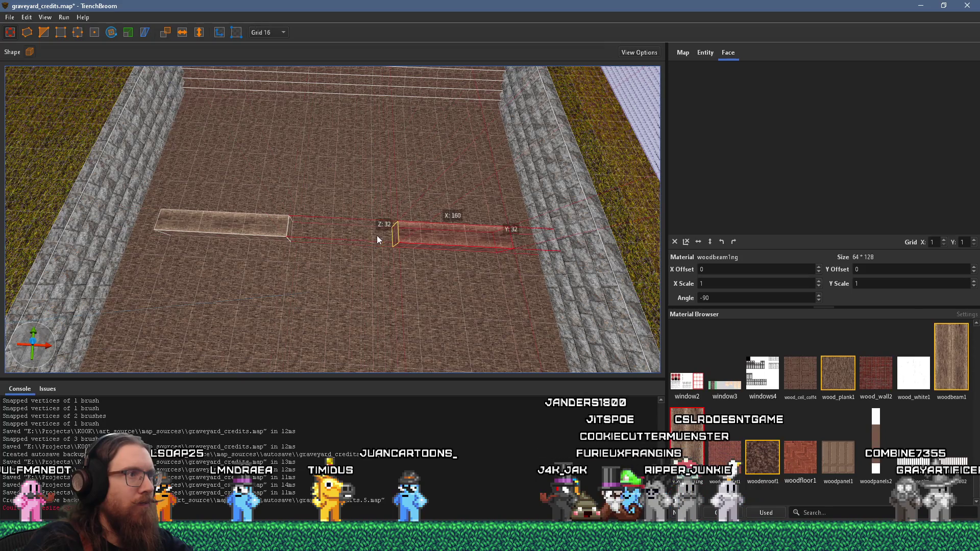
{"action": "scroll", "coordinate": [360, 240], "scroll_direction": "down", "scroll_amount": 3}
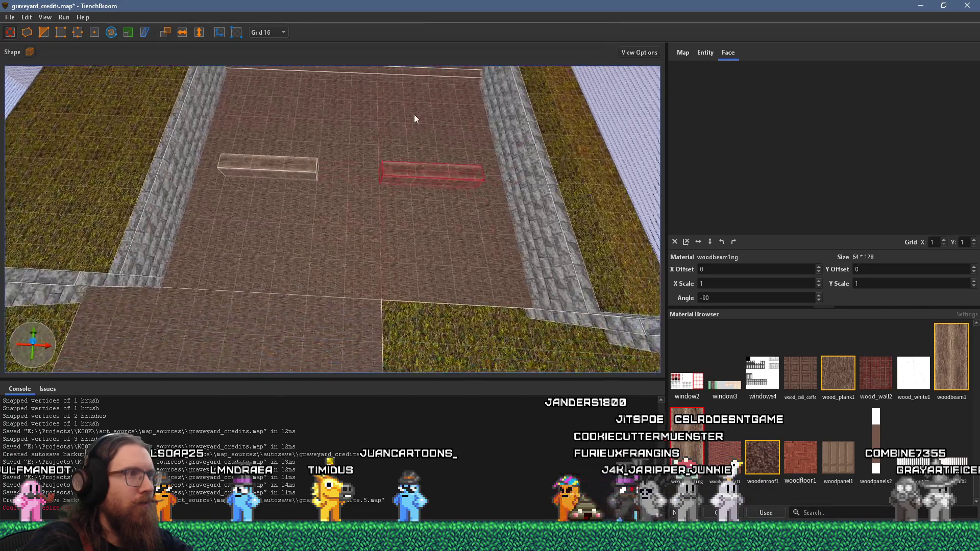
{"action": "mouse_move", "coordinate": [378, 216]}
{"action": "left_mouse_down"}
{"action": "mouse_move", "coordinate": [347, 176]}
{"action": "mouse_move", "coordinate": [384, 195]}
{"action": "mouse_move", "coordinate": [399, 239]}
{"action": "mouse_move", "coordinate": [500, 182]}
{"action": "left_mouse_up"}
{"action": "scroll", "coordinate": [399, 239], "scroll_direction": "down", "scroll_amount": 4}
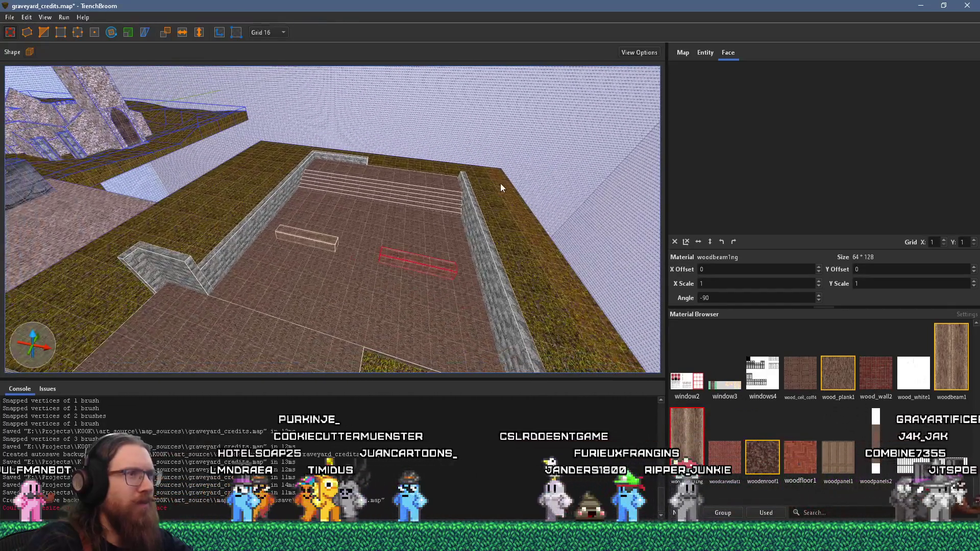
{"action": "key", "text": "super+r"}
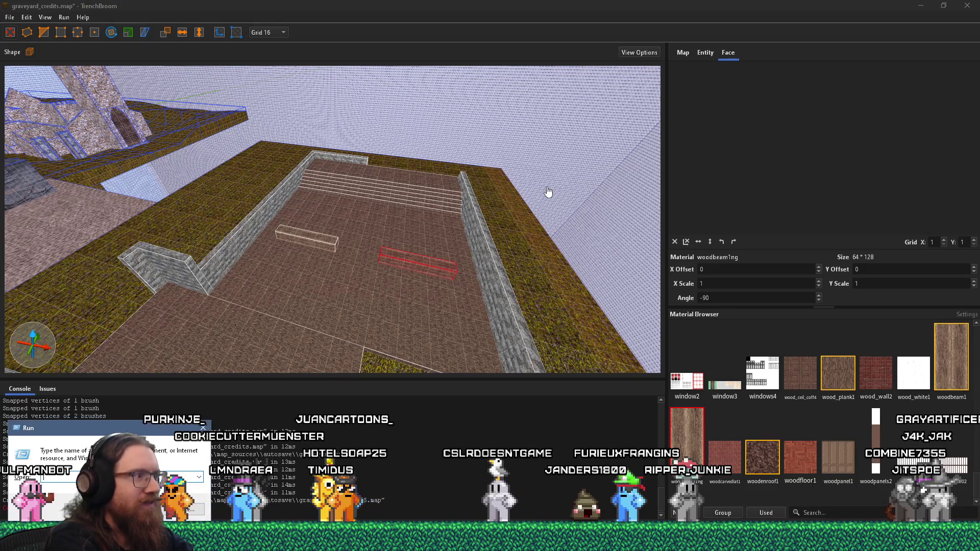
- Launch Paintball 2 from e:\projects\paintball2\ and walk the nave past the pews
{"action": "type", "text": "e"}
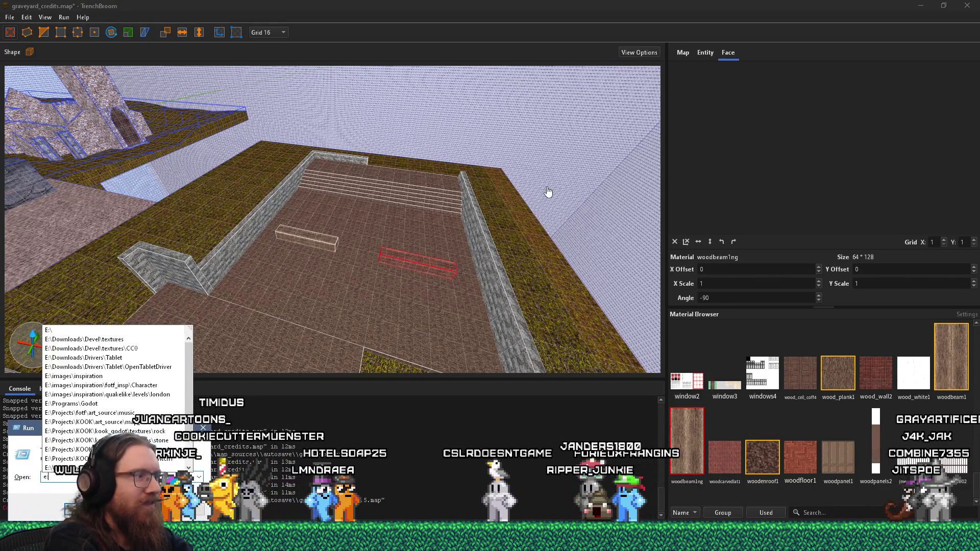
{"action": "type", "text": ":\\projects\\paintball2\\"}
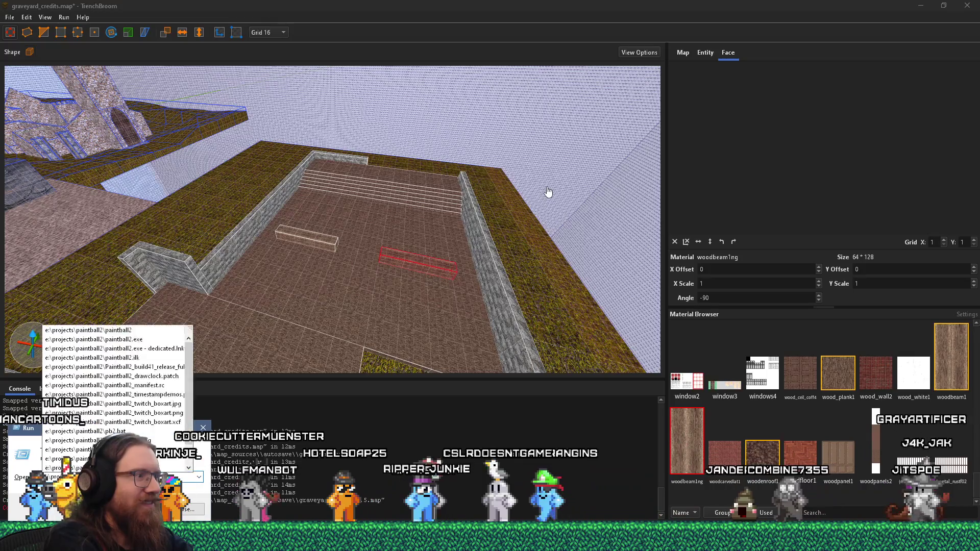
{"action": "key", "text": "Escape"}
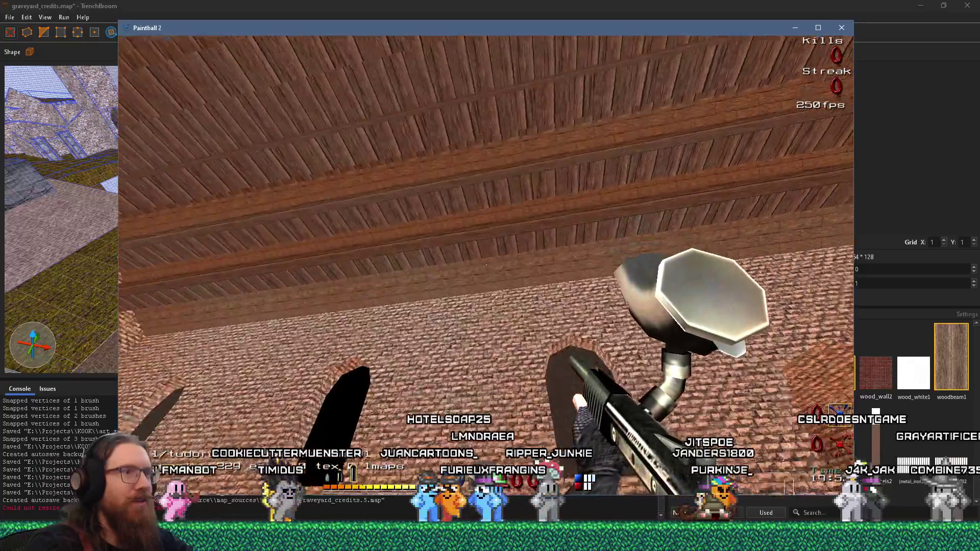
{"action": "key", "text": "w"}
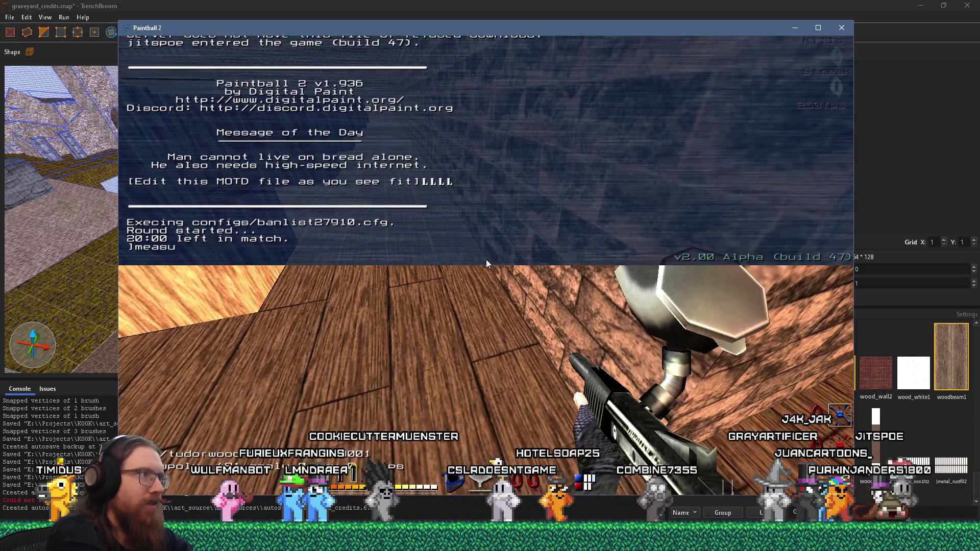
{"action": "key", "text": "grave"}
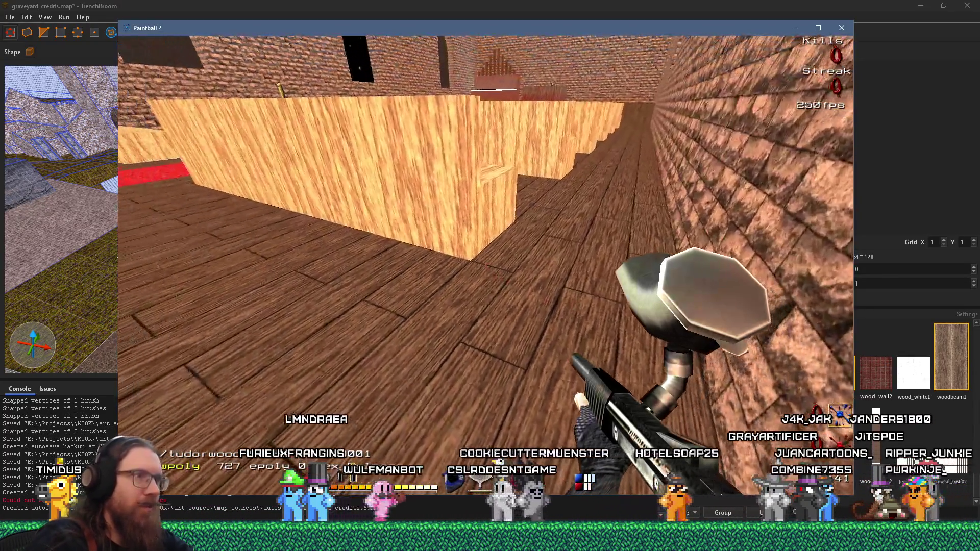
- Re-run the measure command in the console, then move up to the wooden railing
{"action": "key", "text": "grave"}
{"action": "key", "text": "Up"}
{"action": "key", "text": "Return"}
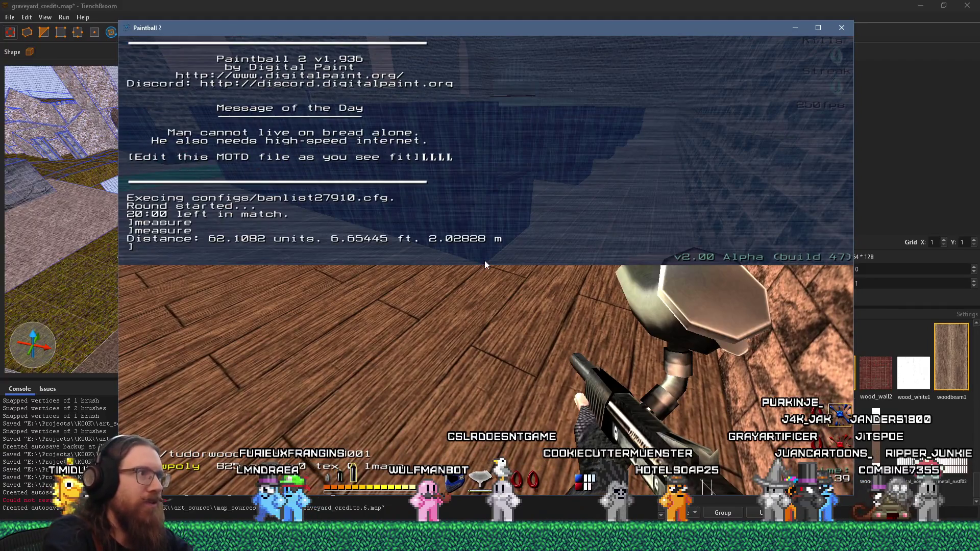
{"action": "key", "text": "grave"}
{"action": "key", "text": "s"}
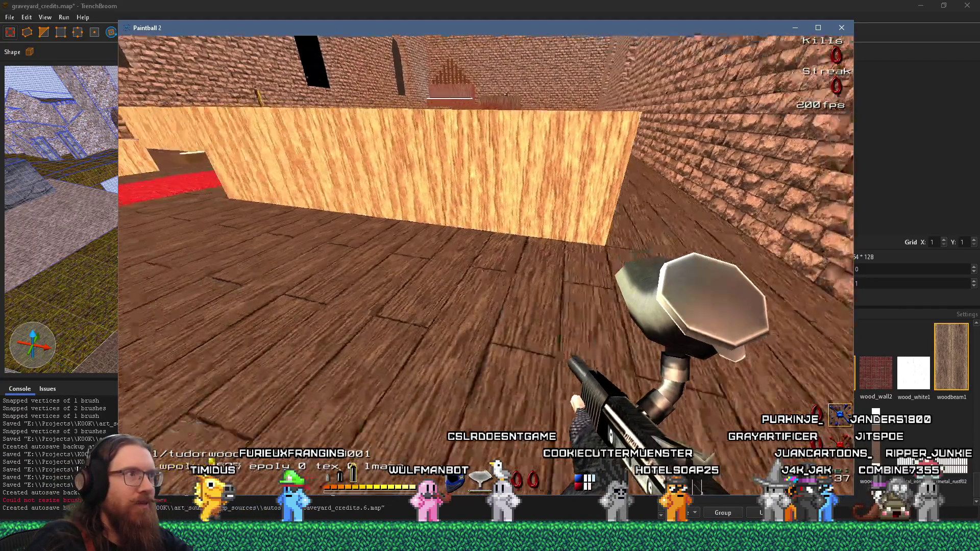
{"action": "key", "text": "d"}
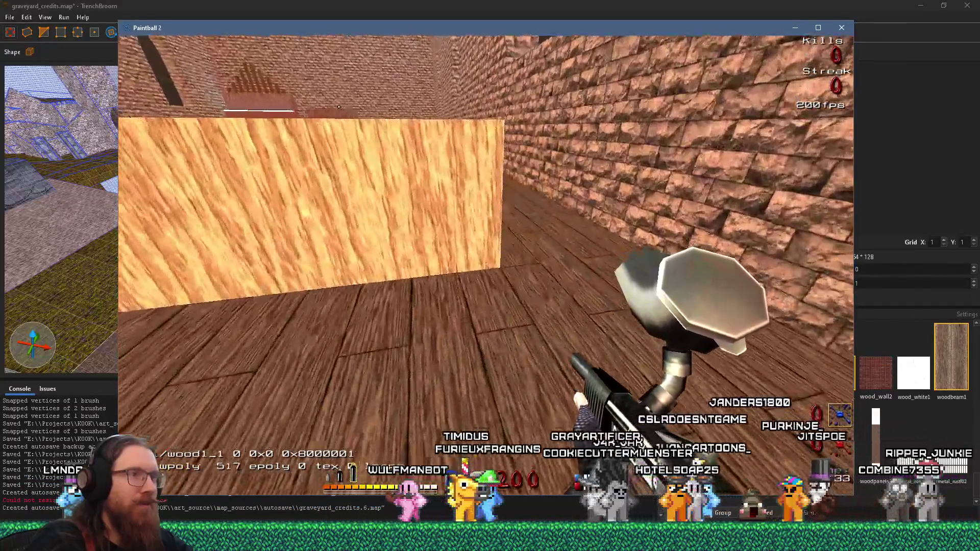
{"action": "key", "text": "d"}
- Measure from the railing toward the red-carpeted aisle, reading 215.223 units in the console
{"action": "key", "text": "grave"}
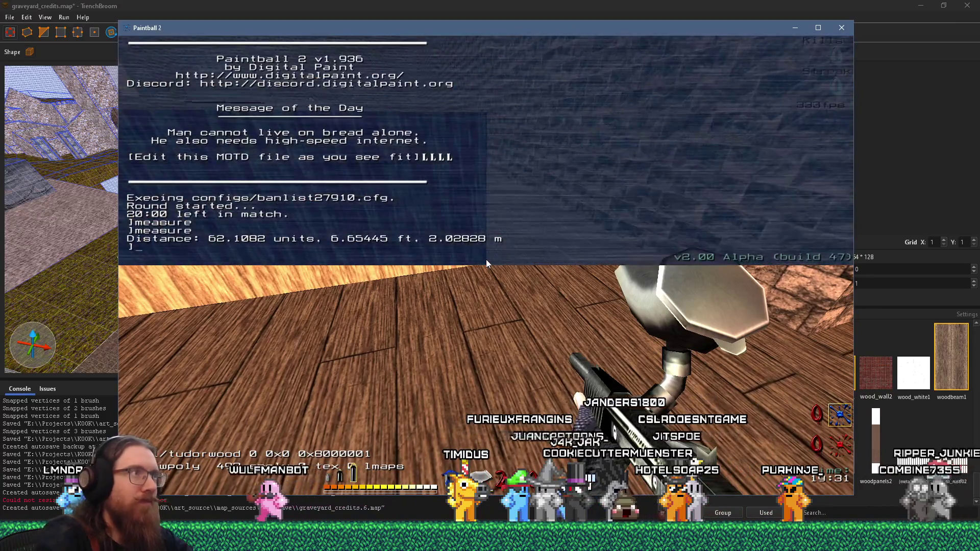
{"action": "type", "text": "measure"}
{"action": "key", "text": "Return"}
{"action": "key", "text": "grave"}
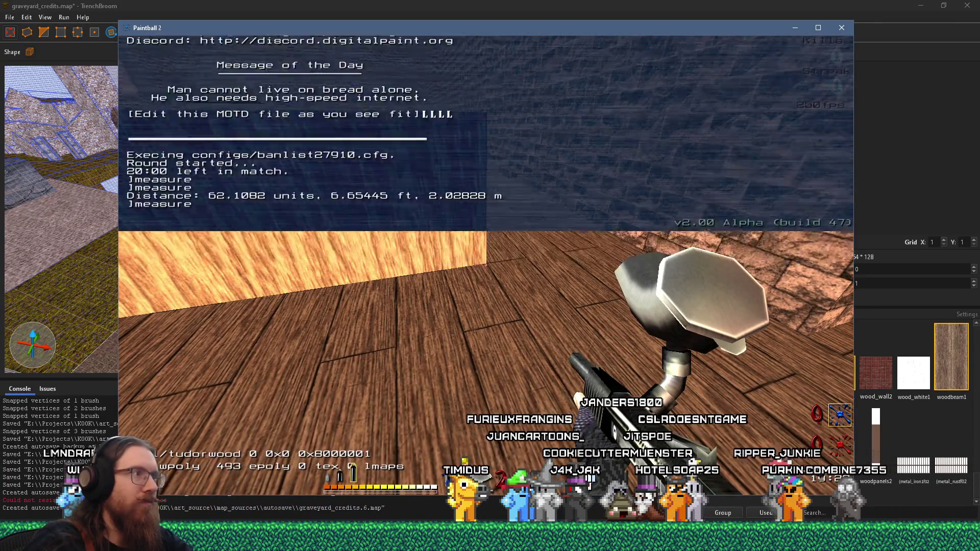
{"action": "key", "text": "w"}
{"action": "key", "text": "Left"}
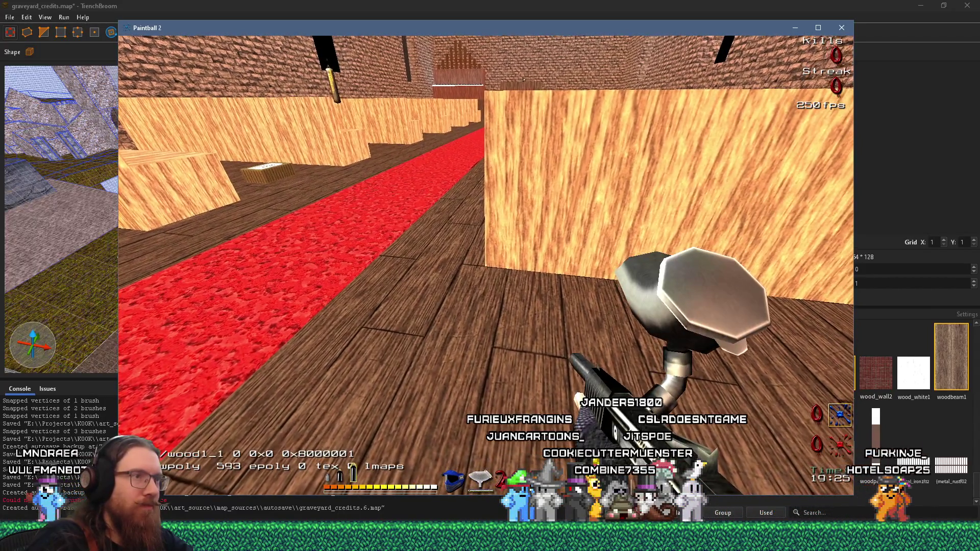
{"action": "key", "text": "grave"}
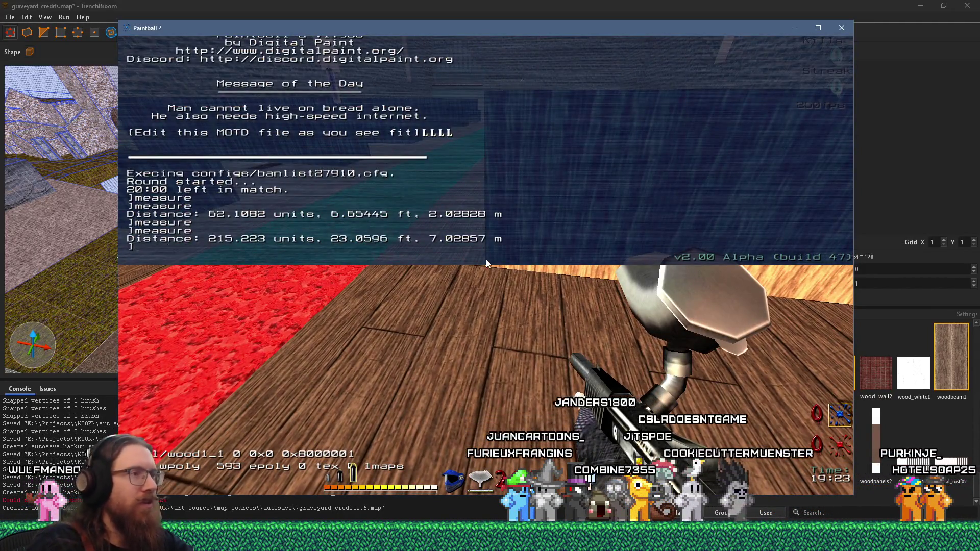
{"action": "key", "text": "alt+Tab"}
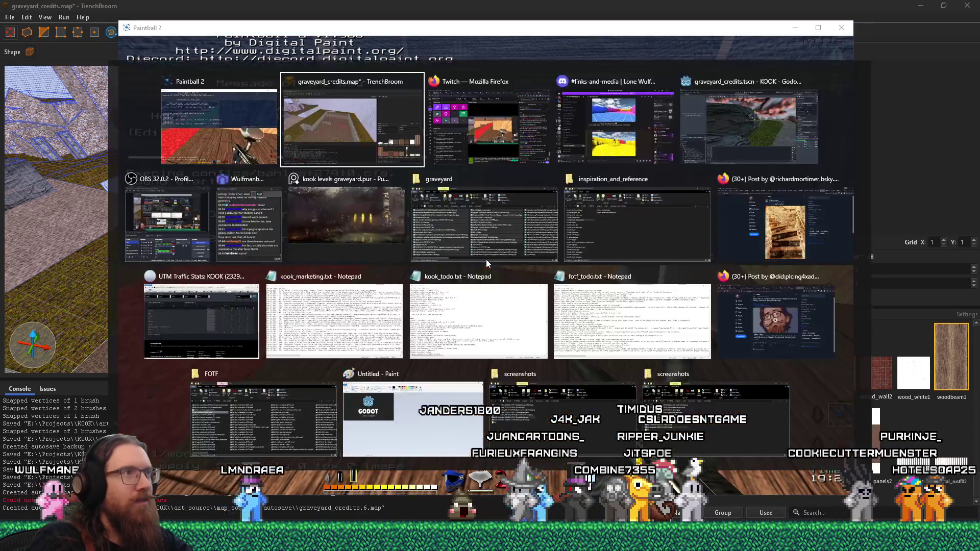
- Extend the red carpet brush along X and relaunch the map in Paintball 2
{"action": "scroll", "coordinate": [459, 214], "scroll_direction": "up", "scroll_amount": 2}
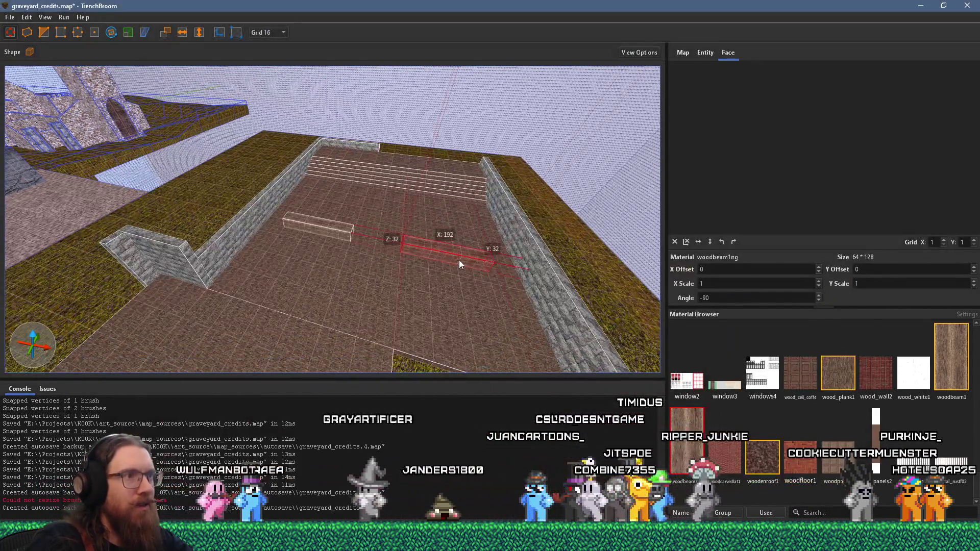
{"action": "mouse_move", "coordinate": [488, 262]}
{"action": "left_mouse_down"}
{"action": "mouse_move", "coordinate": [520, 272]}
{"action": "mouse_move", "coordinate": [473, 256]}
{"action": "left_mouse_up"}
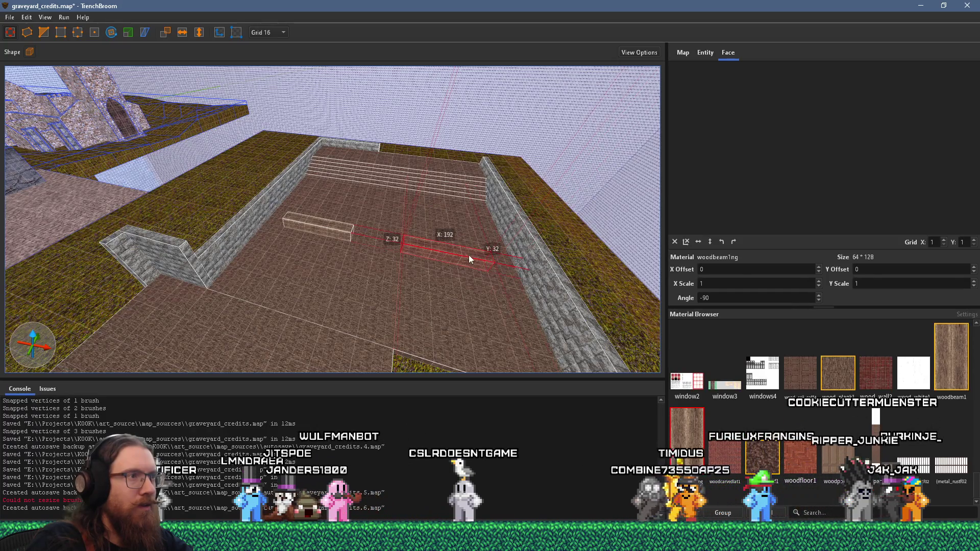
{"action": "key", "text": "F5"}
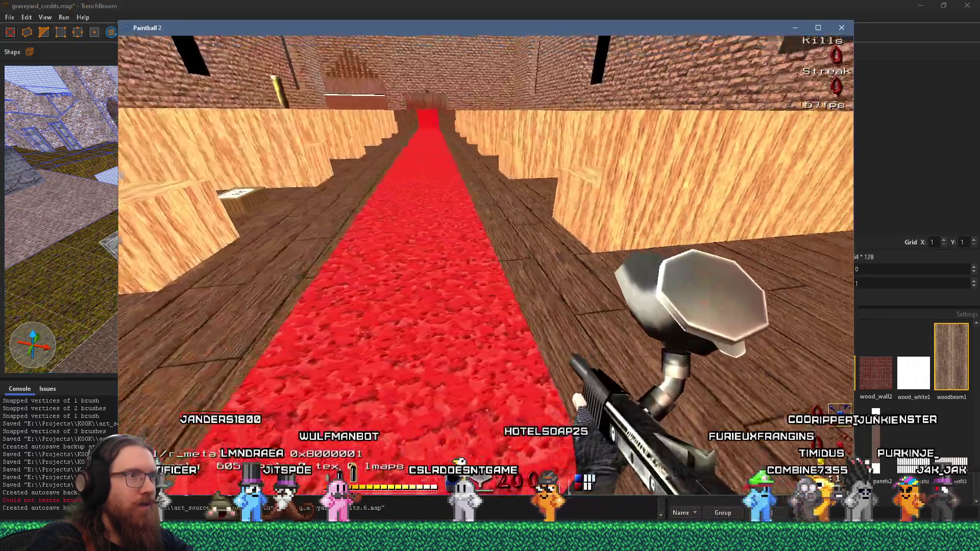
- Measure 700.843 units from the wooden wall to the brick wall with the console measure command
{"action": "key", "text": "w"}
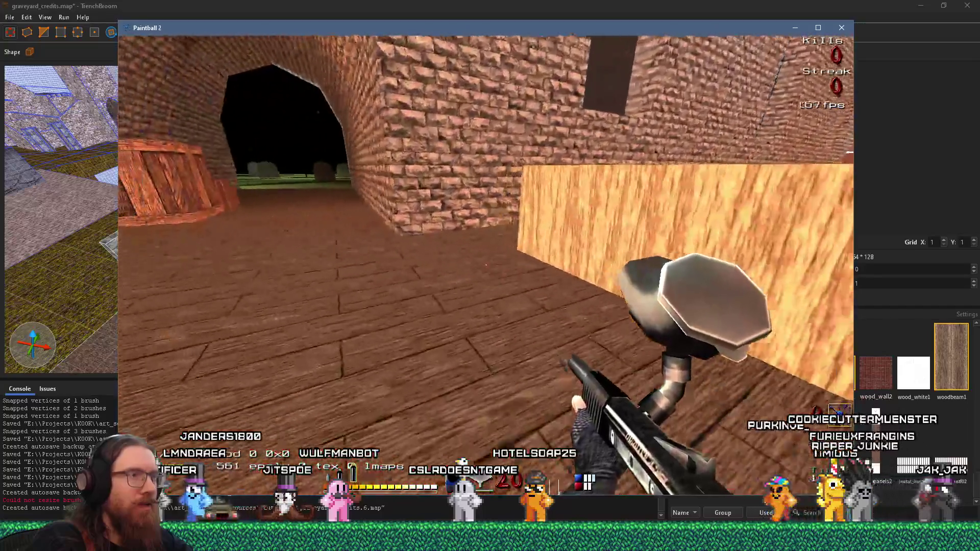
{"action": "key", "text": "w"}
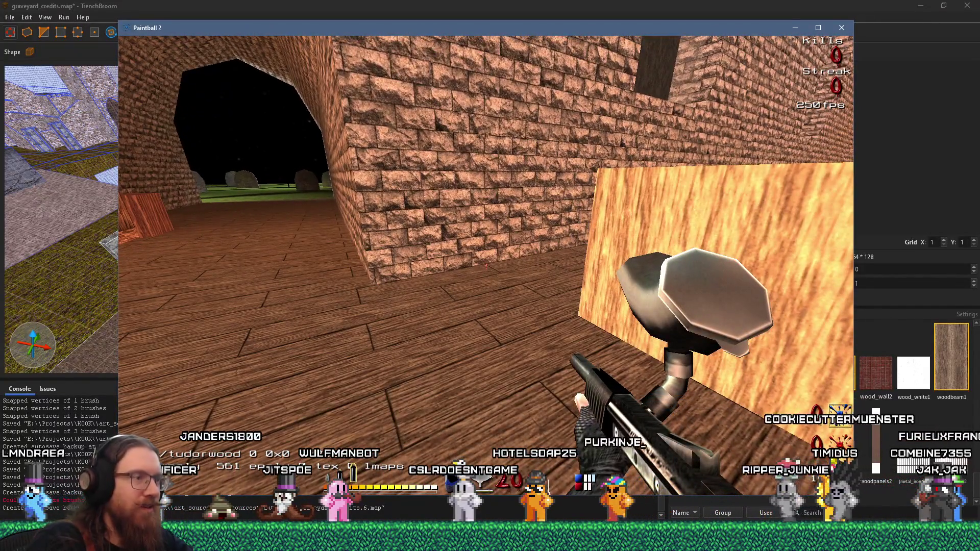
{"action": "key", "text": "grave"}
{"action": "type", "text": "ure"}
{"action": "key", "text": "Return"}
{"action": "key", "text": "grave"}
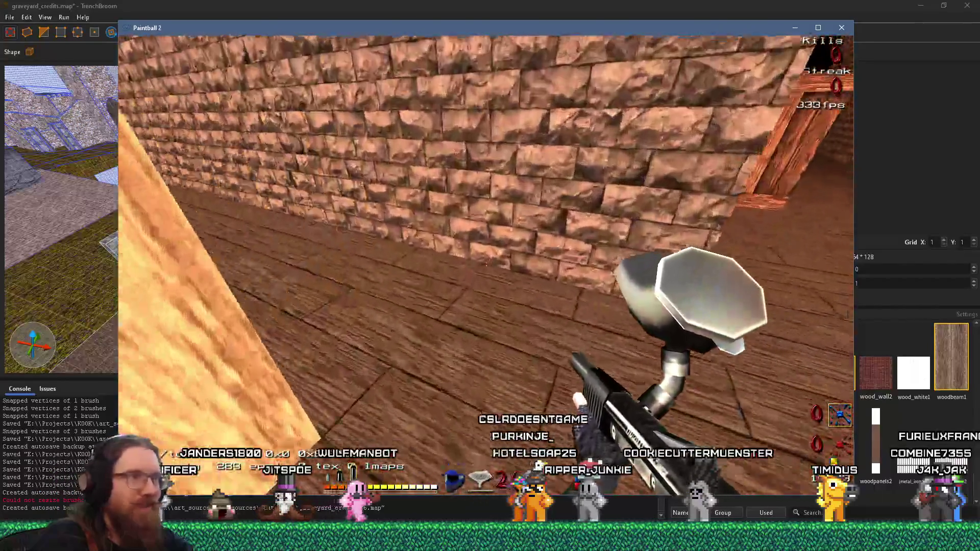
{"action": "key", "text": "grave"}
{"action": "key", "text": "Up"}
{"action": "key", "text": "Return"}
{"action": "key", "text": "alt+Tab"}
{"action": "scroll", "coordinate": [345, 228], "scroll_direction": "up", "scroll_amount": 3}
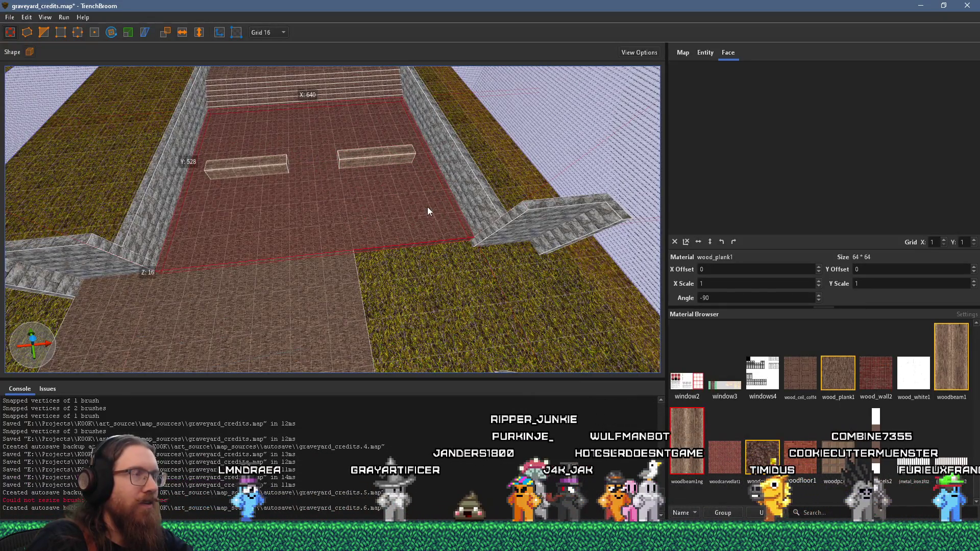
- Resize the wood-plank floor brush to 640 by 528 units and orbit to check the nave
{"action": "scroll", "coordinate": [408, 176], "scroll_direction": "down", "scroll_amount": 5}
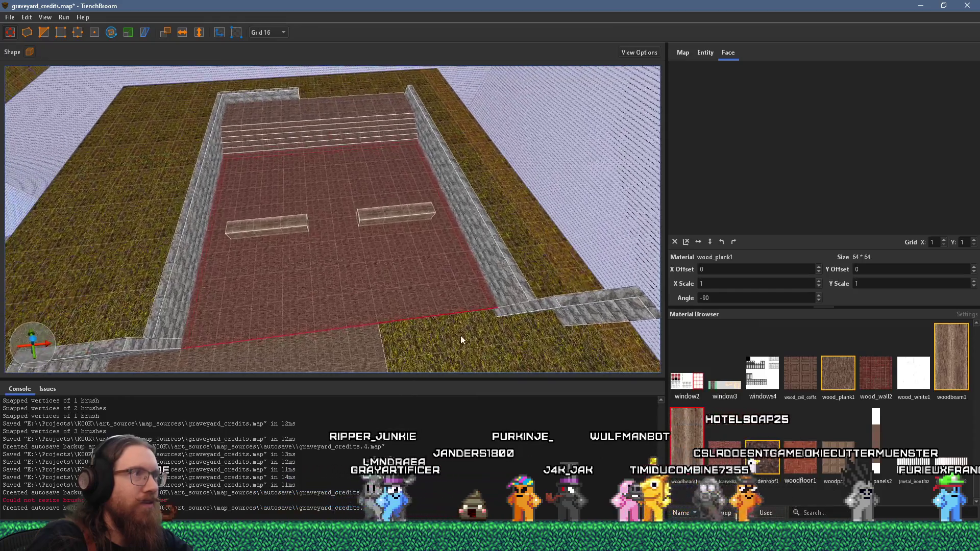
{"action": "mouse_move", "coordinate": [499, 231]}
{"action": "left_mouse_down"}
{"action": "mouse_move", "coordinate": [565, 238]}
{"action": "mouse_move", "coordinate": [504, 242]}
{"action": "left_mouse_up"}
{"action": "mouse_move", "coordinate": [401, 274]}
{"action": "left_mouse_down"}
{"action": "mouse_move", "coordinate": [392, 207]}
{"action": "mouse_move", "coordinate": [407, 190]}
{"action": "left_mouse_up"}
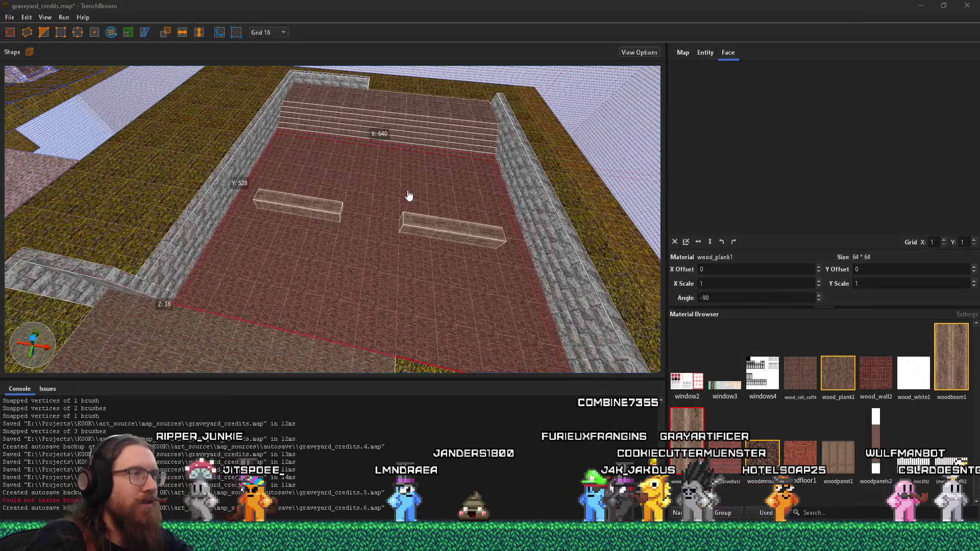
{"action": "key", "text": "s"}
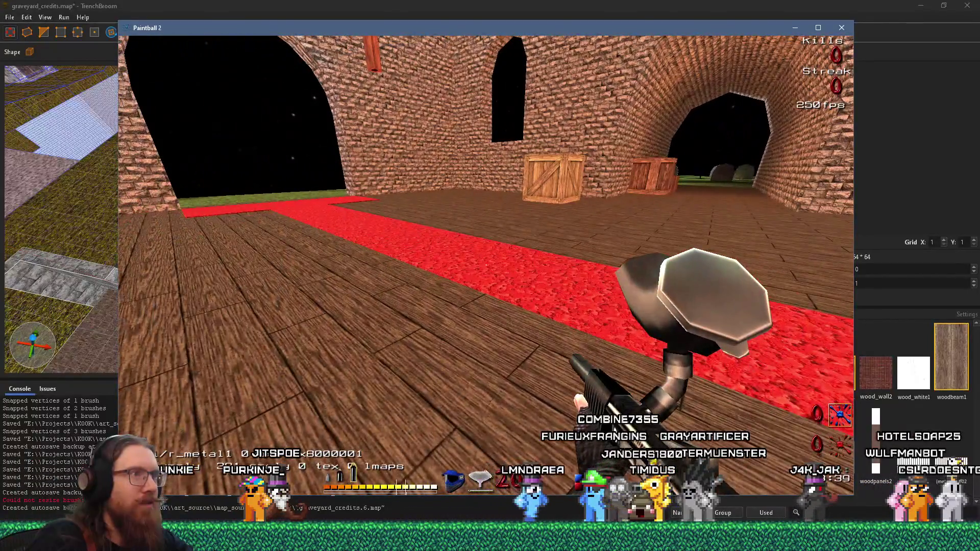
- Look around the hall at the arches, ceiling beams, wooden block and red carpet
{"action": "key", "text": "s"}
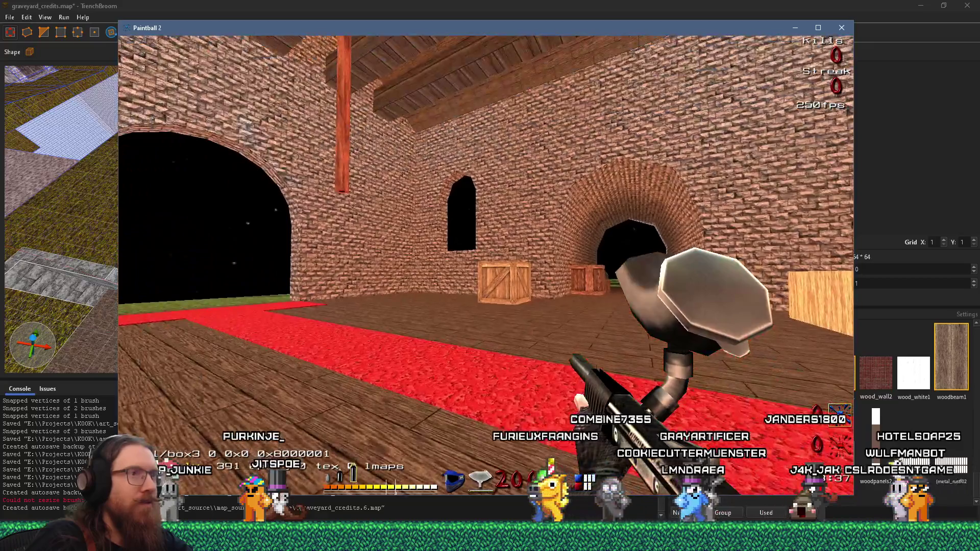
{"action": "key", "text": "Right"}
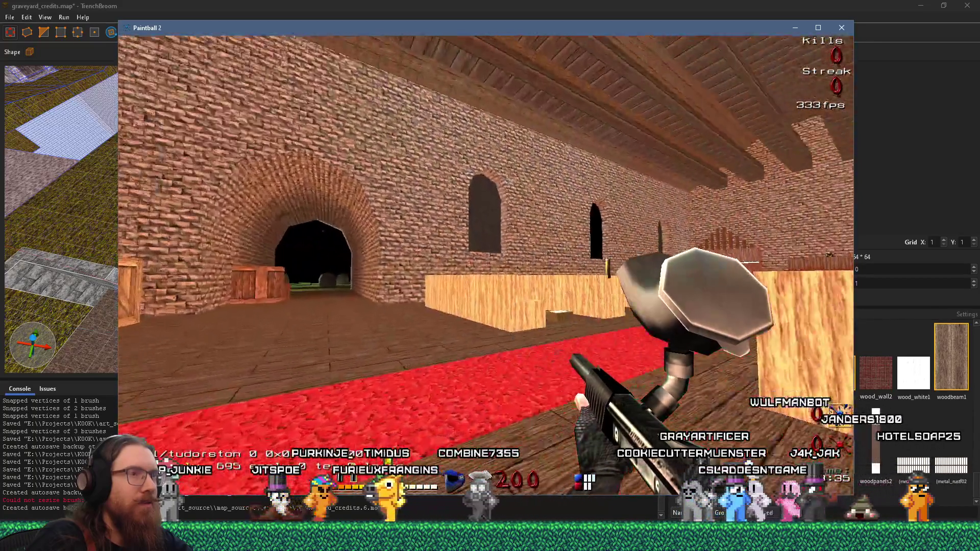
{"action": "key", "text": "w"}
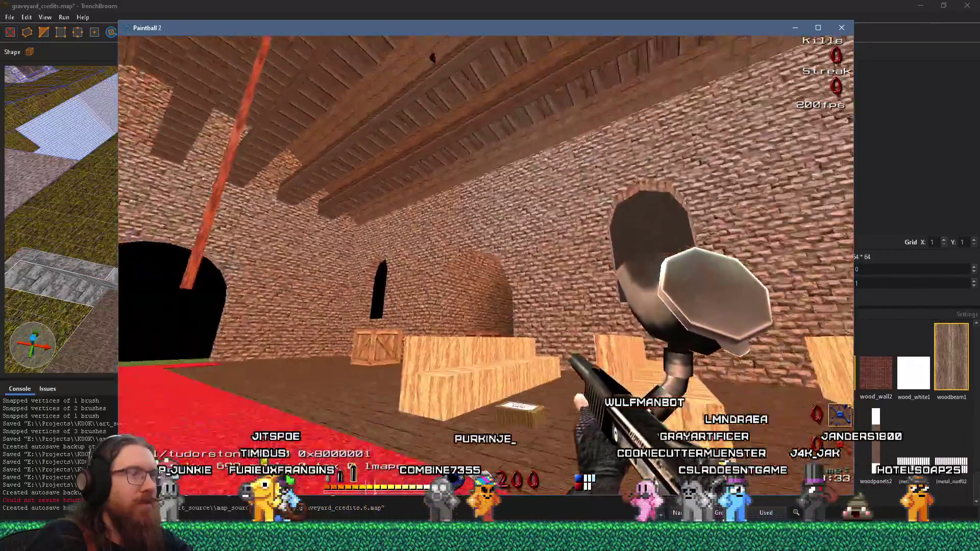
{"action": "key", "text": "s"}
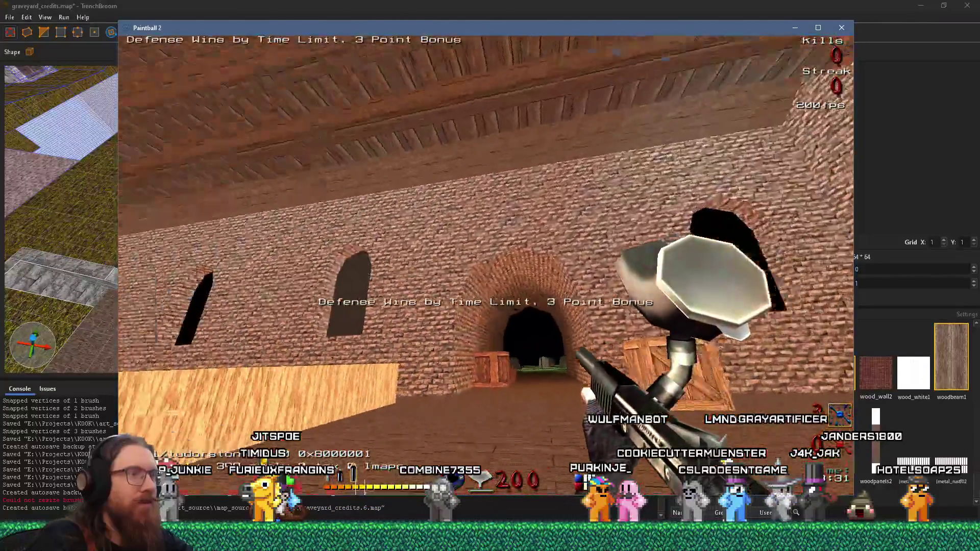
{"action": "key", "text": "Left"}
{"action": "key", "text": "Right"}
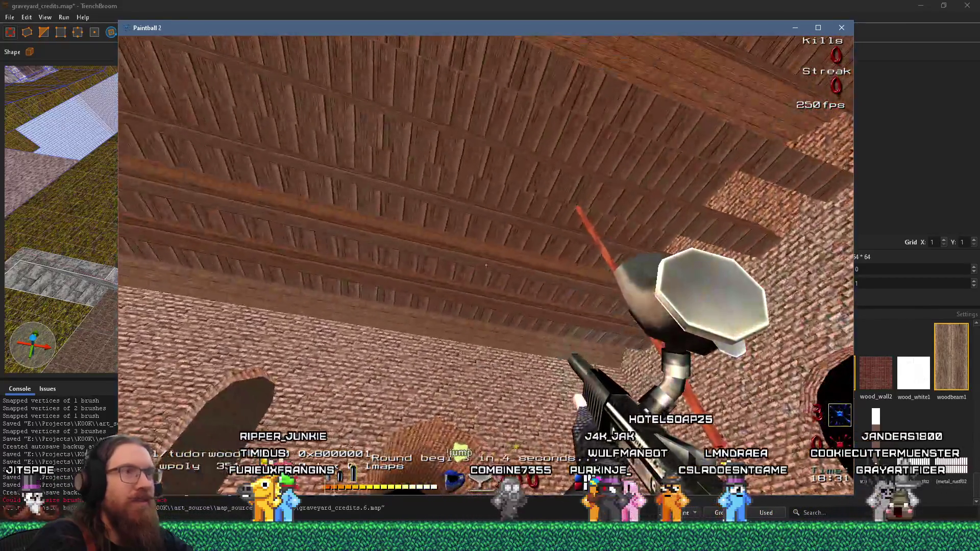
{"action": "key", "text": "Right"}
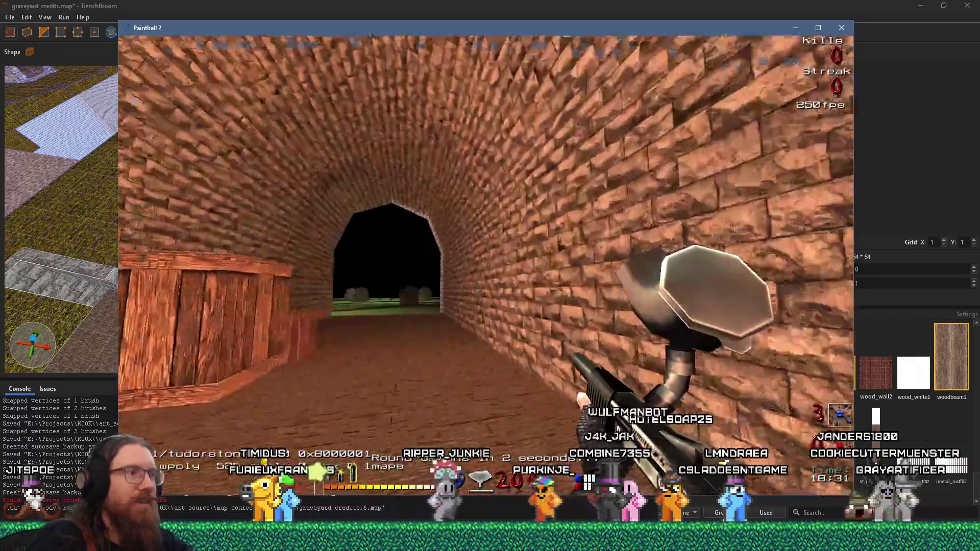
- Walk through the brick tunnel and across the graveyard to the church, then switch windows
{"action": "key", "text": "Up"}
{"action": "key", "text": "d"}
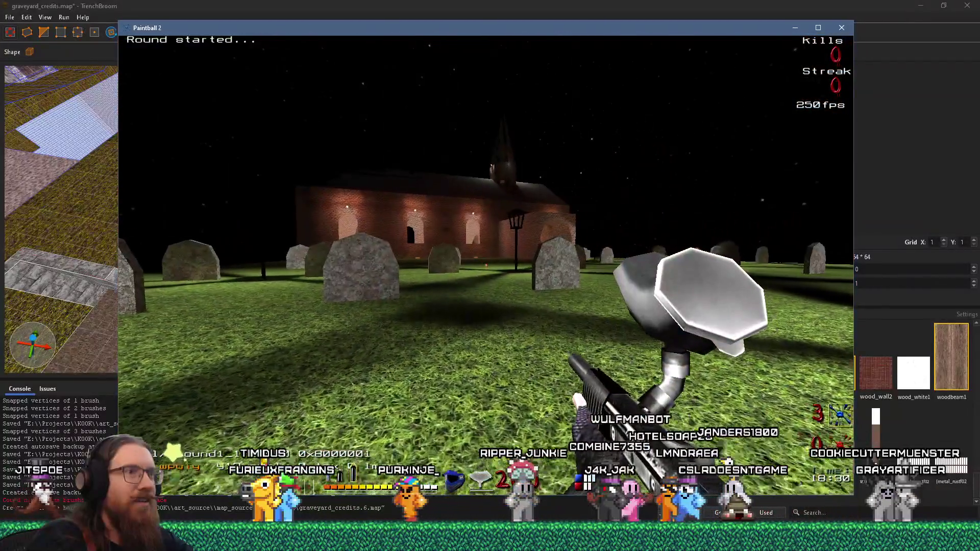
{"action": "key", "text": "d"}
{"action": "key", "text": "Up"}
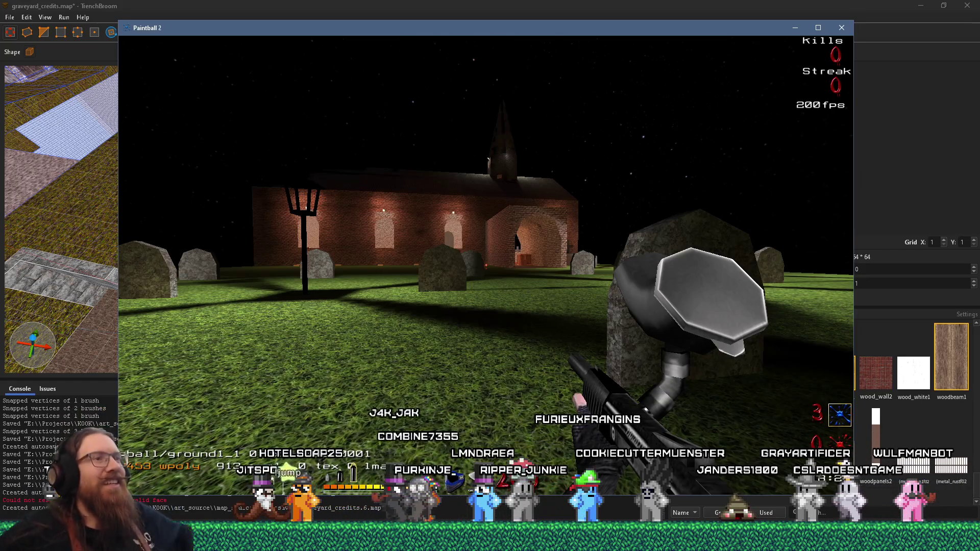
{"action": "key", "text": "a"}
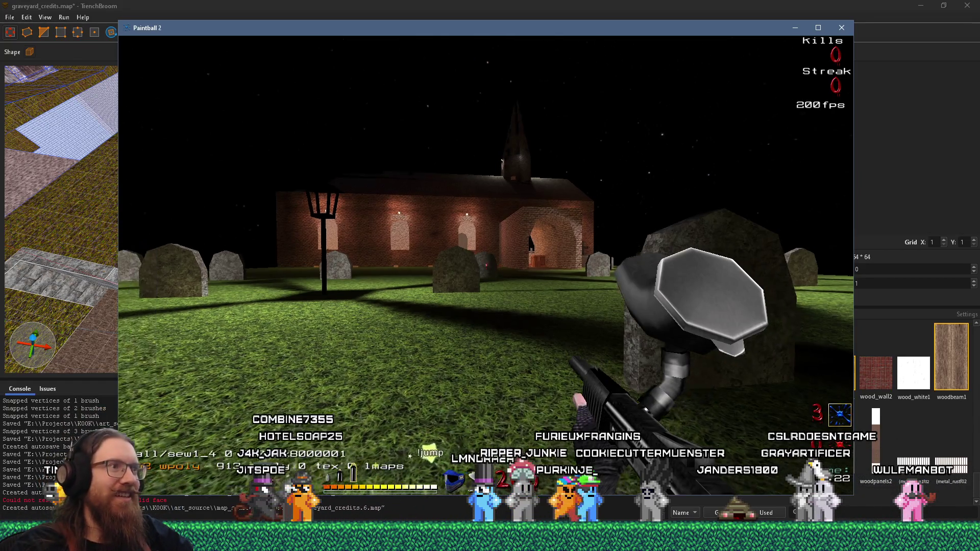
{"action": "key", "text": "w"}
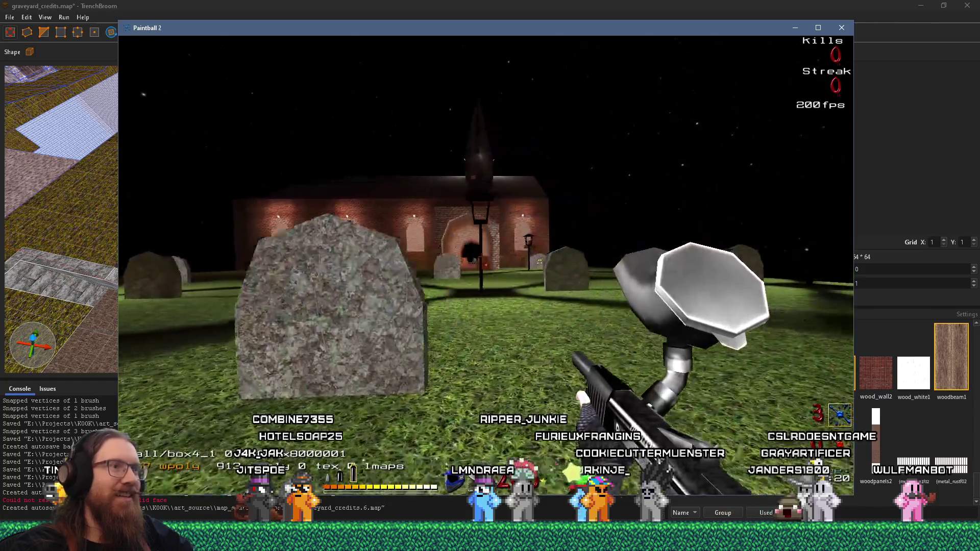
{"action": "key", "text": "w"}
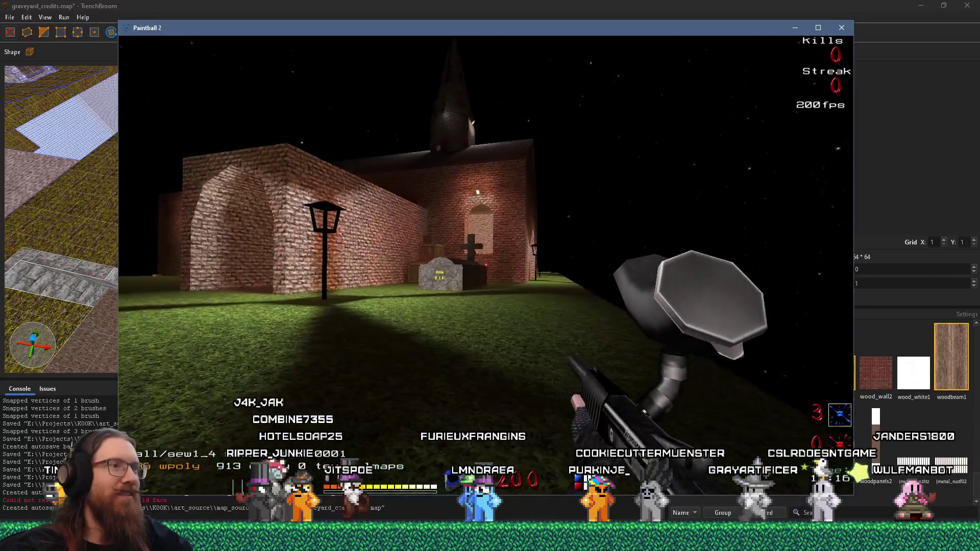
{"action": "key", "text": "grave"}
{"action": "key", "text": "alt+Tab"}
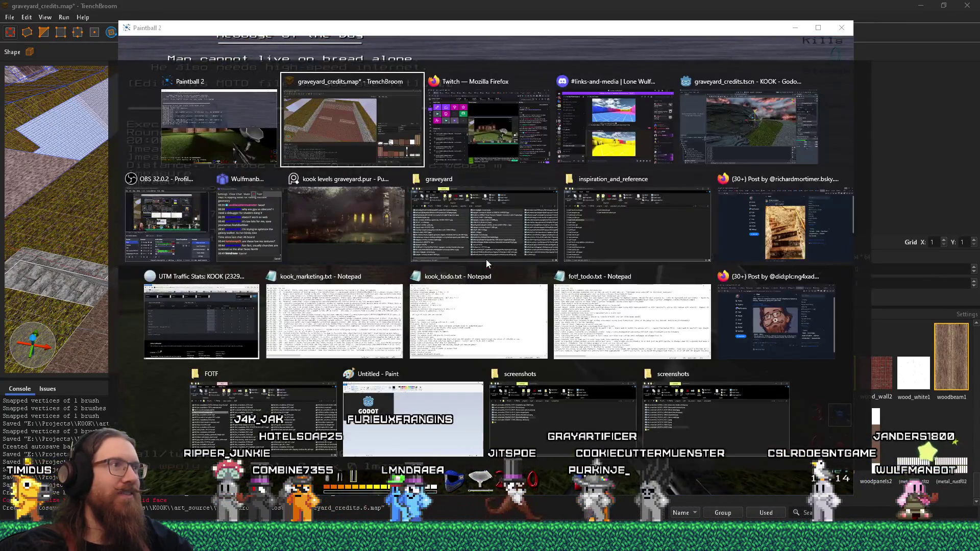
- Widen the lower floor brush outward to 912 units
{"action": "scroll", "coordinate": [398, 237], "scroll_direction": "down", "scroll_amount": 10}
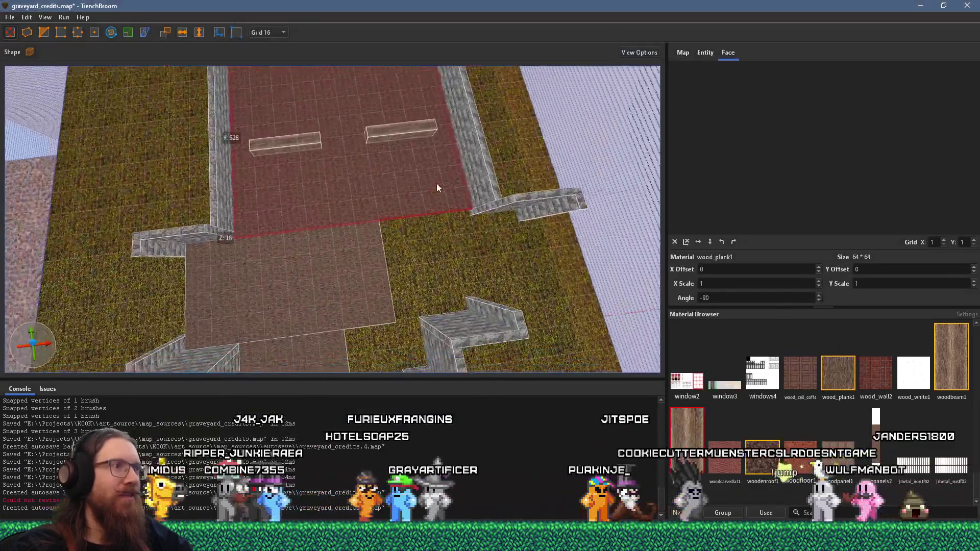
{"action": "scroll", "coordinate": [271, 214], "scroll_direction": "up", "scroll_amount": 2}
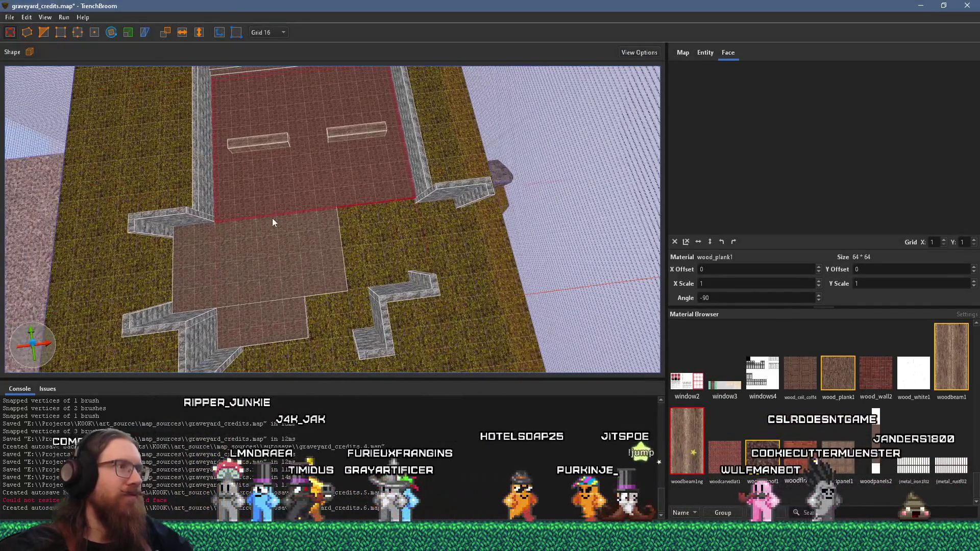
{"action": "left_click", "coordinate": [293, 234]}
{"action": "scroll", "coordinate": [363, 252], "scroll_direction": "up", "scroll_amount": 2}
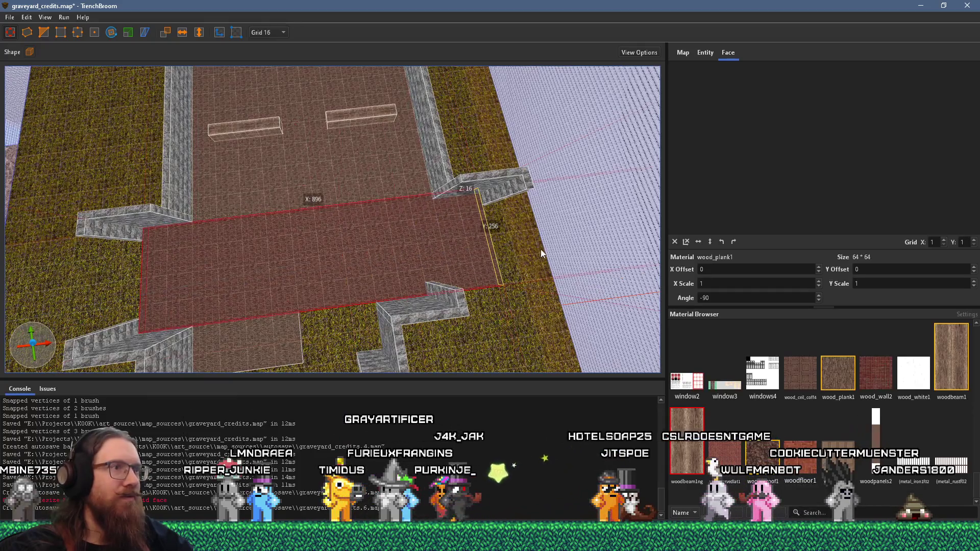
{"action": "left_click_drag", "start_coordinate": [545, 250], "coordinate": [546, 250]}
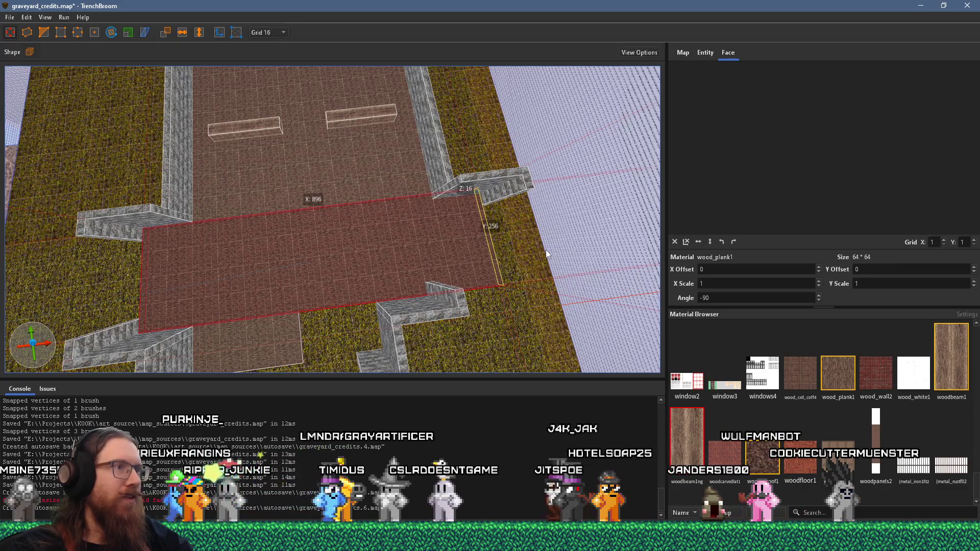
- Move the stone wall piece down and right, and trim a wall brush from 144 to 128 units
{"action": "scroll", "coordinate": [421, 265], "scroll_direction": "up", "scroll_amount": 4}
{"action": "left_click", "coordinate": [488, 189]}
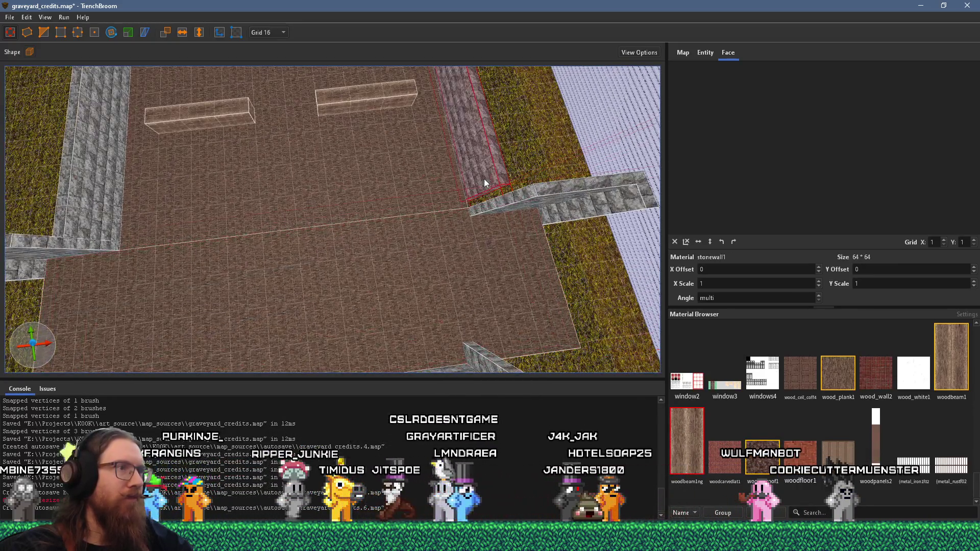
{"action": "key", "text": "Escape"}
{"action": "mouse_move", "coordinate": [507, 202]}
{"action": "left_mouse_down"}
{"action": "mouse_move", "coordinate": [507, 188]}
{"action": "mouse_move", "coordinate": [567, 207]}
{"action": "left_mouse_up"}
{"action": "scroll", "coordinate": [518, 213], "scroll_direction": "down", "scroll_amount": 5}
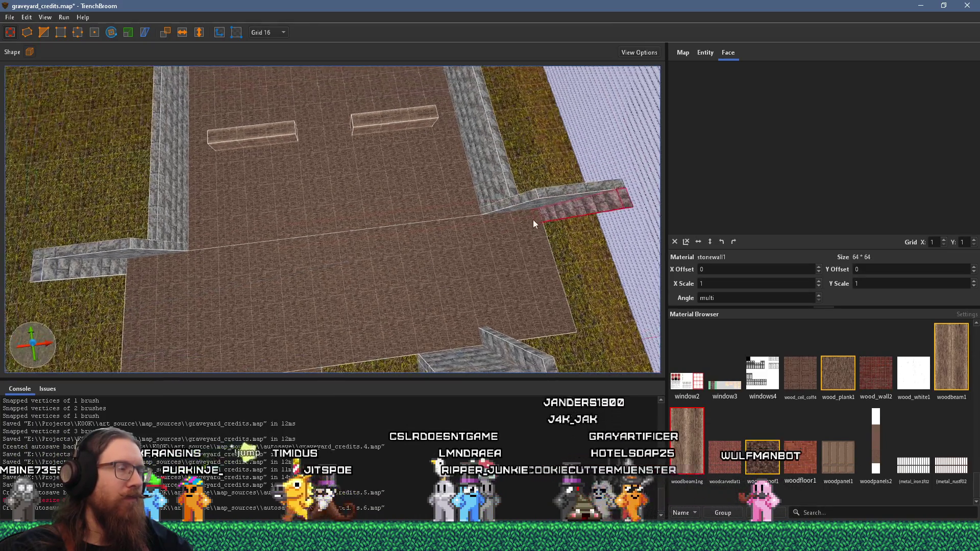
{"action": "scroll", "coordinate": [260, 217], "scroll_direction": "up", "scroll_amount": 2}
{"action": "scroll", "coordinate": [391, 157], "scroll_direction": "up", "scroll_amount": 3}
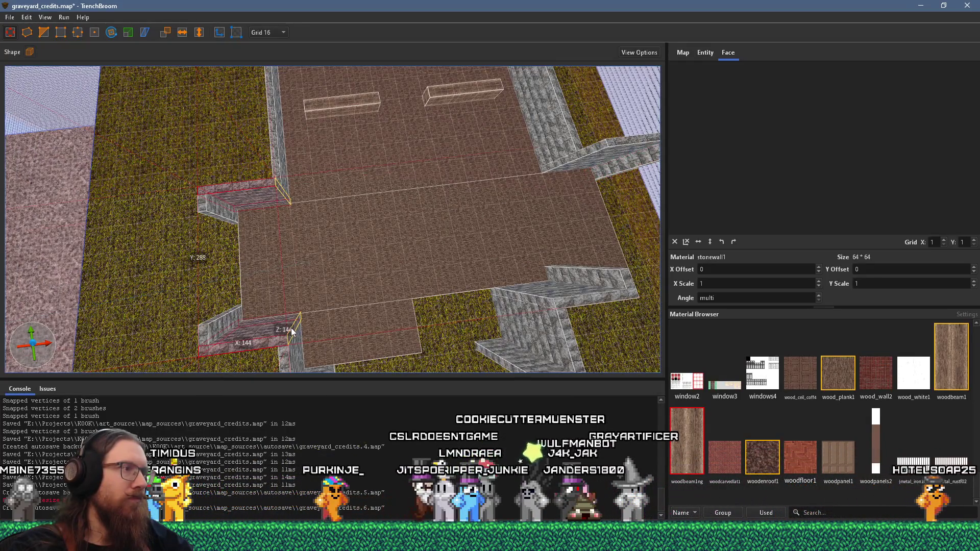
{"action": "left_click_drag", "start_coordinate": [291, 330], "coordinate": [285, 332]}
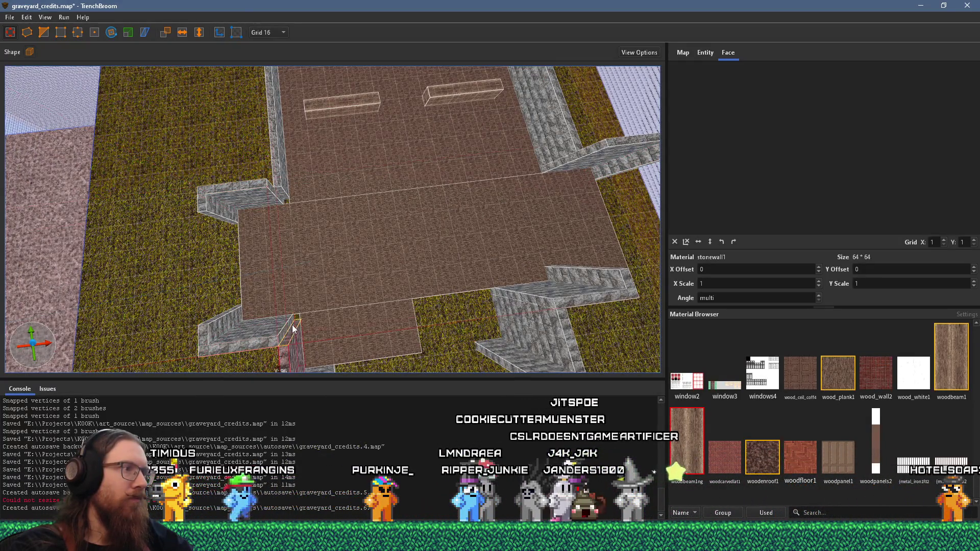
- Select the back wall brush, view it from low, and bring Paintball 2 to the front
{"action": "left_click", "coordinate": [281, 193]}
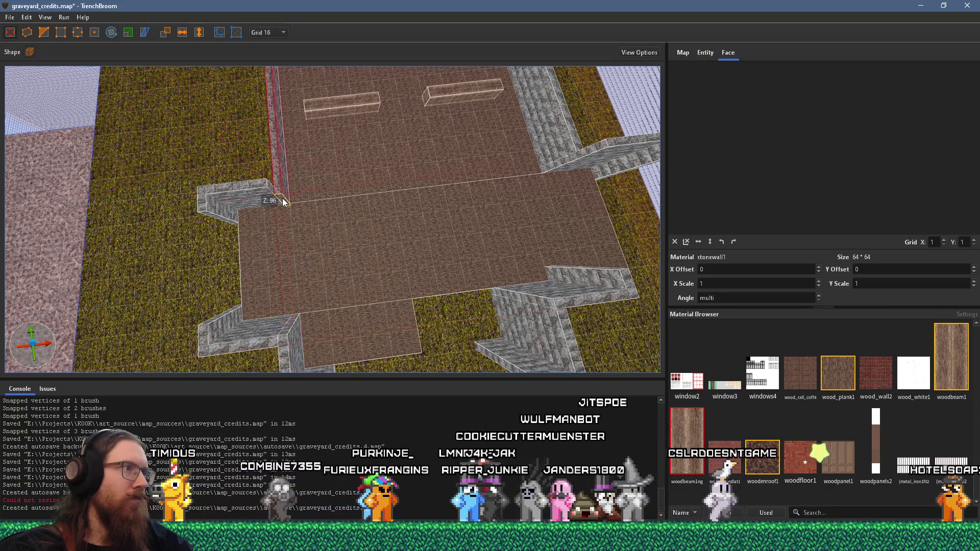
{"action": "key", "text": "d"}
{"action": "mouse_move", "coordinate": [314, 228]}
{"action": "left_mouse_down"}
{"action": "mouse_move", "coordinate": [345, 198]}
{"action": "mouse_move", "coordinate": [411, 250]}
{"action": "left_mouse_up"}
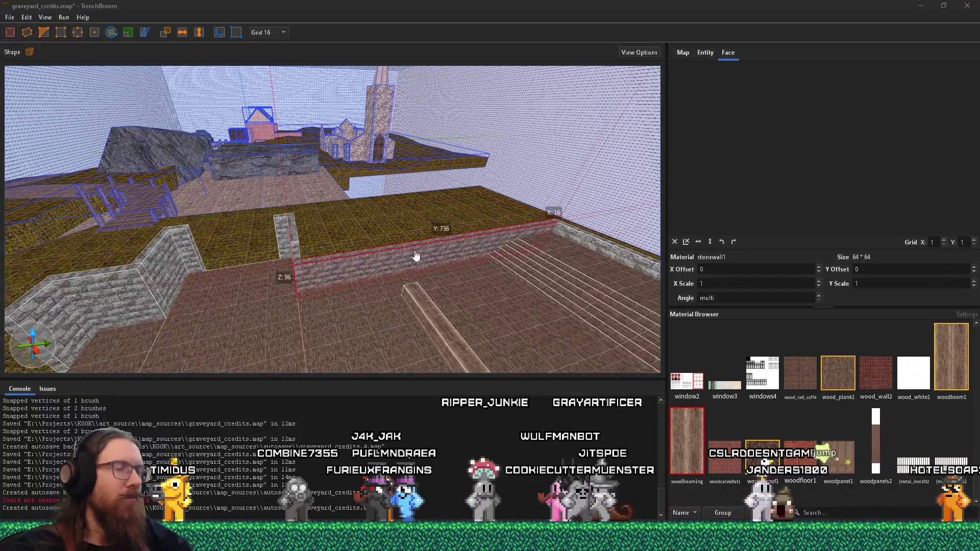
{"action": "key", "text": "super+Tab"}
{"action": "left_click", "coordinate": [414, 250]}
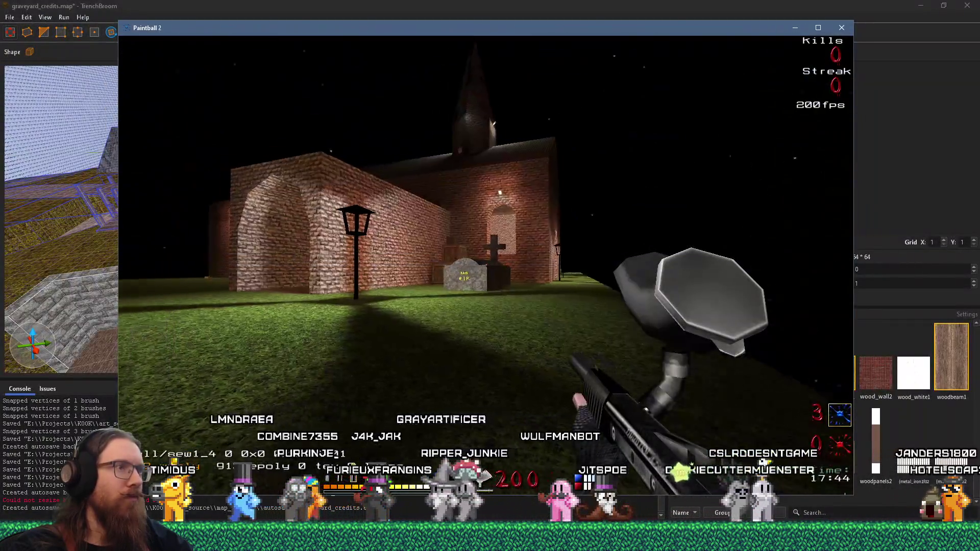
- Walk from the churchyard through the brick tunnel along the wall toward the courtyard
{"action": "key", "text": "w"}
{"action": "key", "text": "w"}
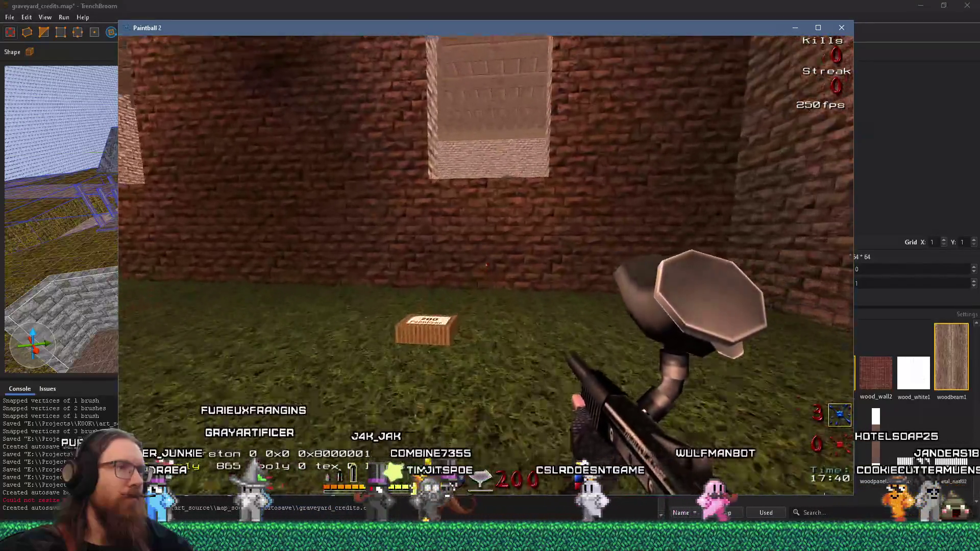
{"action": "key", "text": "w"}
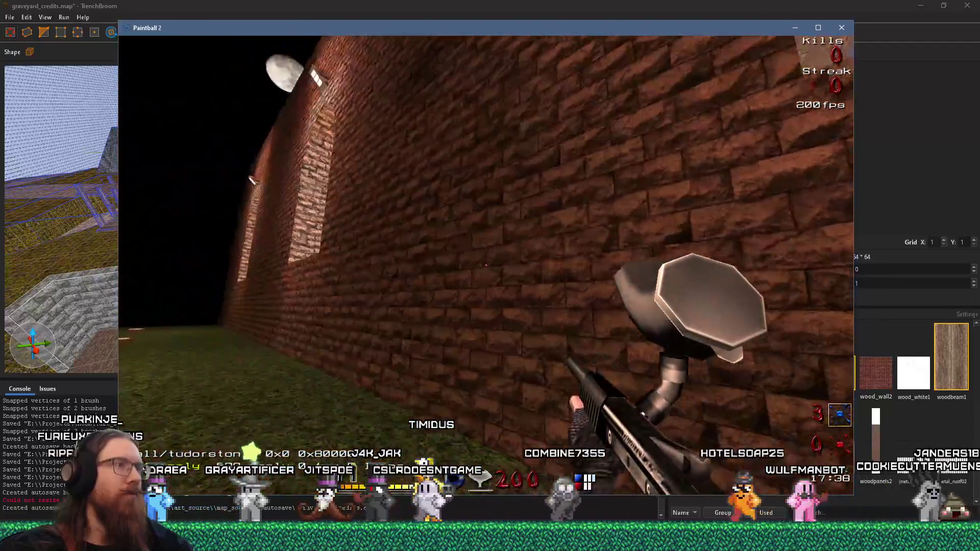
{"action": "key", "text": "w"}
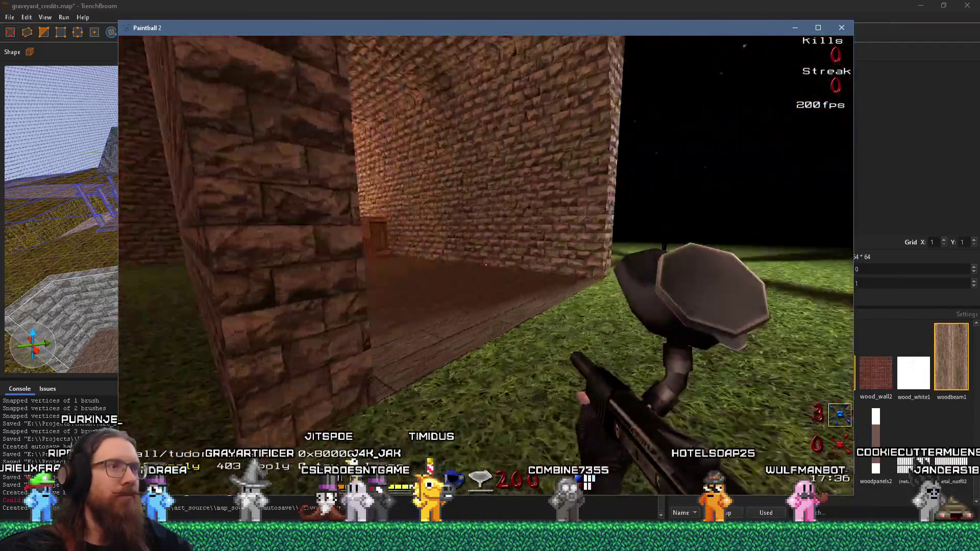
{"action": "key", "text": "w"}
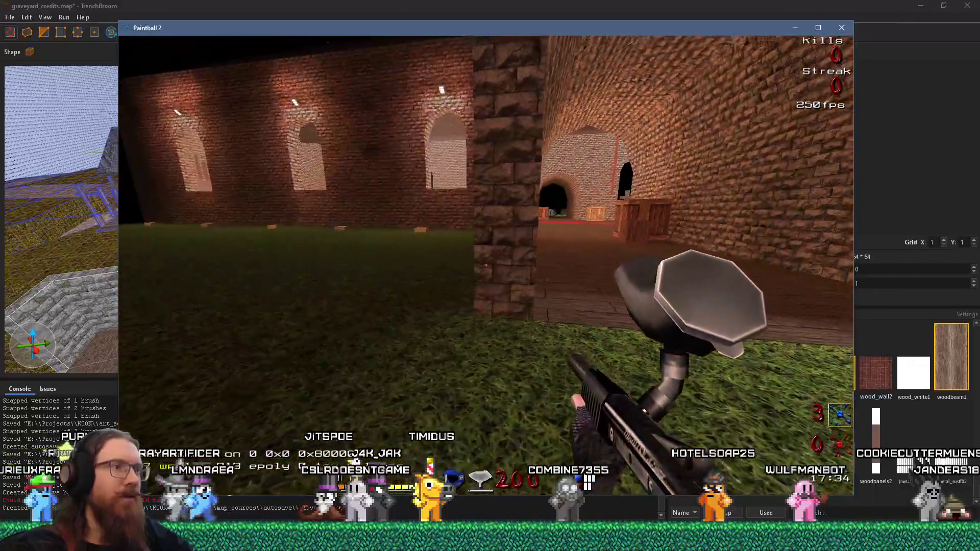
{"action": "key", "text": "w"}
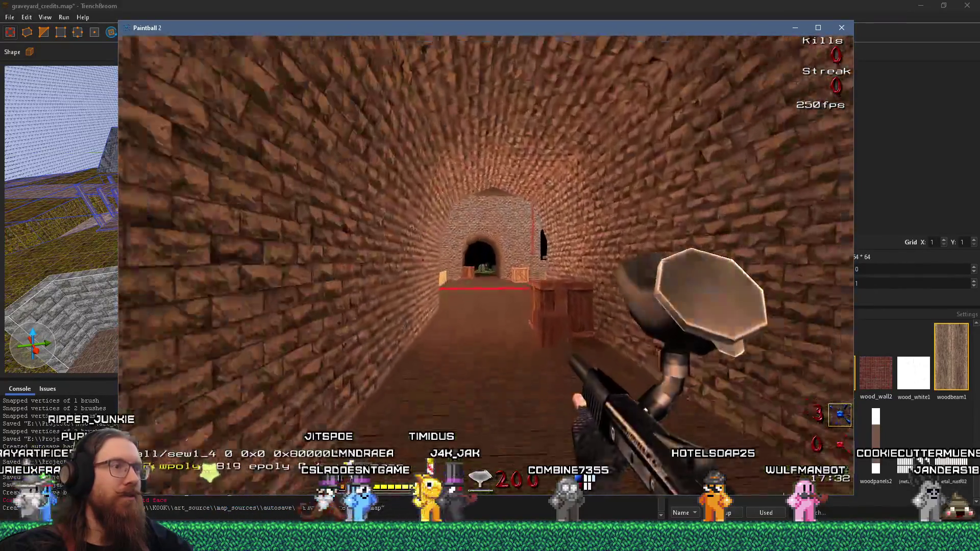
{"action": "key", "text": "w"}
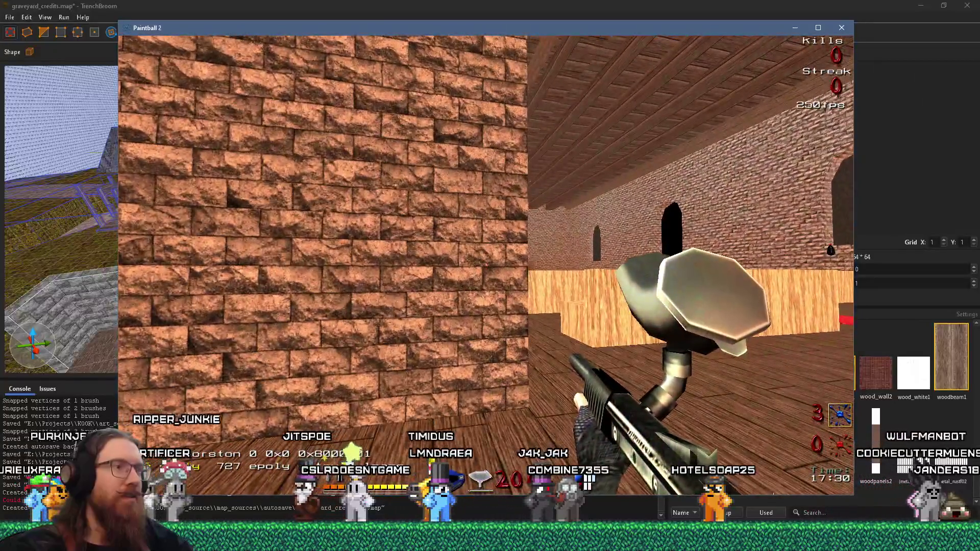
{"action": "key", "text": "w"}
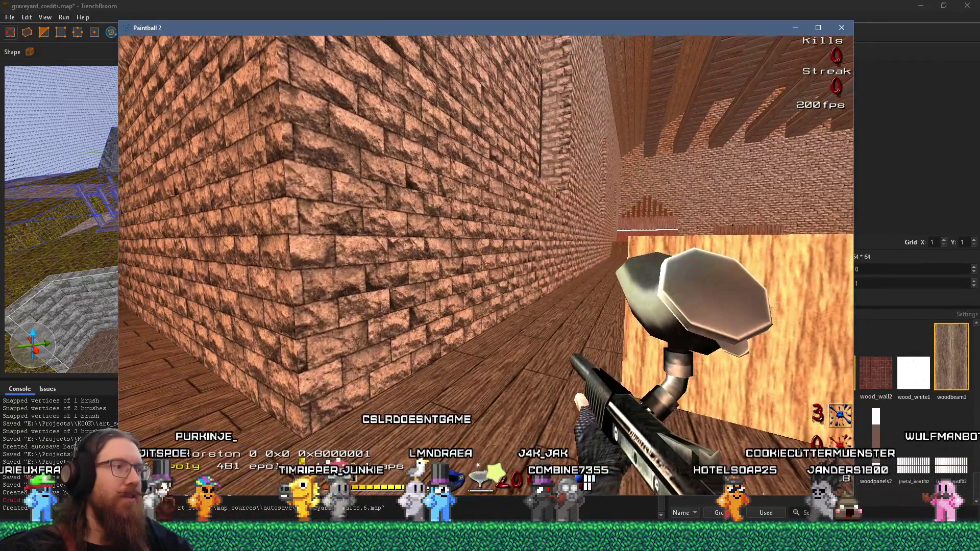
{"action": "key", "text": "w"}
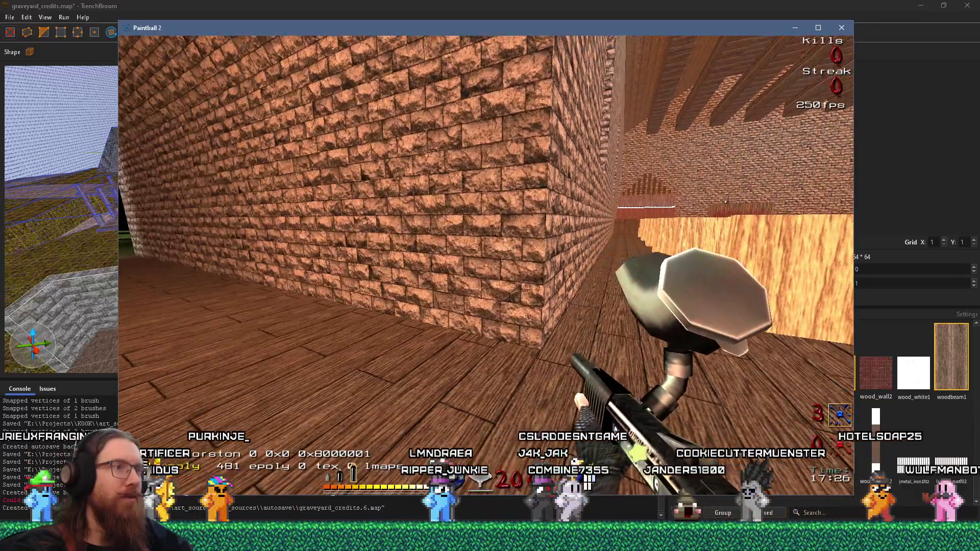
- Continue through the courtyard into the chapel with the pews, then quit from the console
{"action": "key", "text": "w"}
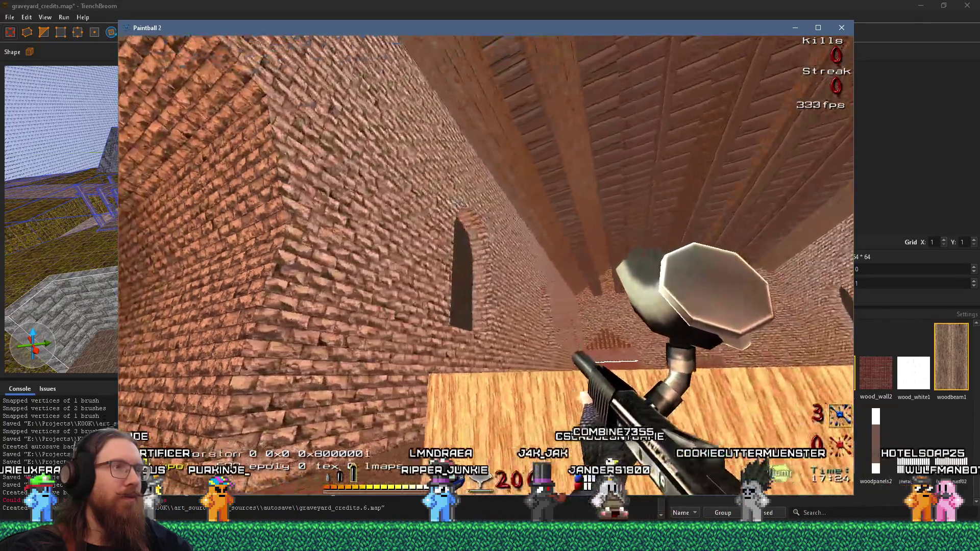
{"action": "key", "text": "w"}
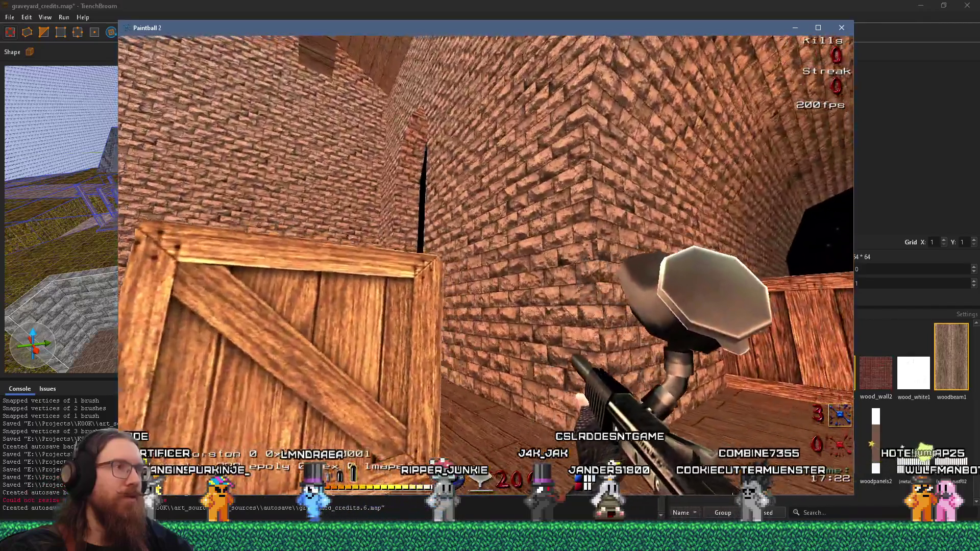
{"action": "key", "text": "w"}
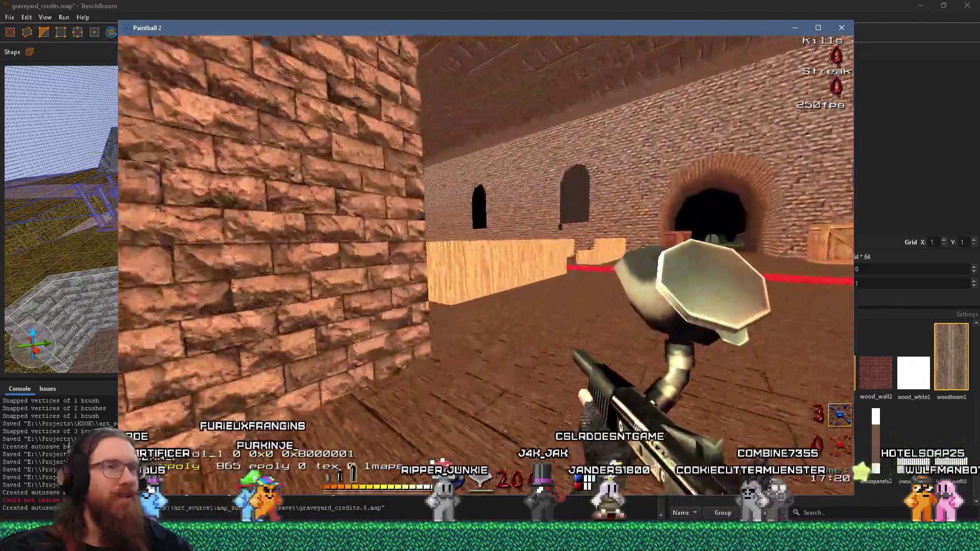
{"action": "key", "text": "w"}
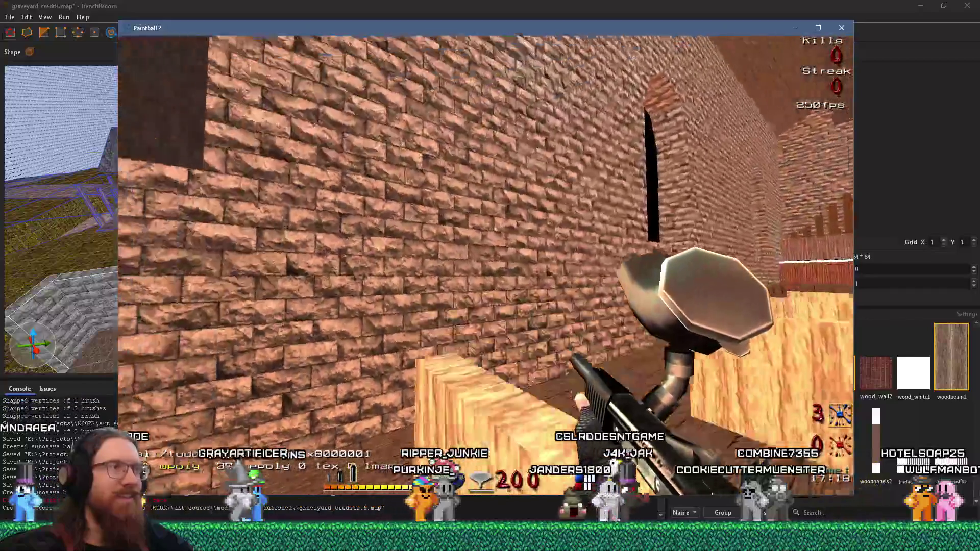
{"action": "key", "text": "w"}
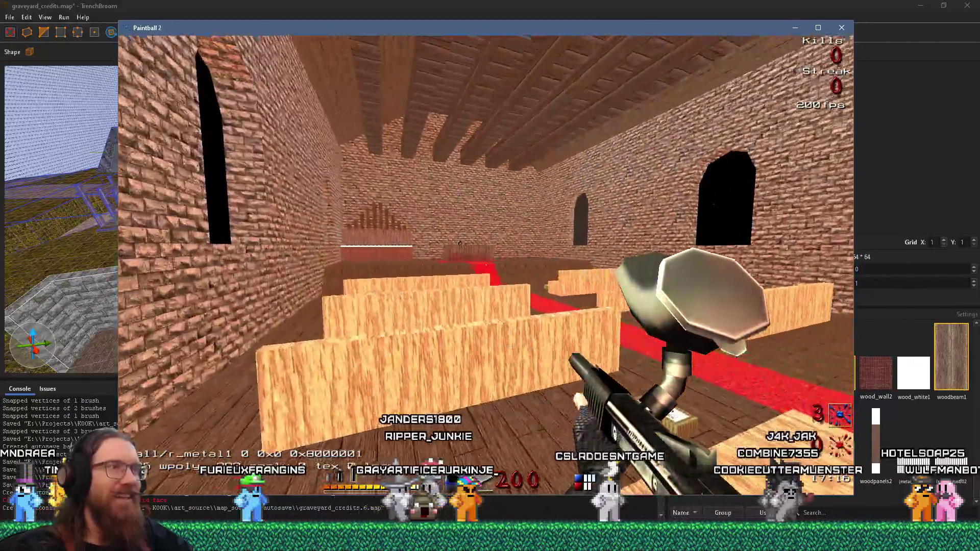
{"action": "key", "text": "w"}
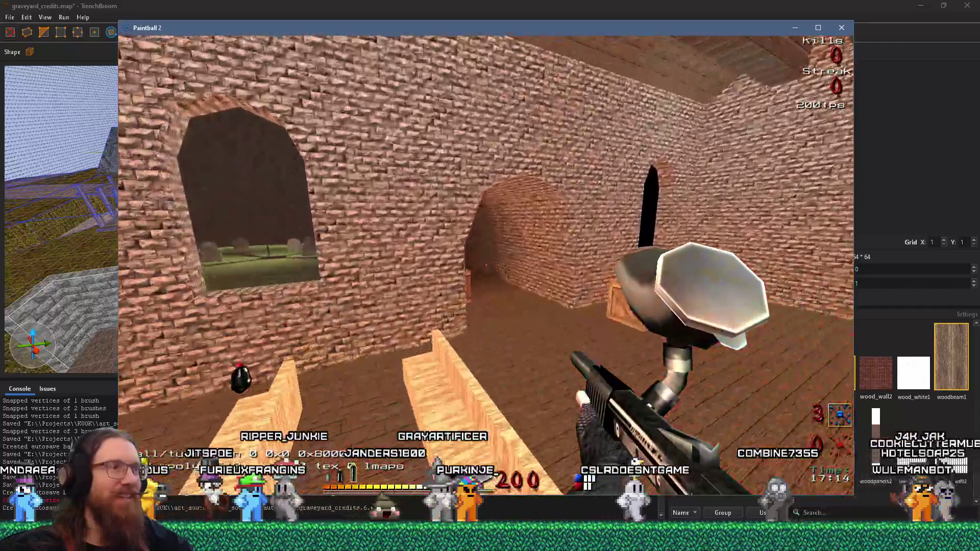
{"action": "key", "text": "grave"}
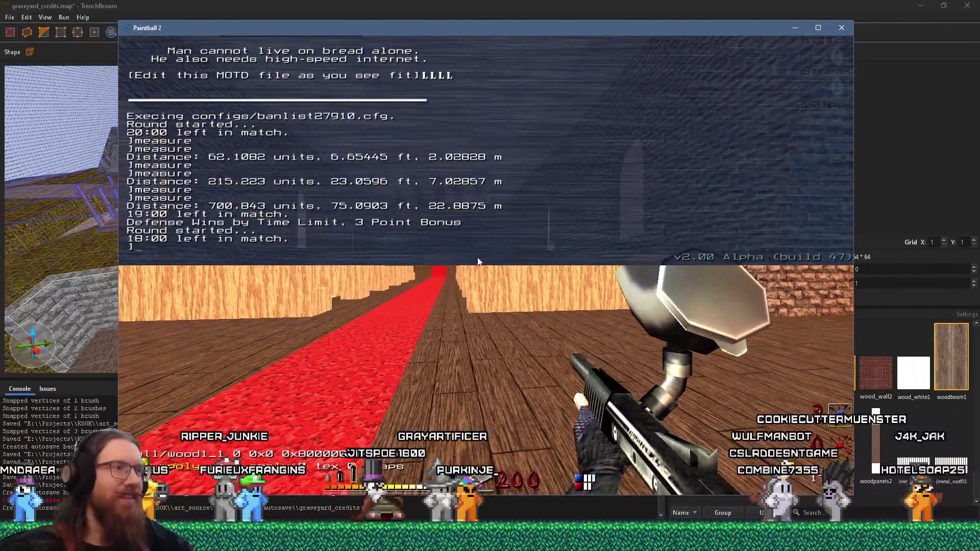
{"action": "type", "text": "quit"}
{"action": "key", "text": "Return"}
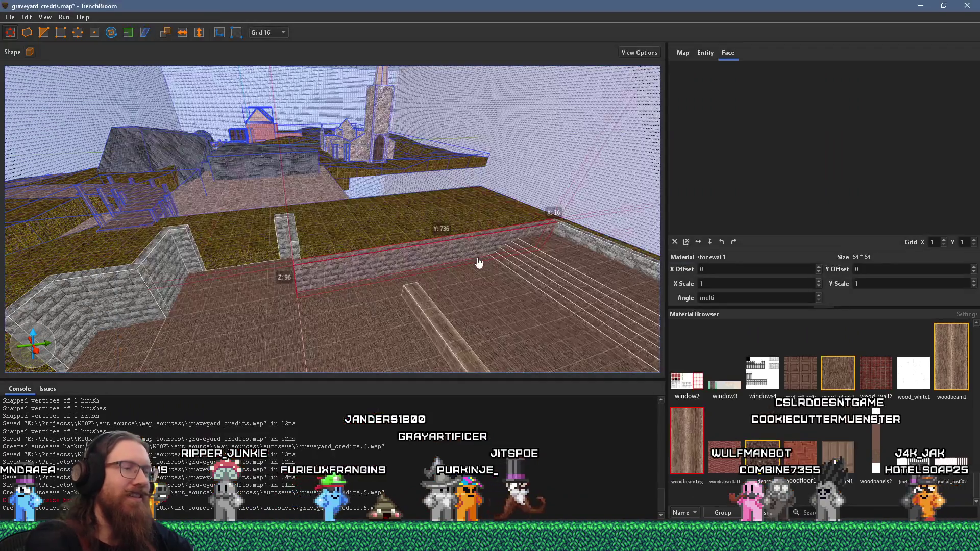
- View the whole room from above and select the grass ground brush
{"action": "scroll", "coordinate": [478, 263], "scroll_direction": "down", "scroll_amount": 10}
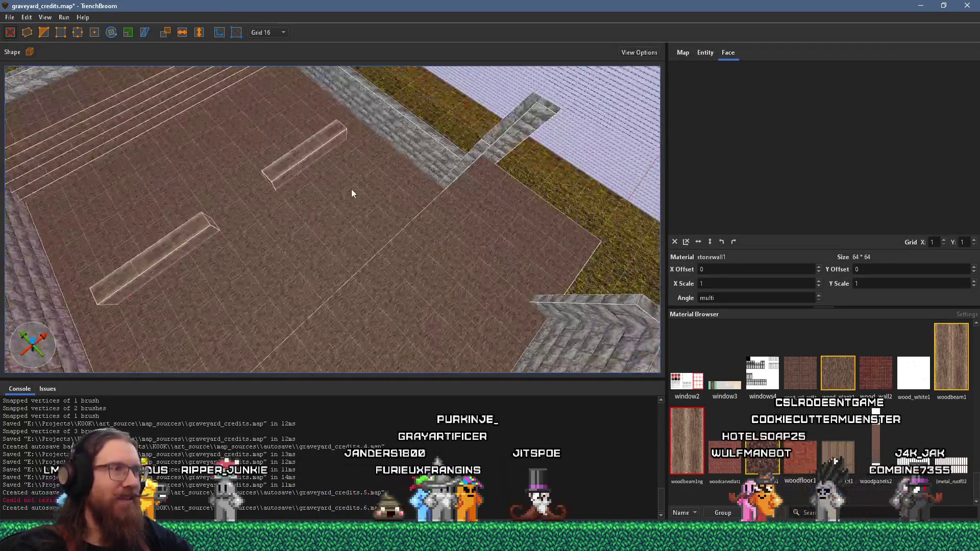
{"action": "mouse_move", "coordinate": [296, 182]}
{"action": "left_mouse_down"}
{"action": "mouse_move", "coordinate": [384, 177]}
{"action": "mouse_move", "coordinate": [237, 221]}
{"action": "mouse_move", "coordinate": [400, 175]}
{"action": "mouse_move", "coordinate": [443, 183]}
{"action": "mouse_move", "coordinate": [207, 125]}
{"action": "left_mouse_up"}
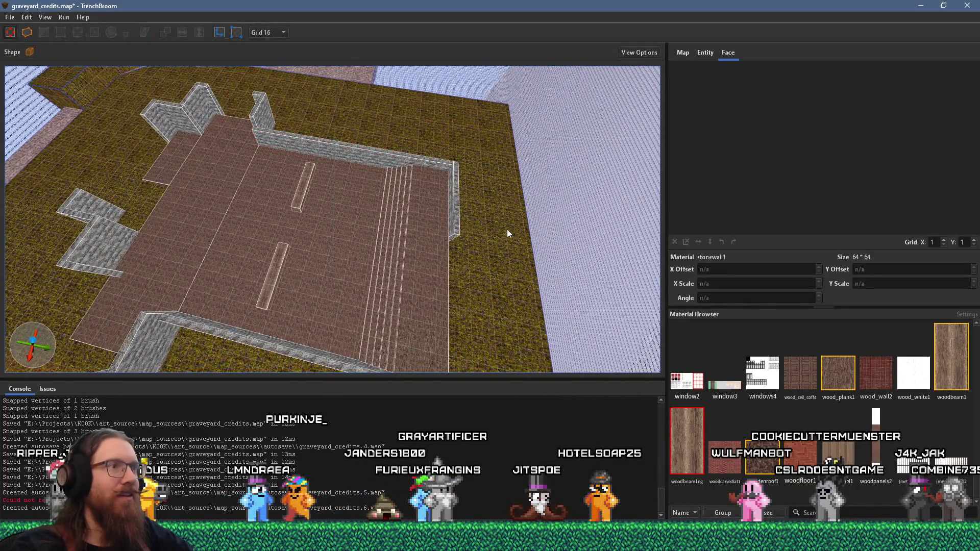
{"action": "left_click", "coordinate": [506, 232]}
{"action": "scroll", "coordinate": [504, 244], "scroll_direction": "up", "scroll_amount": 3}
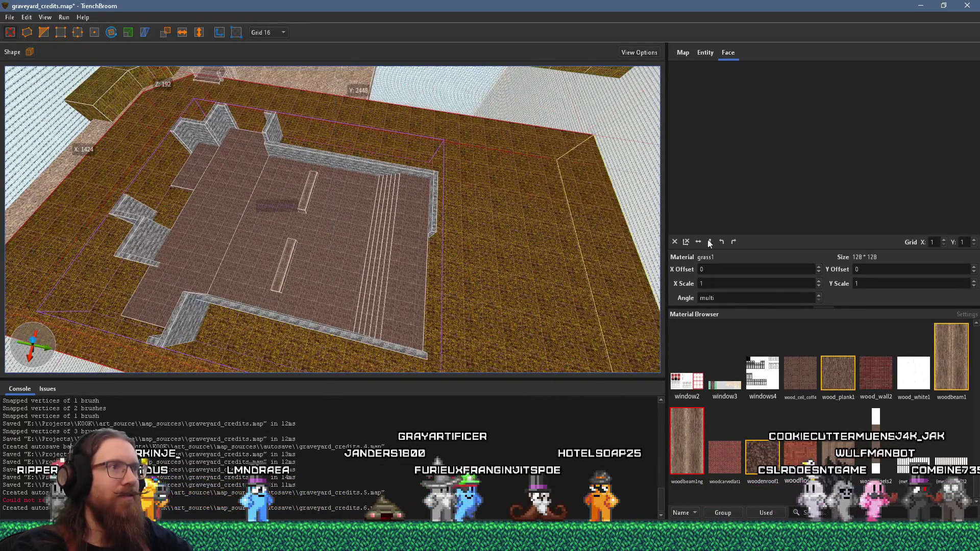
{"action": "scroll", "coordinate": [574, 256], "scroll_direction": "up", "scroll_amount": 3}
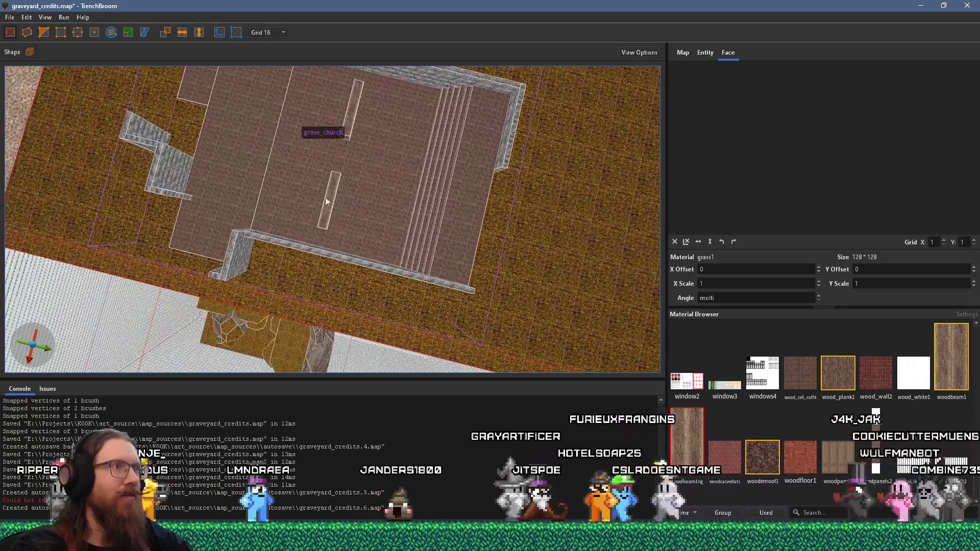
{"action": "scroll", "coordinate": [284, 205], "scroll_direction": "up", "scroll_amount": 5}
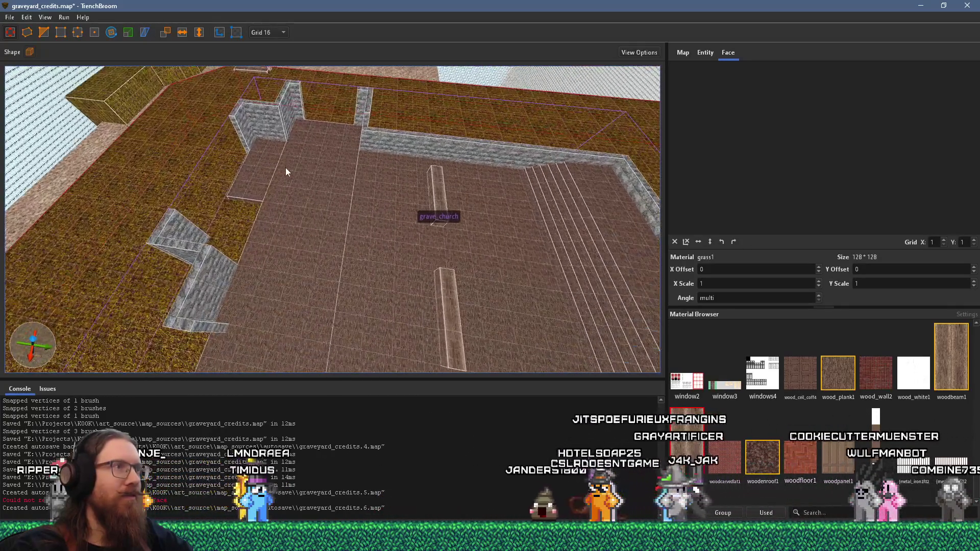
- Select the joined wall, floor and stair brushes, then just the long stone wall
{"action": "mouse_move", "coordinate": [457, 257]}
{"action": "left_mouse_down"}
{"action": "mouse_move", "coordinate": [390, 168]}
{"action": "mouse_move", "coordinate": [289, 245]}
{"action": "mouse_move", "coordinate": [407, 122]}
{"action": "mouse_move", "coordinate": [531, 134]}
{"action": "mouse_move", "coordinate": [469, 220]}
{"action": "mouse_move", "coordinate": [400, 233]}
{"action": "mouse_move", "coordinate": [420, 232]}
{"action": "mouse_move", "coordinate": [442, 206]}
{"action": "mouse_move", "coordinate": [375, 216]}
{"action": "mouse_move", "coordinate": [387, 283]}
{"action": "mouse_move", "coordinate": [375, 262]}
{"action": "left_mouse_up"}
{"action": "double_click", "coordinate": [432, 211]}
{"action": "left_click", "coordinate": [378, 256]}
{"action": "mouse_move", "coordinate": [389, 200]}
{"action": "left_mouse_down"}
{"action": "mouse_move", "coordinate": [429, 173]}
{"action": "mouse_move", "coordinate": [120, 212]}
{"action": "mouse_move", "coordinate": [309, 199]}
{"action": "mouse_move", "coordinate": [85, 143]}
{"action": "mouse_move", "coordinate": [332, 158]}
{"action": "mouse_move", "coordinate": [368, 249]}
{"action": "mouse_move", "coordinate": [359, 292]}
{"action": "mouse_move", "coordinate": [353, 268]}
{"action": "left_mouse_up"}
{"action": "key", "text": "Escape"}
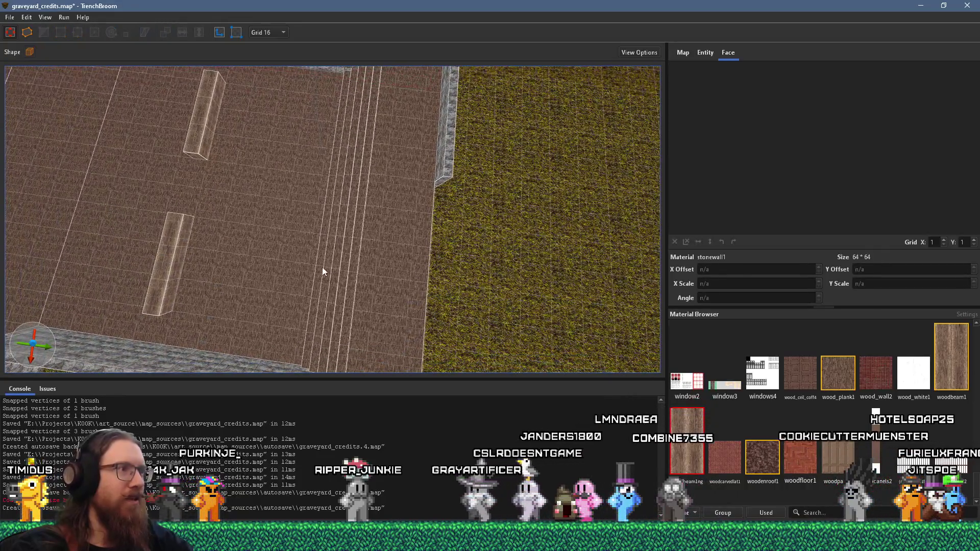
- Move the wood-plank floor strip out onto the grass beside the church
{"action": "left_click", "coordinate": [393, 279]}
{"action": "scroll", "coordinate": [377, 248], "scroll_direction": "down", "scroll_amount": 2}
{"action": "left_click_drag", "start_coordinate": [374, 231], "coordinate": [585, 225]}
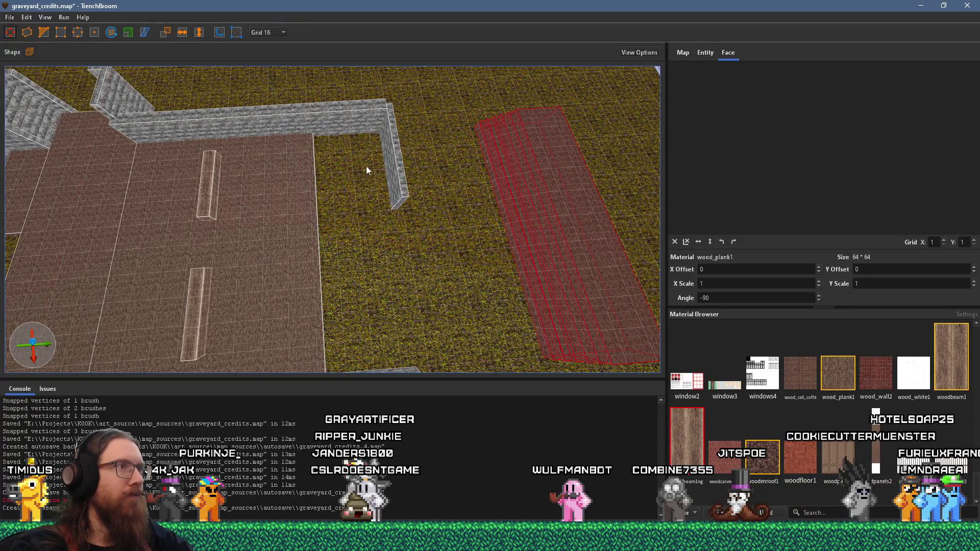
- Place the thin stone post at the stone wall's end and orbit to inspect the walkway
{"action": "left_click", "coordinate": [365, 121]}
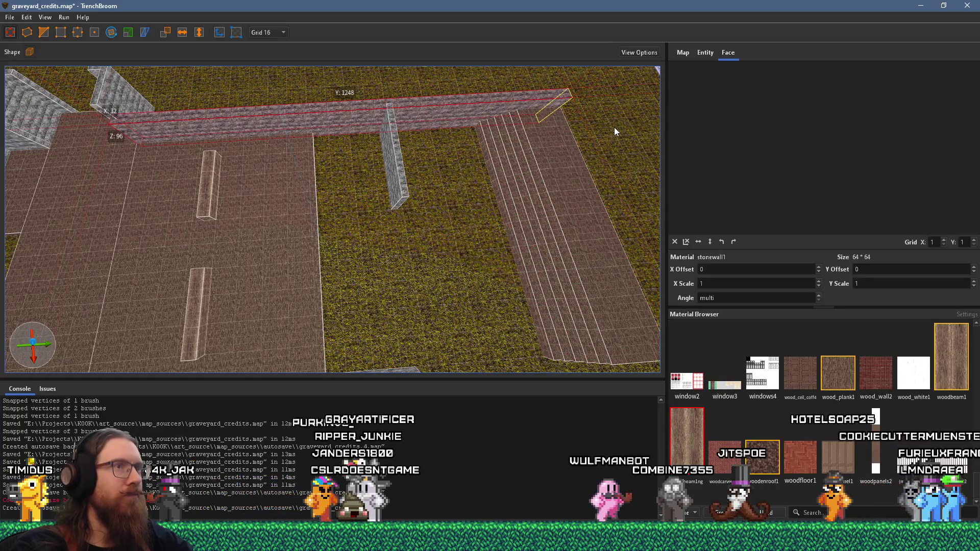
{"action": "mouse_move", "coordinate": [602, 136]}
{"action": "left_mouse_down"}
{"action": "mouse_move", "coordinate": [328, 201]}
{"action": "mouse_move", "coordinate": [500, 201]}
{"action": "mouse_move", "coordinate": [524, 191]}
{"action": "mouse_move", "coordinate": [520, 199]}
{"action": "left_mouse_up"}
{"action": "key", "text": "ctrl+a"}
{"action": "left_click", "coordinate": [314, 203]}
{"action": "scroll", "coordinate": [525, 195], "scroll_direction": "up", "scroll_amount": 5}
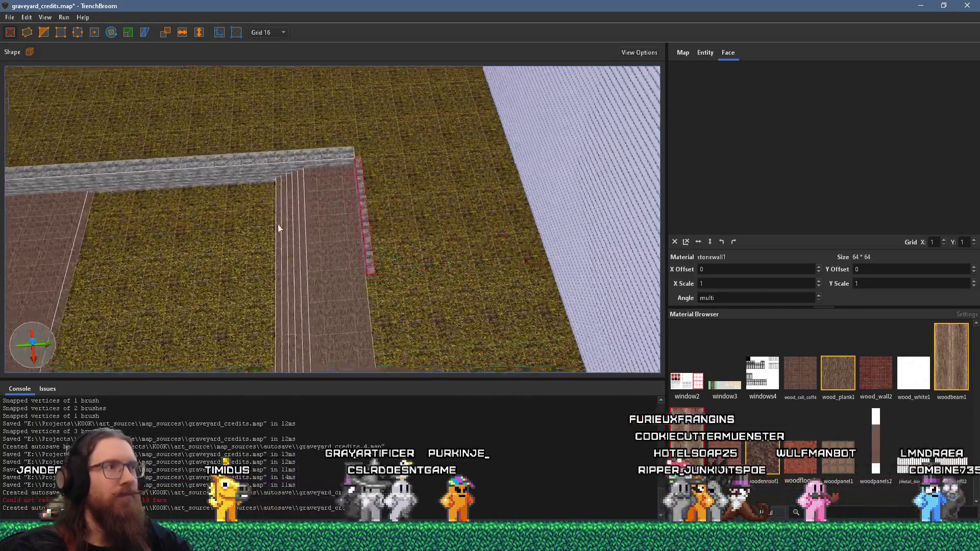
{"action": "mouse_move", "coordinate": [393, 163]}
{"action": "left_mouse_down"}
{"action": "mouse_move", "coordinate": [363, 262]}
{"action": "mouse_move", "coordinate": [369, 238]}
{"action": "left_mouse_up"}
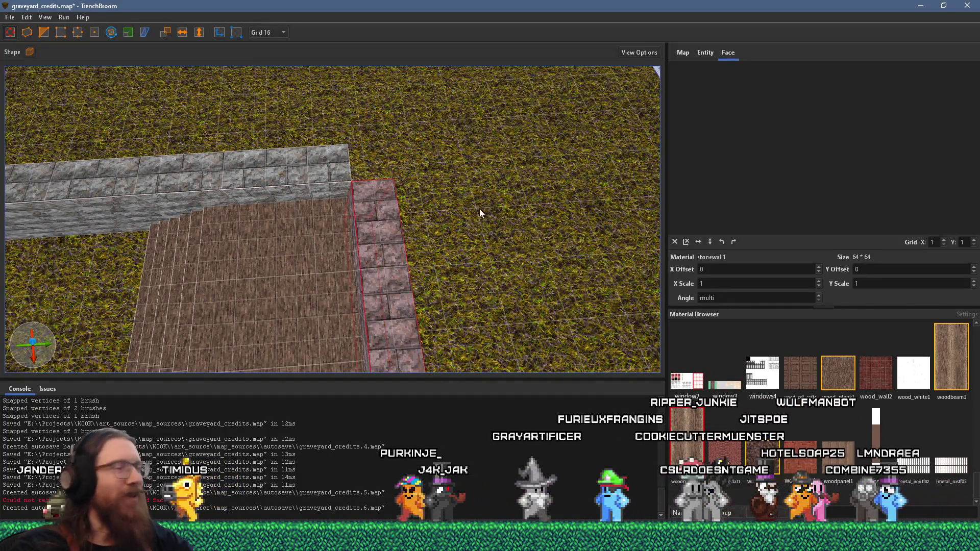
{"action": "mouse_move", "coordinate": [414, 146]}
{"action": "left_mouse_down"}
{"action": "mouse_move", "coordinate": [293, 244]}
{"action": "mouse_move", "coordinate": [274, 291]}
{"action": "mouse_move", "coordinate": [317, 269]}
{"action": "mouse_move", "coordinate": [301, 247]}
{"action": "mouse_move", "coordinate": [324, 235]}
{"action": "left_mouse_up"}
{"action": "mouse_move", "coordinate": [254, 230]}
{"action": "left_mouse_down"}
{"action": "mouse_move", "coordinate": [398, 253]}
{"action": "mouse_move", "coordinate": [568, 261]}
{"action": "mouse_move", "coordinate": [271, 266]}
{"action": "mouse_move", "coordinate": [403, 238]}
{"action": "left_mouse_up"}
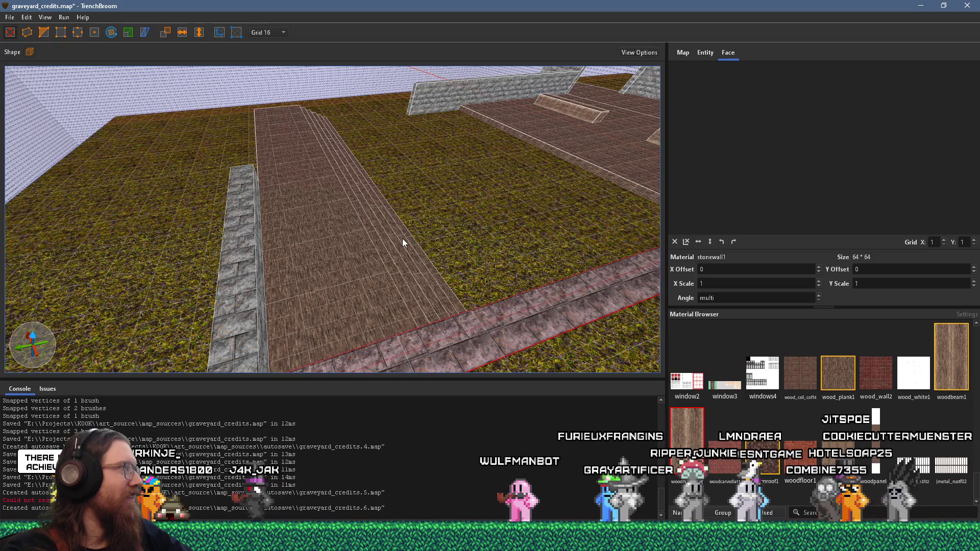
{"action": "mouse_move", "coordinate": [459, 191]}
{"action": "left_mouse_down"}
{"action": "mouse_move", "coordinate": [518, 181]}
{"action": "mouse_move", "coordinate": [242, 230]}
{"action": "mouse_move", "coordinate": [290, 212]}
{"action": "mouse_move", "coordinate": [433, 212]}
{"action": "mouse_move", "coordinate": [278, 253]}
{"action": "mouse_move", "coordinate": [442, 216]}
{"action": "left_mouse_up"}
{"action": "mouse_move", "coordinate": [255, 210]}
{"action": "left_mouse_down"}
{"action": "mouse_move", "coordinate": [197, 189]}
{"action": "mouse_move", "coordinate": [326, 187]}
{"action": "mouse_move", "coordinate": [409, 220]}
{"action": "mouse_move", "coordinate": [525, 131]}
{"action": "mouse_move", "coordinate": [307, 265]}
{"action": "mouse_move", "coordinate": [457, 208]}
{"action": "mouse_move", "coordinate": [399, 194]}
{"action": "mouse_move", "coordinate": [398, 216]}
{"action": "mouse_move", "coordinate": [286, 249]}
{"action": "mouse_move", "coordinate": [440, 196]}
{"action": "mouse_move", "coordinate": [448, 209]}
{"action": "mouse_move", "coordinate": [458, 203]}
{"action": "mouse_move", "coordinate": [359, 188]}
{"action": "mouse_move", "coordinate": [400, 238]}
{"action": "mouse_move", "coordinate": [387, 291]}
{"action": "left_mouse_up"}
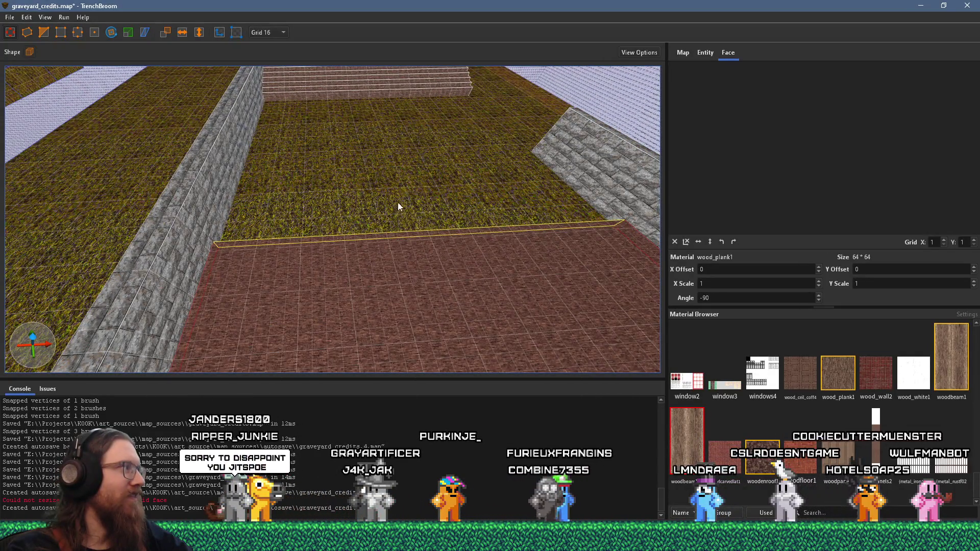
- Resize the plank floor brush, pulling one edge back and extending it right of the stairs
{"action": "left_click_drag", "start_coordinate": [398, 203], "coordinate": [371, 120]}
{"action": "mouse_move", "coordinate": [356, 80]}
{"action": "left_mouse_down"}
{"action": "mouse_move", "coordinate": [142, 221]}
{"action": "mouse_move", "coordinate": [264, 150]}
{"action": "left_mouse_up"}
{"action": "scroll", "coordinate": [383, 90], "scroll_direction": "down", "scroll_amount": 5}
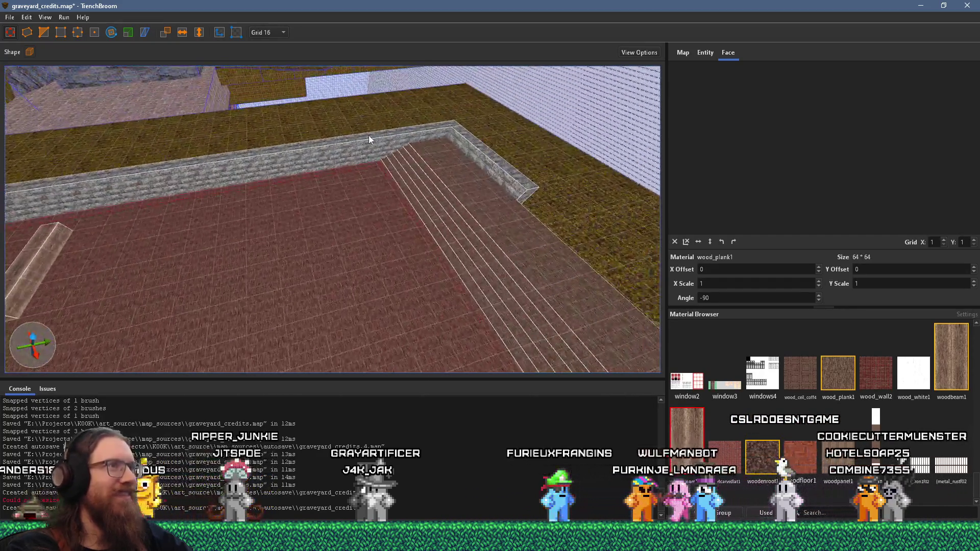
{"action": "mouse_move", "coordinate": [339, 245]}
{"action": "left_mouse_down"}
{"action": "mouse_move", "coordinate": [388, 254]}
{"action": "mouse_move", "coordinate": [474, 243]}
{"action": "left_mouse_up"}
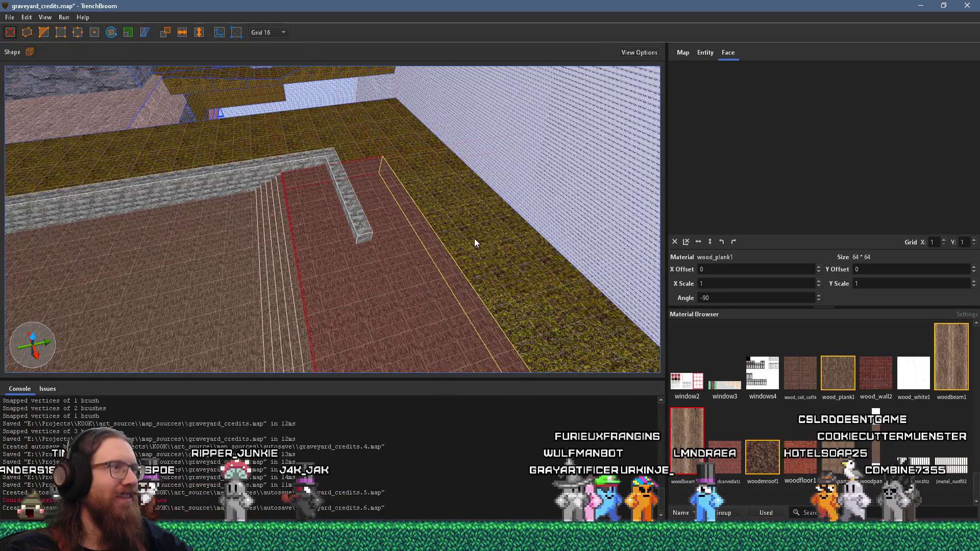
- Move the thin stone wall to the plank floor's far edge
{"action": "left_click", "coordinate": [350, 210]}
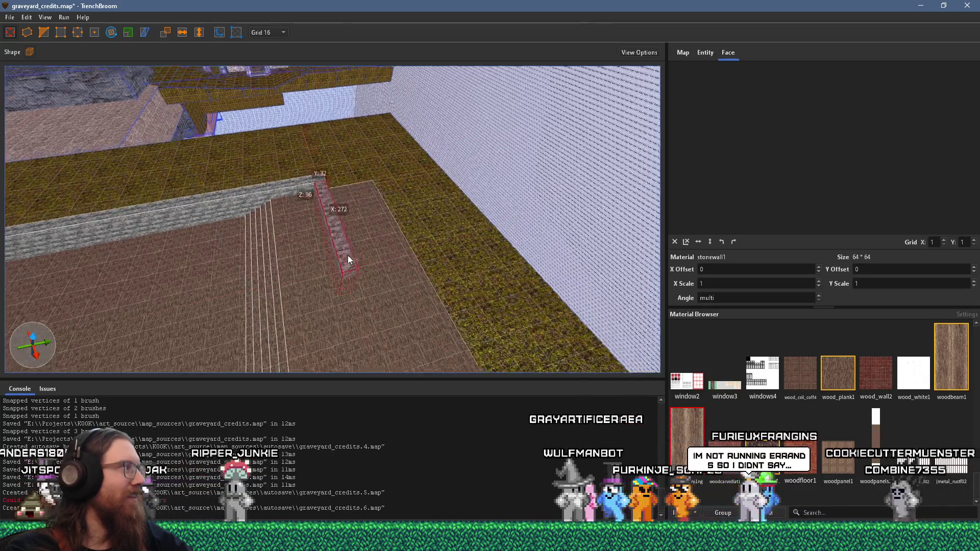
{"action": "scroll", "coordinate": [351, 248], "scroll_direction": "up", "scroll_amount": 3}
{"action": "left_click_drag", "start_coordinate": [323, 258], "coordinate": [466, 234]}
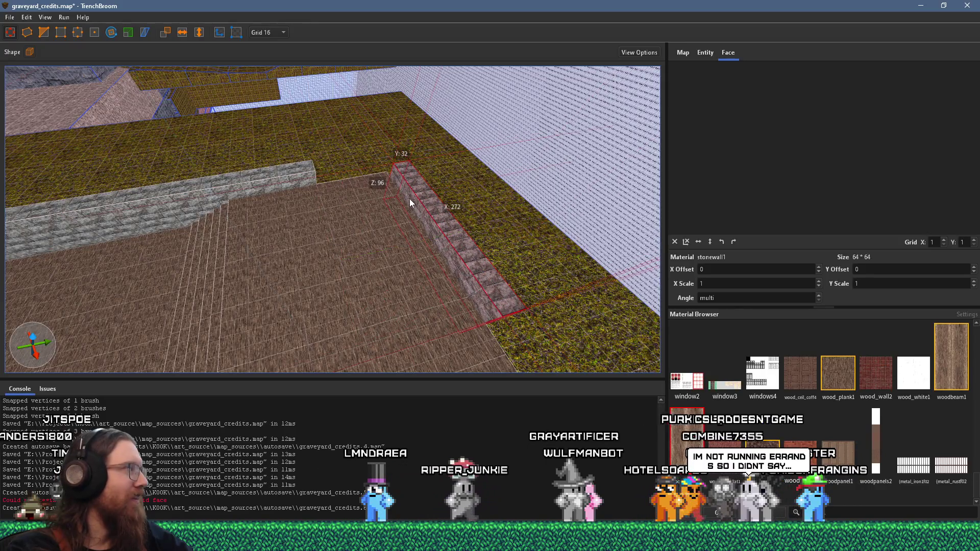
{"action": "mouse_move", "coordinate": [410, 187]}
{"action": "left_mouse_down"}
{"action": "mouse_move", "coordinate": [381, 231]}
{"action": "mouse_move", "coordinate": [386, 204]}
{"action": "mouse_move", "coordinate": [405, 176]}
{"action": "mouse_move", "coordinate": [383, 263]}
{"action": "left_mouse_up"}
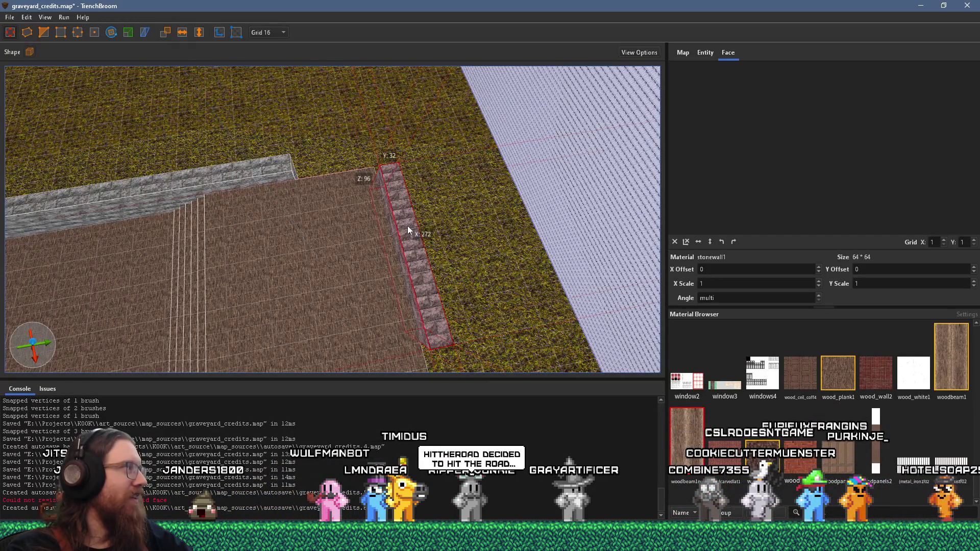
{"action": "mouse_move", "coordinate": [419, 234]}
{"action": "left_mouse_down"}
{"action": "mouse_move", "coordinate": [408, 209]}
{"action": "mouse_move", "coordinate": [380, 285]}
{"action": "left_mouse_up"}
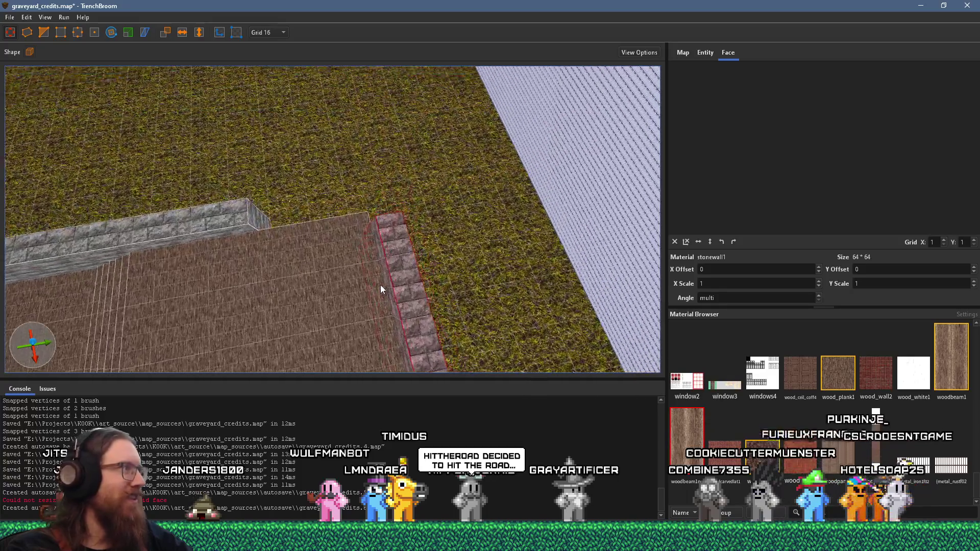
{"action": "scroll", "coordinate": [381, 281], "scroll_direction": "up", "scroll_amount": 2}
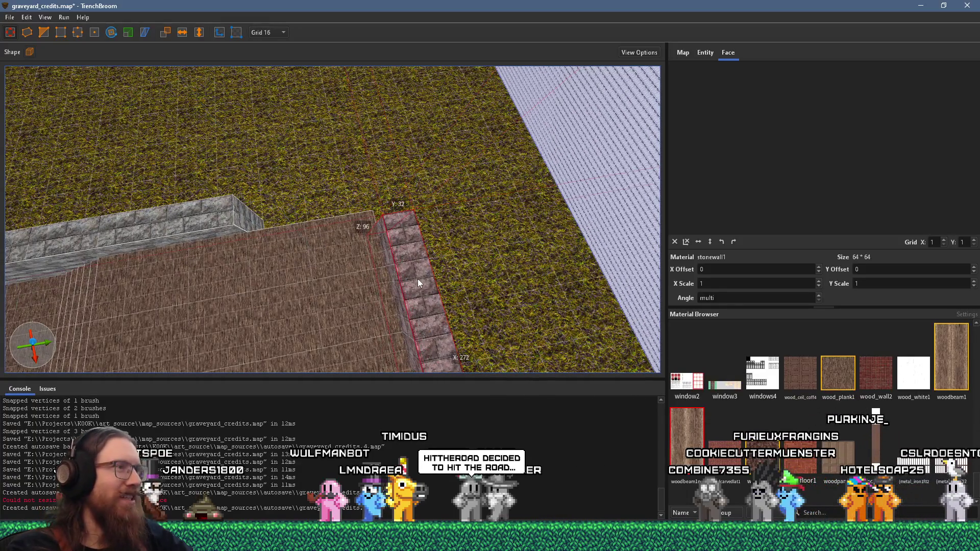
- Stretch the top-left stone wall to meet the corner, making it 128 units high
{"action": "left_click", "coordinate": [228, 211]}
{"action": "mouse_move", "coordinate": [257, 219]}
{"action": "left_mouse_down"}
{"action": "mouse_move", "coordinate": [396, 213]}
{"action": "mouse_move", "coordinate": [264, 209]}
{"action": "left_mouse_up"}
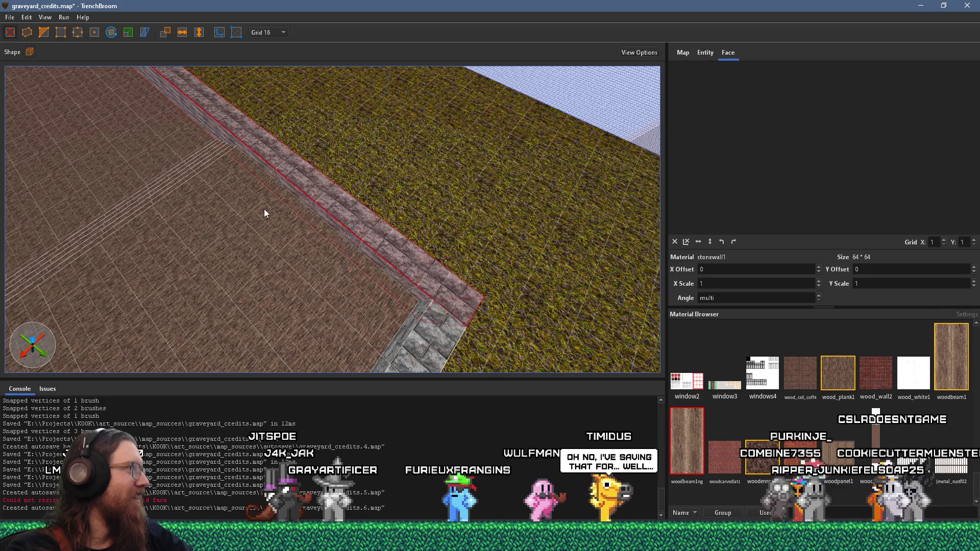
{"action": "mouse_move", "coordinate": [203, 198]}
{"action": "left_mouse_down"}
{"action": "mouse_move", "coordinate": [192, 175]}
{"action": "mouse_move", "coordinate": [227, 204]}
{"action": "mouse_move", "coordinate": [354, 212]}
{"action": "mouse_move", "coordinate": [305, 237]}
{"action": "mouse_move", "coordinate": [484, 211]}
{"action": "mouse_move", "coordinate": [489, 199]}
{"action": "left_mouse_up"}
{"action": "mouse_move", "coordinate": [256, 210]}
{"action": "left_mouse_down"}
{"action": "mouse_move", "coordinate": [432, 192]}
{"action": "mouse_move", "coordinate": [538, 203]}
{"action": "mouse_move", "coordinate": [358, 218]}
{"action": "left_mouse_up"}
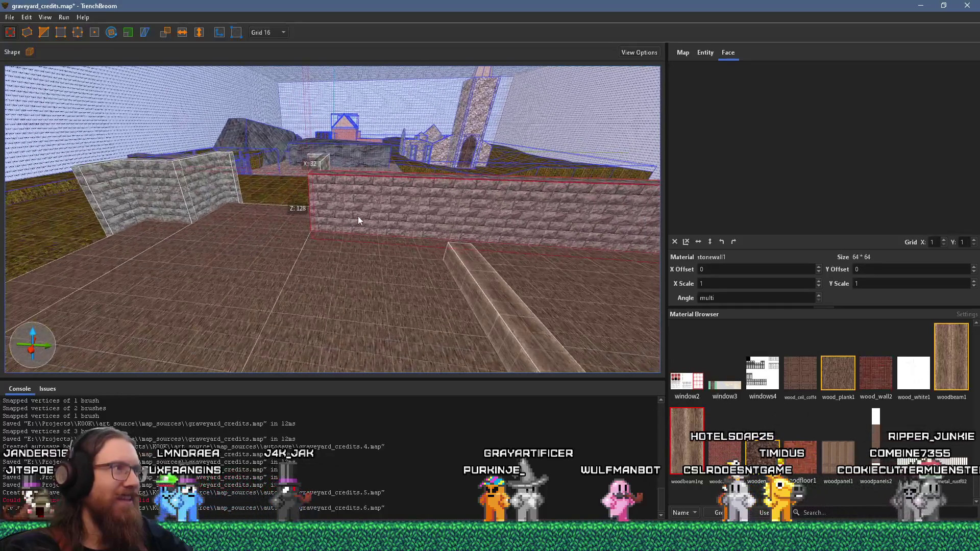
- Lengthen the small stone wall brush leftward out over the grass
{"action": "mouse_move", "coordinate": [222, 204]}
{"action": "left_mouse_down"}
{"action": "mouse_move", "coordinate": [464, 247]}
{"action": "mouse_move", "coordinate": [458, 231]}
{"action": "mouse_move", "coordinate": [399, 194]}
{"action": "mouse_move", "coordinate": [513, 187]}
{"action": "mouse_move", "coordinate": [564, 218]}
{"action": "mouse_move", "coordinate": [571, 240]}
{"action": "mouse_move", "coordinate": [329, 266]}
{"action": "mouse_move", "coordinate": [385, 240]}
{"action": "mouse_move", "coordinate": [381, 204]}
{"action": "mouse_move", "coordinate": [345, 306]}
{"action": "mouse_move", "coordinate": [361, 310]}
{"action": "mouse_move", "coordinate": [258, 264]}
{"action": "mouse_move", "coordinate": [256, 273]}
{"action": "mouse_move", "coordinate": [509, 208]}
{"action": "mouse_move", "coordinate": [499, 262]}
{"action": "mouse_move", "coordinate": [499, 197]}
{"action": "mouse_move", "coordinate": [377, 205]}
{"action": "mouse_move", "coordinate": [363, 175]}
{"action": "mouse_move", "coordinate": [356, 190]}
{"action": "left_mouse_up"}
{"action": "left_click", "coordinate": [350, 197]}
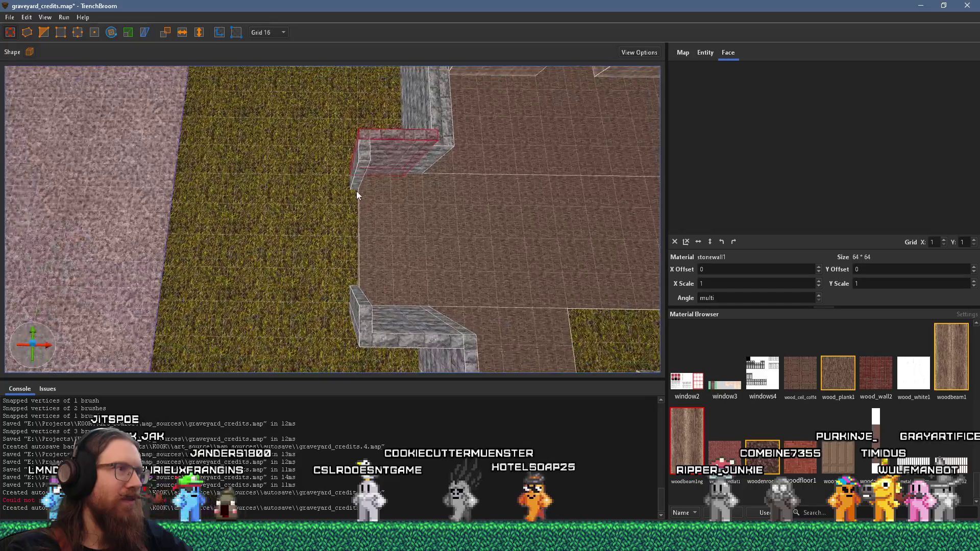
{"action": "left_click_drag", "start_coordinate": [357, 147], "coordinate": [261, 145]}
- Move the two small stone posts left to the wall's new end on the grass
{"action": "left_click", "coordinate": [365, 152]}
{"action": "mouse_move", "coordinate": [365, 150]}
{"action": "left_mouse_down"}
{"action": "mouse_move", "coordinate": [265, 145]}
{"action": "mouse_move", "coordinate": [288, 165]}
{"action": "left_mouse_up"}
{"action": "left_click", "coordinate": [364, 315]}
{"action": "mouse_move", "coordinate": [363, 314]}
{"action": "left_mouse_down"}
{"action": "mouse_move", "coordinate": [258, 297]}
{"action": "mouse_move", "coordinate": [262, 311]}
{"action": "left_mouse_up"}
{"action": "scroll", "coordinate": [332, 201], "scroll_direction": "down", "scroll_amount": 3}
{"action": "left_click", "coordinate": [332, 215]}
{"action": "scroll", "coordinate": [316, 171], "scroll_direction": "up", "scroll_amount": 3}
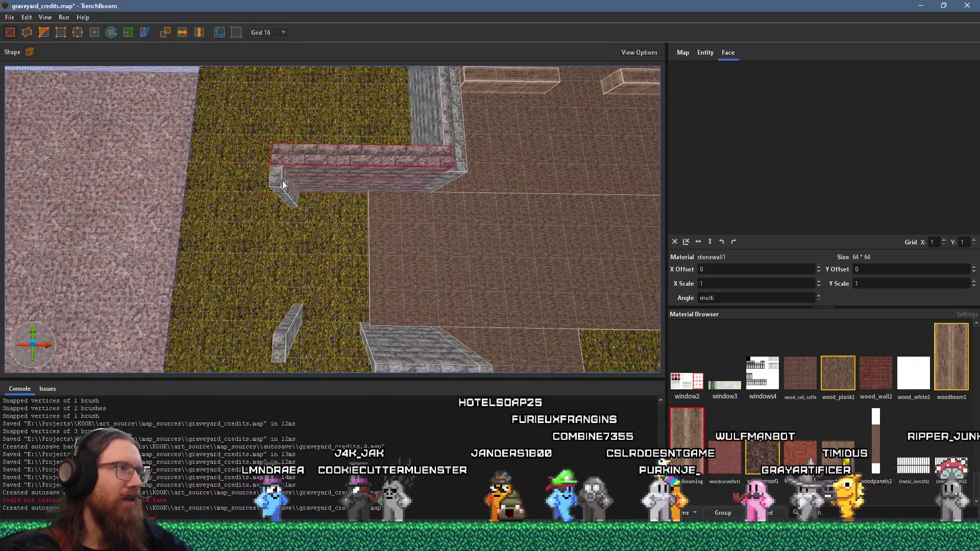
{"action": "left_click", "coordinate": [286, 186]}
{"action": "scroll", "coordinate": [302, 192], "scroll_direction": "down", "scroll_amount": 2}
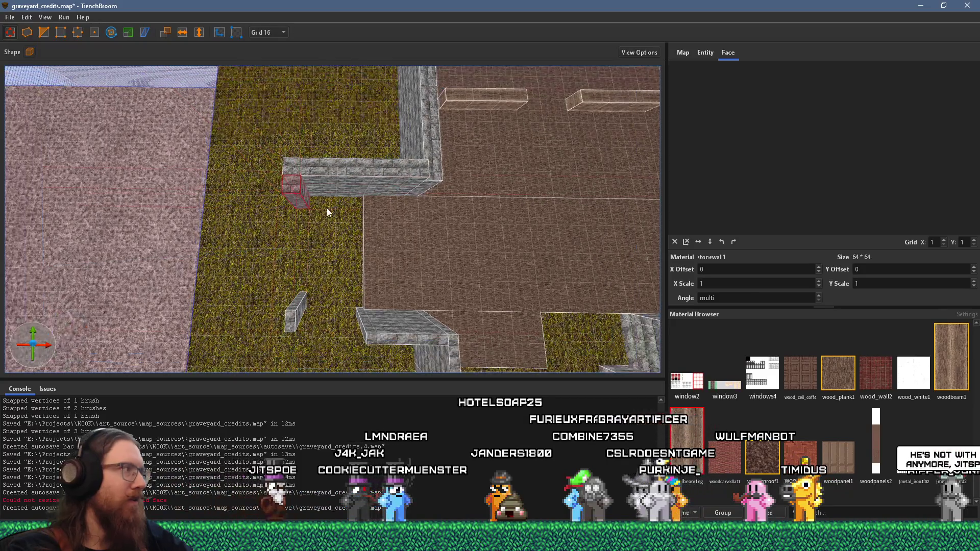
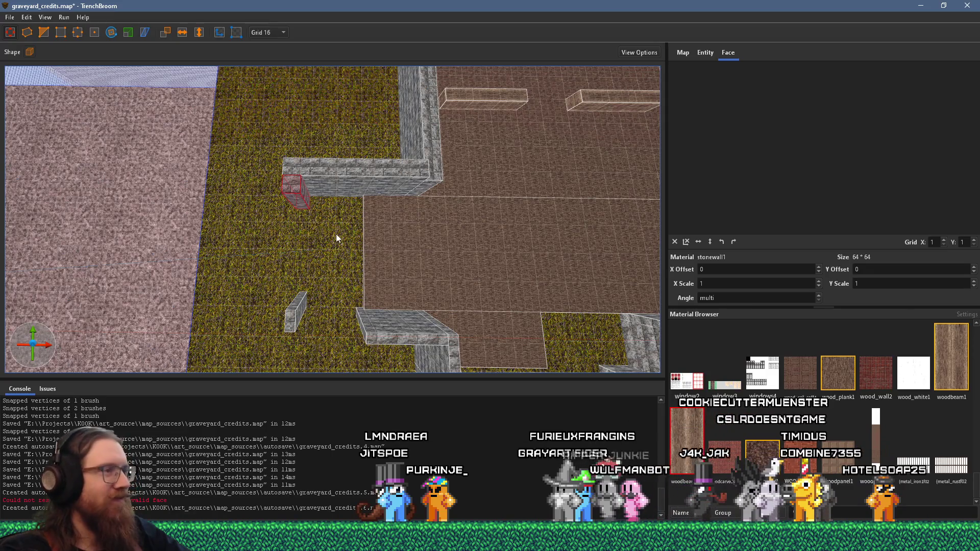
- Thicken the small stonewall1 block to 32 units and stretch it into a long wall to the pillar
{"action": "left_click", "coordinate": [403, 183], "text": "shift"}
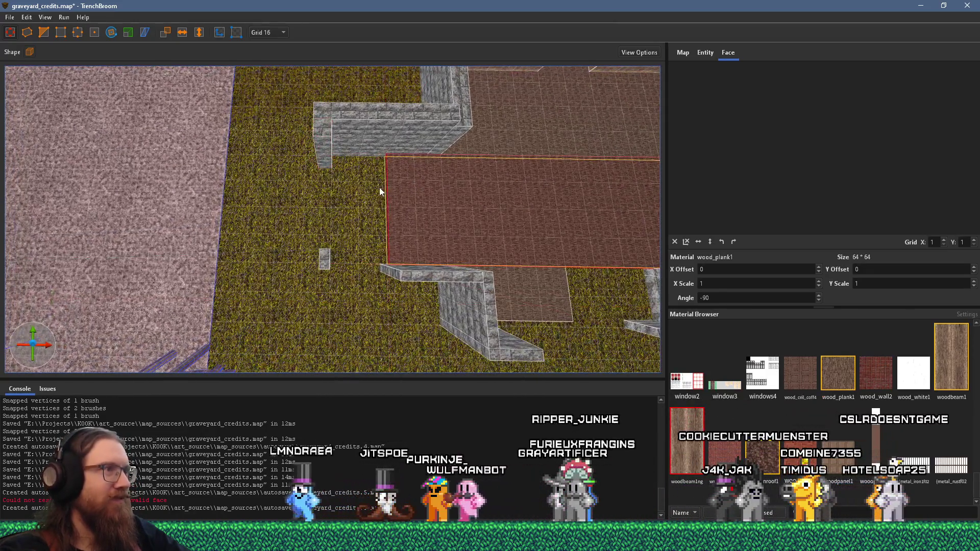
{"action": "key", "text": "d"}
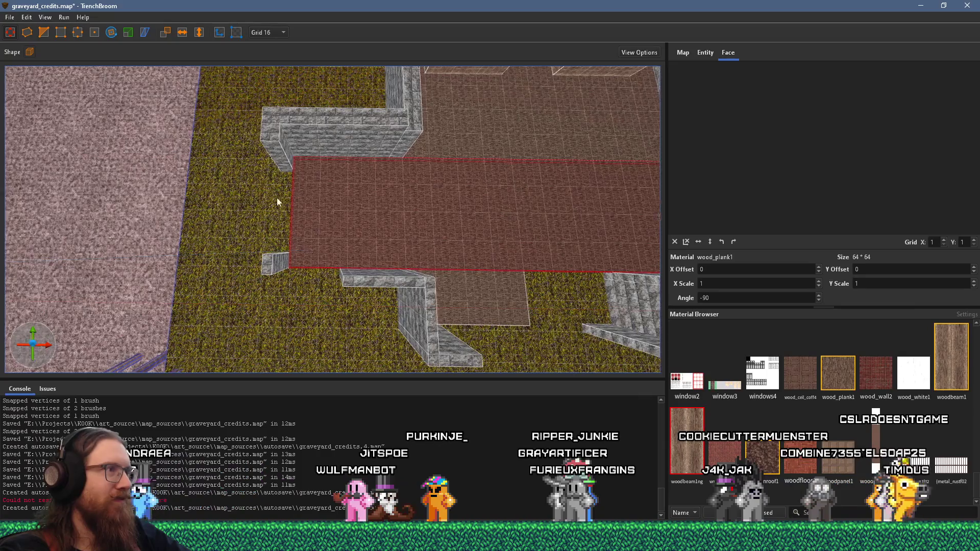
{"action": "left_click", "coordinate": [552, 174]}
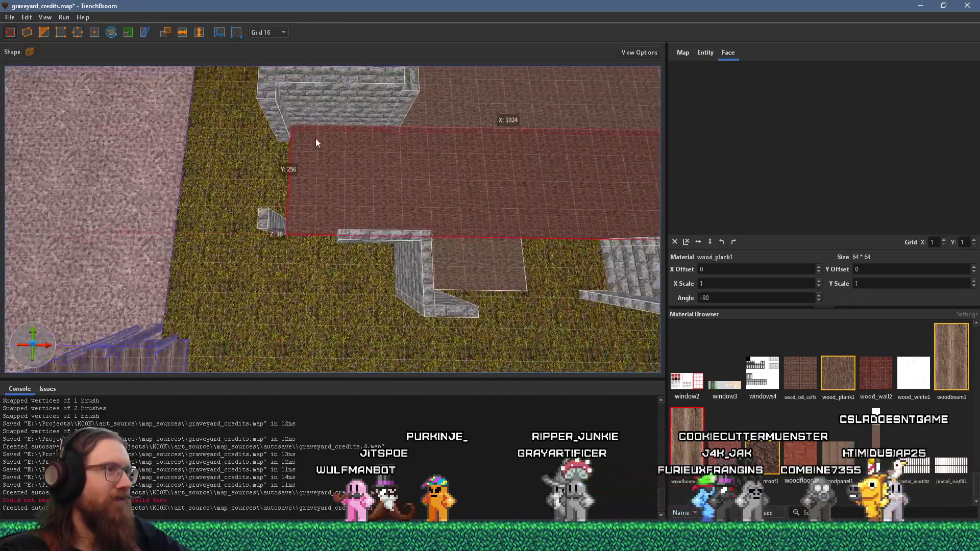
{"action": "left_click", "coordinate": [377, 243]}
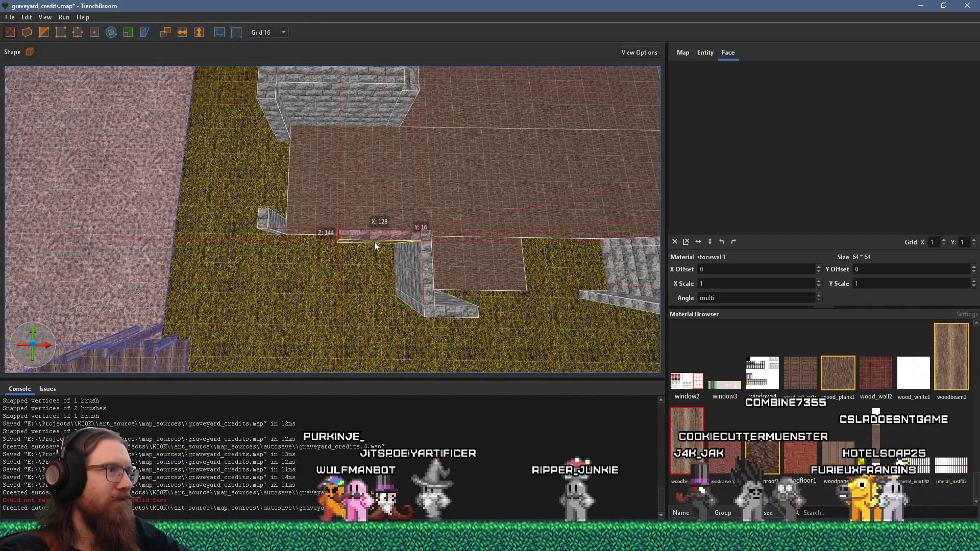
{"action": "left_click_drag", "start_coordinate": [372, 243], "coordinate": [272, 246]}
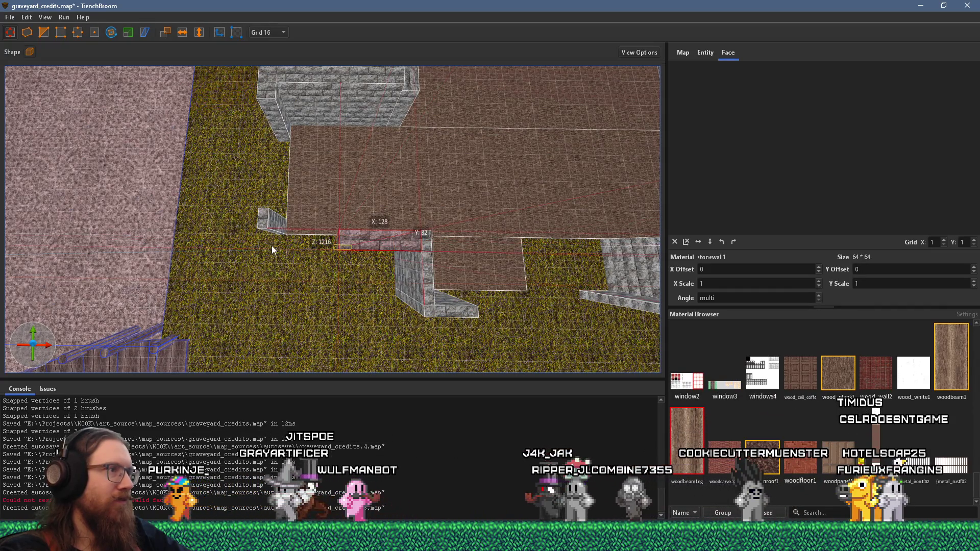
{"action": "scroll", "coordinate": [287, 247], "scroll_direction": "down", "scroll_amount": 5}
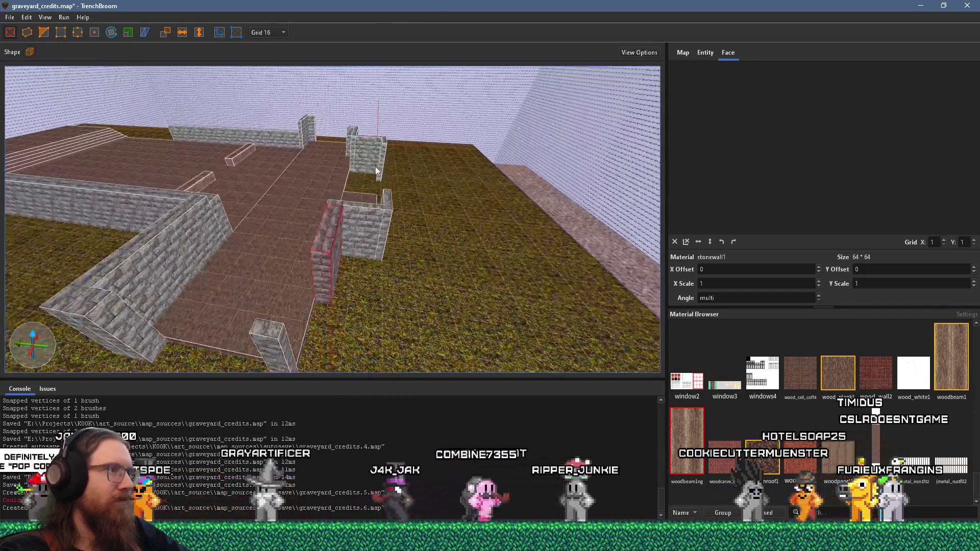
{"action": "scroll", "coordinate": [352, 342], "scroll_direction": "down", "scroll_amount": 2}
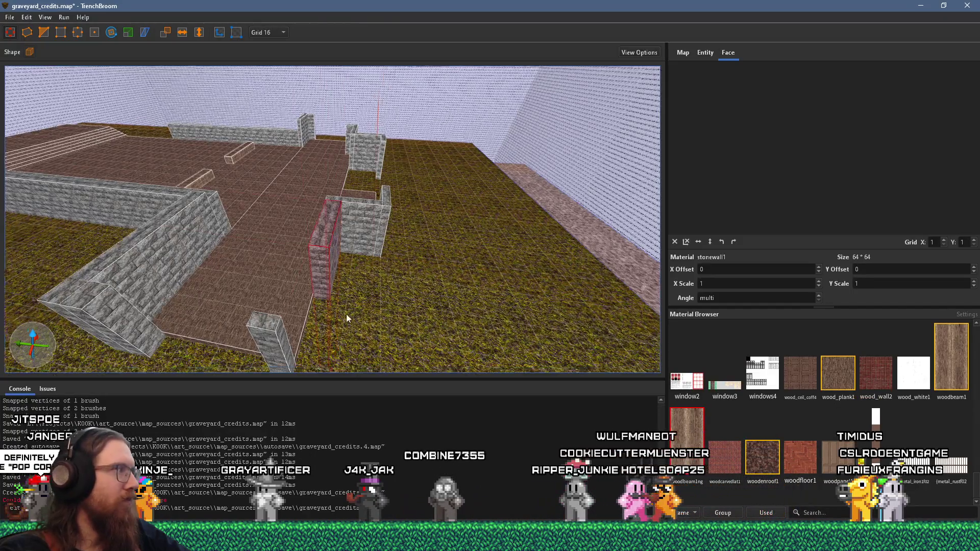
{"action": "mouse_move", "coordinate": [355, 255]}
{"action": "left_mouse_down"}
{"action": "mouse_move", "coordinate": [313, 286]}
{"action": "mouse_move", "coordinate": [292, 324]}
{"action": "mouse_move", "coordinate": [328, 302]}
{"action": "left_mouse_up"}
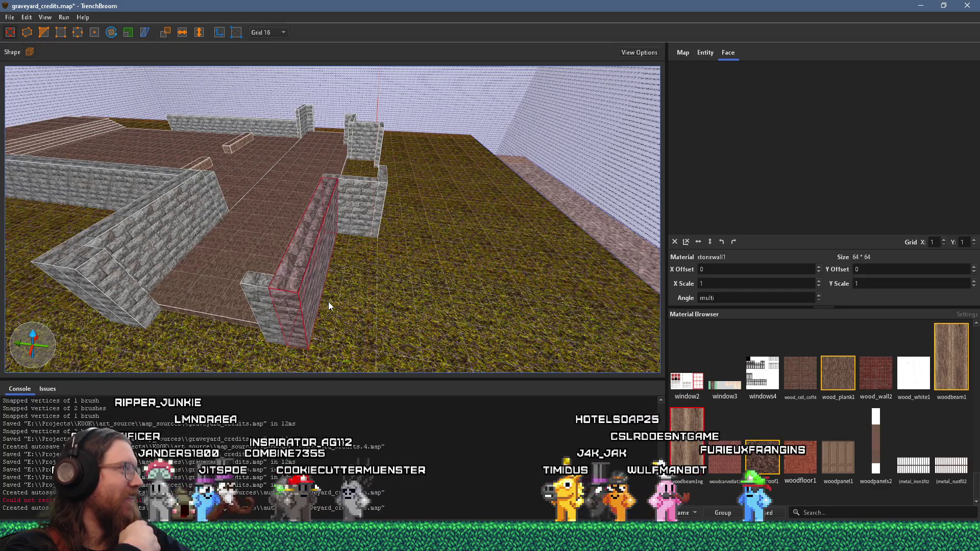
- Shorten the stone wall at the entry slightly
{"action": "scroll", "coordinate": [326, 298], "scroll_direction": "down", "scroll_amount": 10}
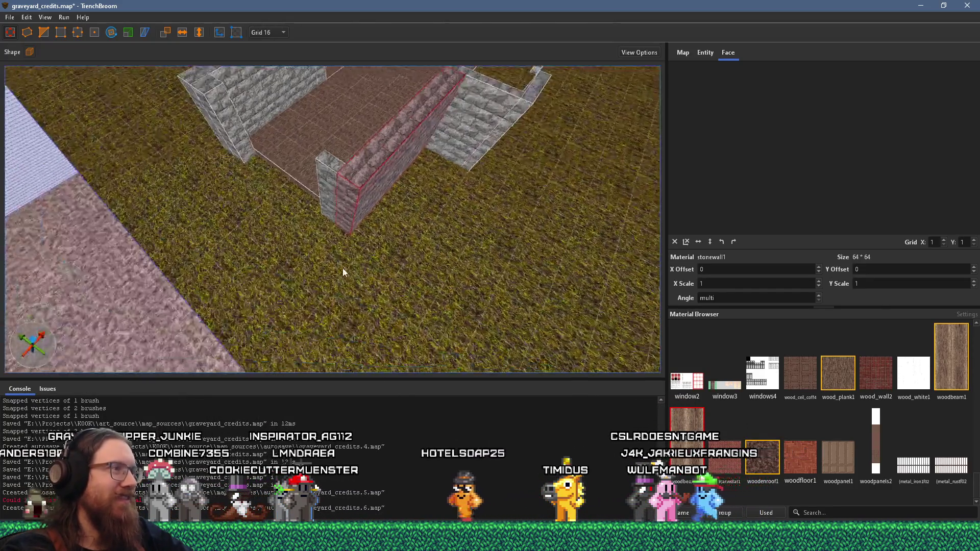
{"action": "scroll", "coordinate": [352, 264], "scroll_direction": "up", "scroll_amount": 5}
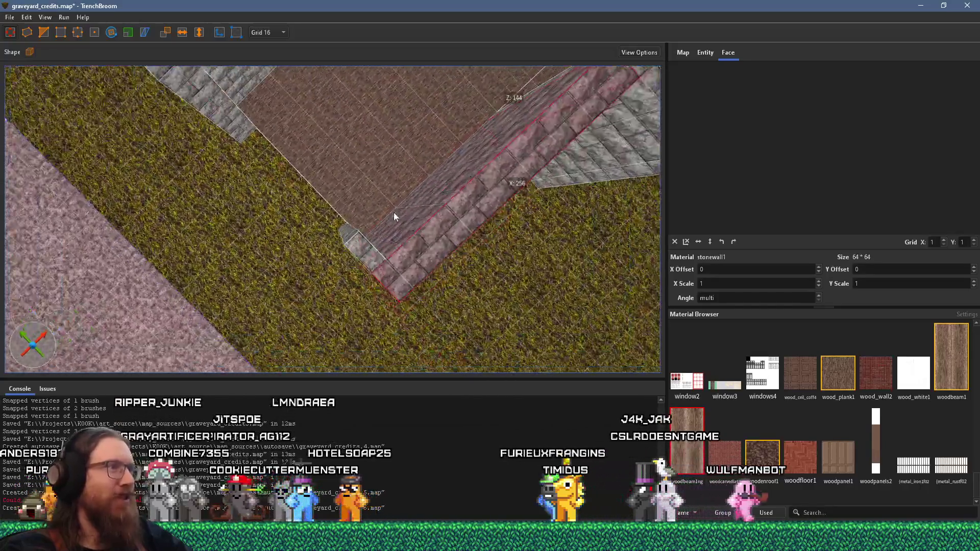
{"action": "scroll", "coordinate": [391, 250], "scroll_direction": "up", "scroll_amount": 5}
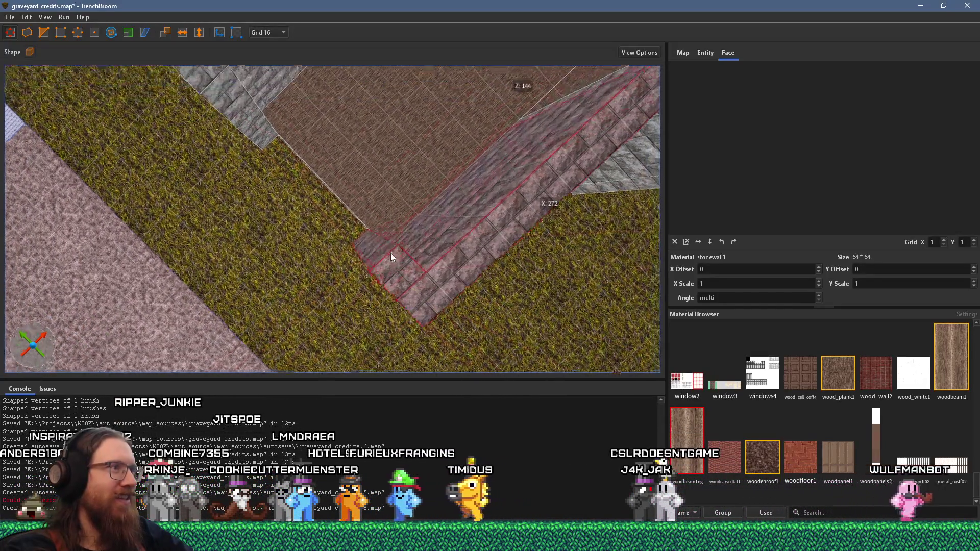
{"action": "scroll", "coordinate": [409, 210], "scroll_direction": "up", "scroll_amount": 4}
{"action": "key", "text": "Escape"}
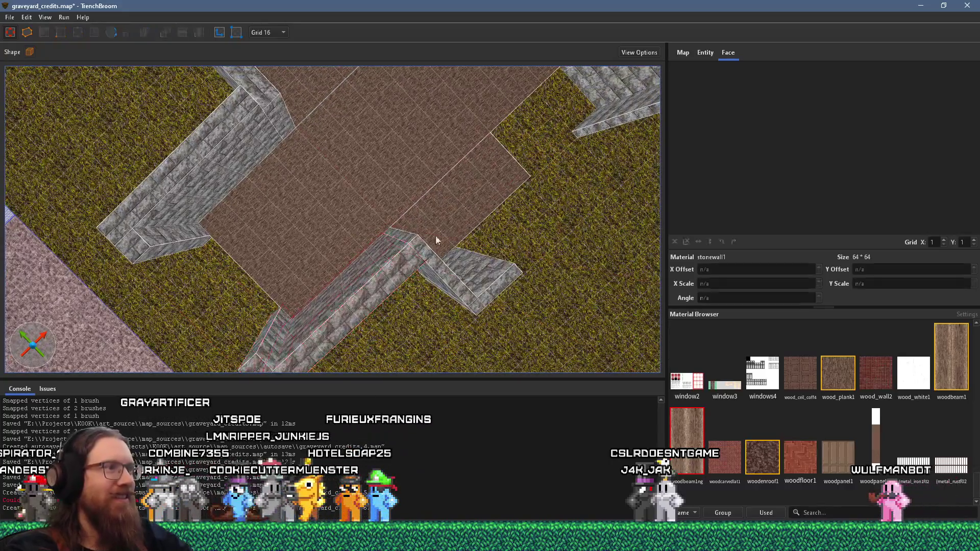
{"action": "scroll", "coordinate": [375, 263], "scroll_direction": "down", "scroll_amount": 3}
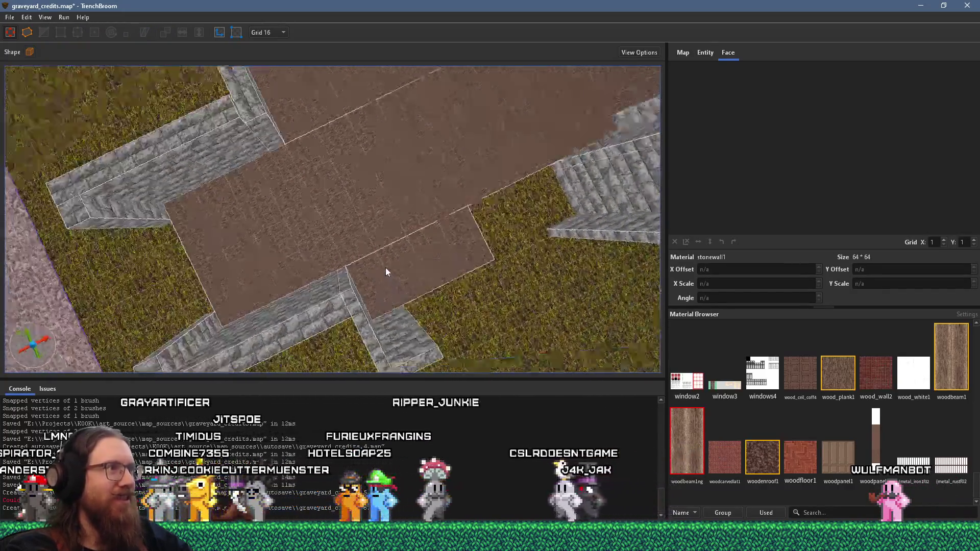
{"action": "left_click", "coordinate": [321, 237]}
{"action": "left_click_drag", "start_coordinate": [392, 235], "coordinate": [360, 257]}
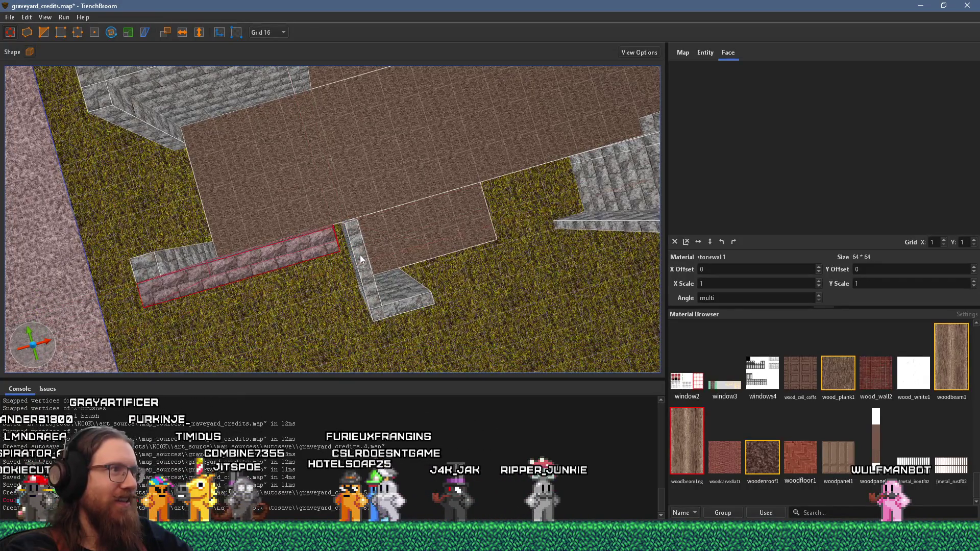
- Draw a new 32x224x144 stone wall section at the entry beside the step
{"action": "left_click", "coordinate": [381, 311], "text": "ctrl"}
{"action": "scroll", "coordinate": [323, 280], "scroll_direction": "up", "scroll_amount": 2}
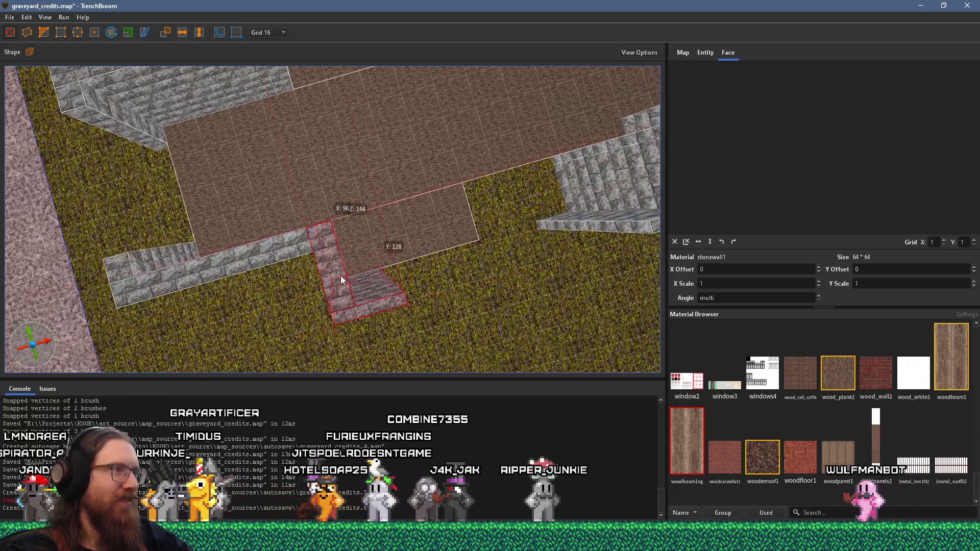
{"action": "left_click_drag", "start_coordinate": [341, 281], "coordinate": [313, 218]}
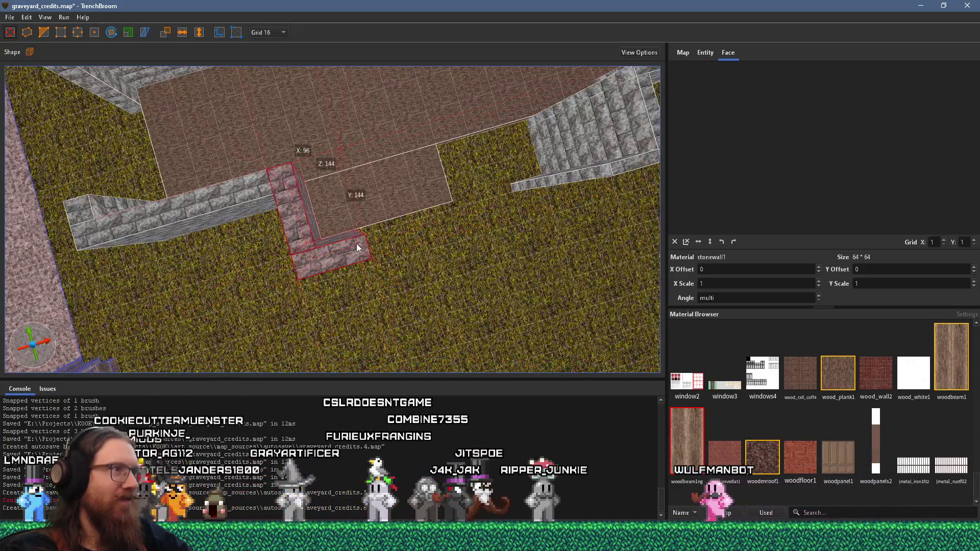
{"action": "scroll", "coordinate": [361, 227], "scroll_direction": "down", "scroll_amount": 2}
{"action": "mouse_move", "coordinate": [341, 223]}
{"action": "left_mouse_down"}
{"action": "mouse_move", "coordinate": [410, 156]}
{"action": "mouse_move", "coordinate": [399, 254]}
{"action": "mouse_move", "coordinate": [408, 268]}
{"action": "mouse_move", "coordinate": [406, 261]}
{"action": "left_mouse_up"}
{"action": "left_click_drag", "start_coordinate": [353, 163], "coordinate": [373, 237]}
- Enlarge the wood_plank1 floor strip into a 256x256 square patch
{"action": "scroll", "coordinate": [390, 258], "scroll_direction": "down", "scroll_amount": 2}
{"action": "left_click", "coordinate": [384, 166]}
{"action": "left_click_drag", "start_coordinate": [383, 204], "coordinate": [415, 305]}
{"action": "mouse_move", "coordinate": [457, 262]}
{"action": "left_mouse_down"}
{"action": "mouse_move", "coordinate": [295, 322]}
{"action": "mouse_move", "coordinate": [412, 210]}
{"action": "mouse_move", "coordinate": [388, 155]}
{"action": "mouse_move", "coordinate": [404, 192]}
{"action": "mouse_move", "coordinate": [376, 228]}
{"action": "left_mouse_up"}
- Delete the small stone wall pieces at the entry
{"action": "left_click", "coordinate": [389, 247]}
{"action": "left_click", "coordinate": [399, 215], "text": "ctrl"}
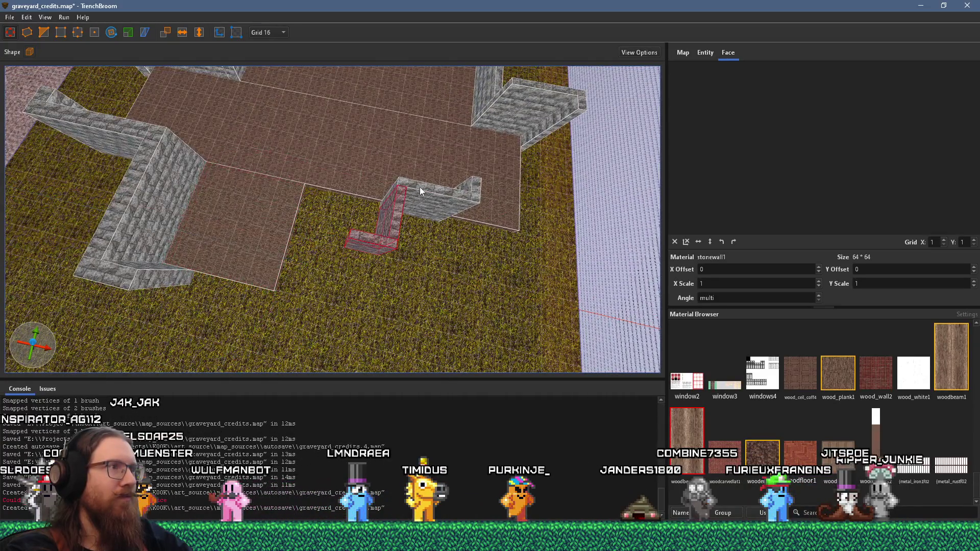
{"action": "left_click", "coordinate": [404, 224]}
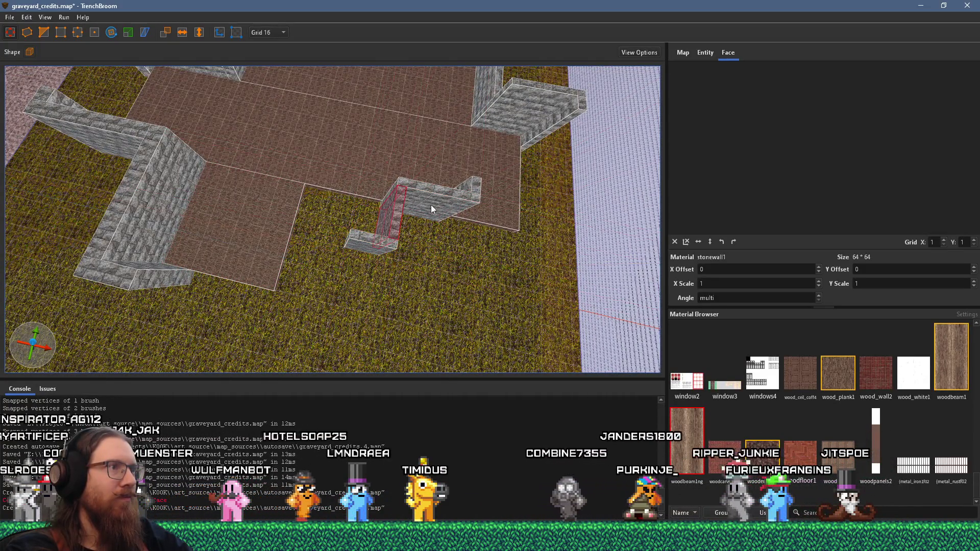
{"action": "left_click", "coordinate": [468, 194], "text": "ctrl"}
{"action": "left_click", "coordinate": [389, 248], "text": "ctrl"}
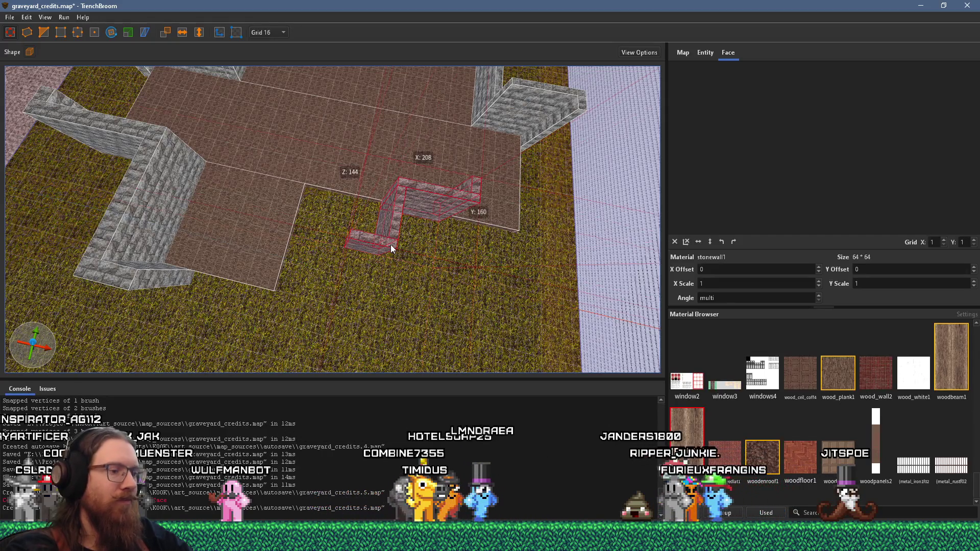
{"action": "key", "text": "Delete"}
- Shorten the plank floor brush and merge it with the square floor patch
{"action": "left_click", "coordinate": [476, 199]}
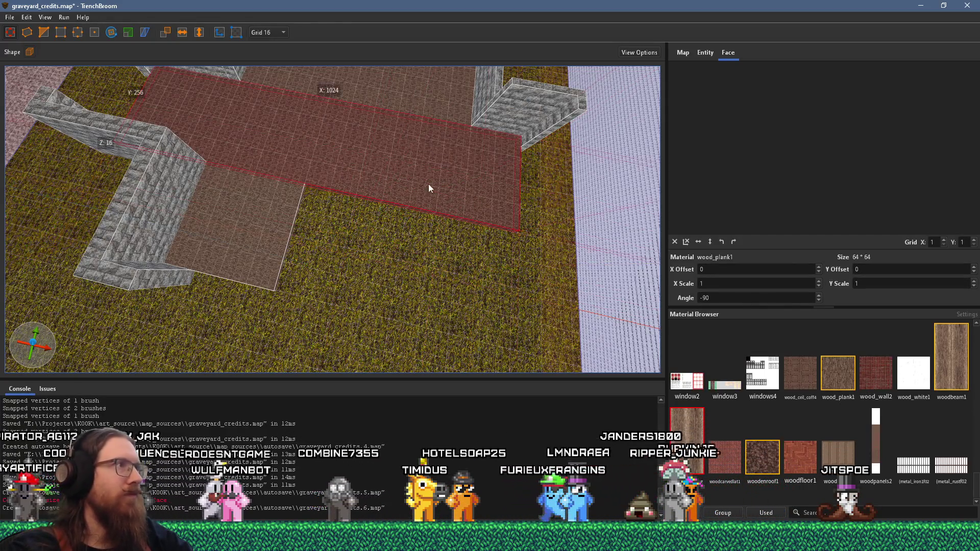
{"action": "left_click_drag", "start_coordinate": [584, 182], "coordinate": [245, 145]}
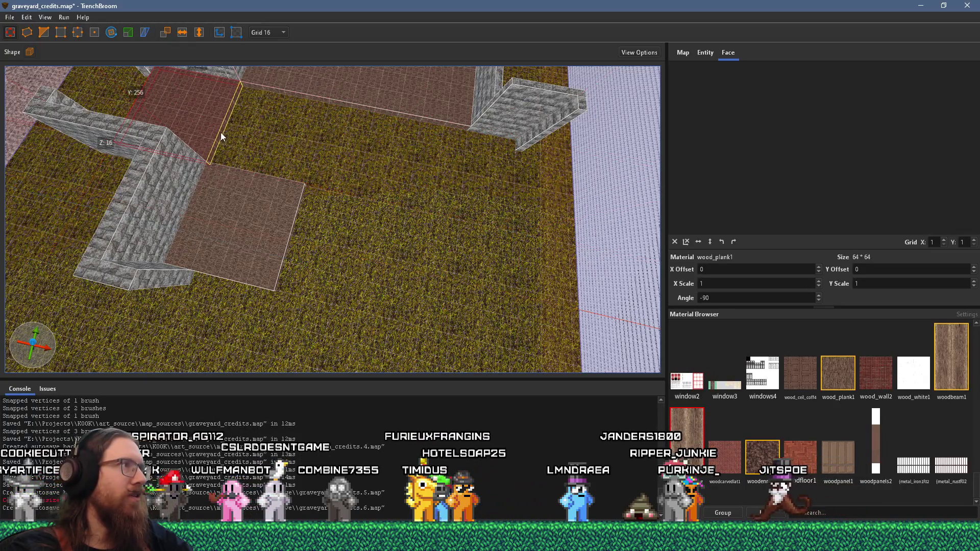
{"action": "left_click", "coordinate": [247, 216]}
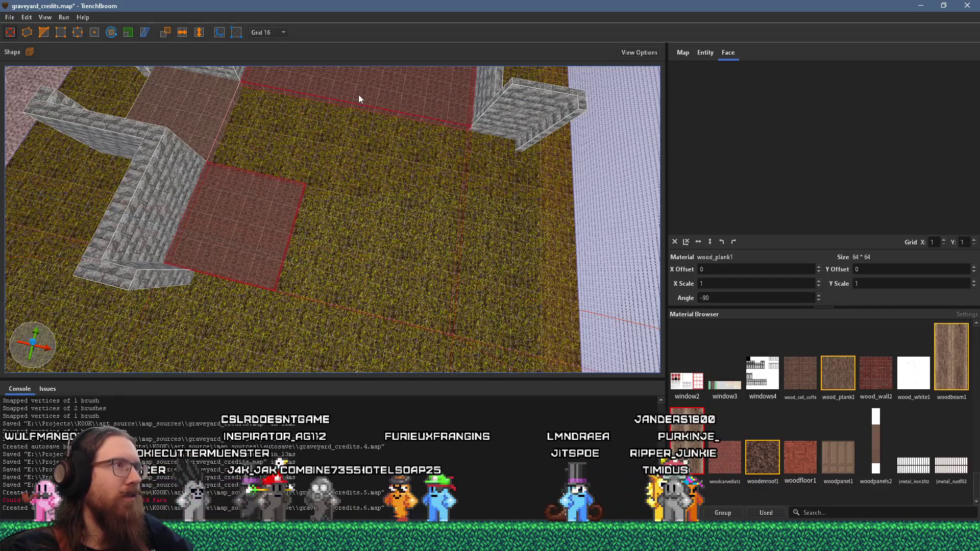
{"action": "key", "text": "ctrl+j"}
{"action": "mouse_move", "coordinate": [403, 213]}
{"action": "left_mouse_down"}
{"action": "mouse_move", "coordinate": [606, 372]}
{"action": "mouse_move", "coordinate": [452, 221]}
{"action": "mouse_move", "coordinate": [278, 273]}
{"action": "mouse_move", "coordinate": [433, 371]}
{"action": "mouse_move", "coordinate": [432, 250]}
{"action": "left_mouse_up"}
{"action": "mouse_move", "coordinate": [423, 164]}
{"action": "left_mouse_down"}
{"action": "mouse_move", "coordinate": [396, 192]}
{"action": "mouse_move", "coordinate": [406, 202]}
{"action": "mouse_move", "coordinate": [404, 190]}
{"action": "mouse_move", "coordinate": [411, 267]}
{"action": "mouse_move", "coordinate": [336, 259]}
{"action": "mouse_move", "coordinate": [503, 247]}
{"action": "mouse_move", "coordinate": [405, 252]}
{"action": "mouse_move", "coordinate": [471, 228]}
{"action": "mouse_move", "coordinate": [325, 215]}
{"action": "mouse_move", "coordinate": [357, 214]}
{"action": "mouse_move", "coordinate": [429, 237]}
{"action": "mouse_move", "coordinate": [279, 205]}
{"action": "left_mouse_up"}
{"action": "left_click_drag", "start_coordinate": [333, 241], "coordinate": [272, 193]}
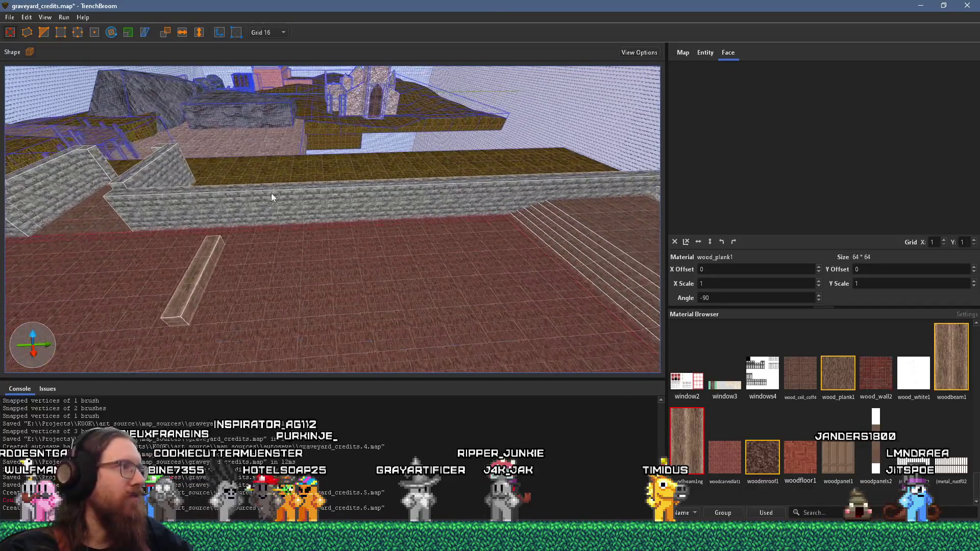
- Raise the side stone wall and trim it to a 32x192x144 section
{"action": "left_click", "coordinate": [301, 184]}
{"action": "mouse_move", "coordinate": [333, 186]}
{"action": "left_mouse_down"}
{"action": "mouse_move", "coordinate": [333, 115]}
{"action": "mouse_move", "coordinate": [333, 131]}
{"action": "left_mouse_up"}
{"action": "scroll", "coordinate": [337, 132], "scroll_direction": "down", "scroll_amount": 2}
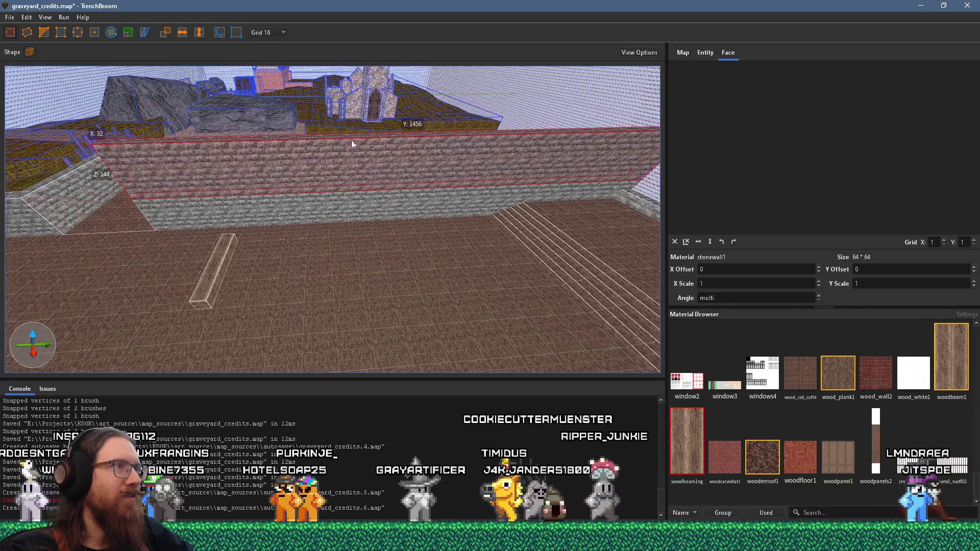
{"action": "mouse_move", "coordinate": [404, 135]}
{"action": "left_mouse_down"}
{"action": "mouse_move", "coordinate": [313, 127]}
{"action": "mouse_move", "coordinate": [241, 100]}
{"action": "mouse_move", "coordinate": [362, 88]}
{"action": "left_mouse_up"}
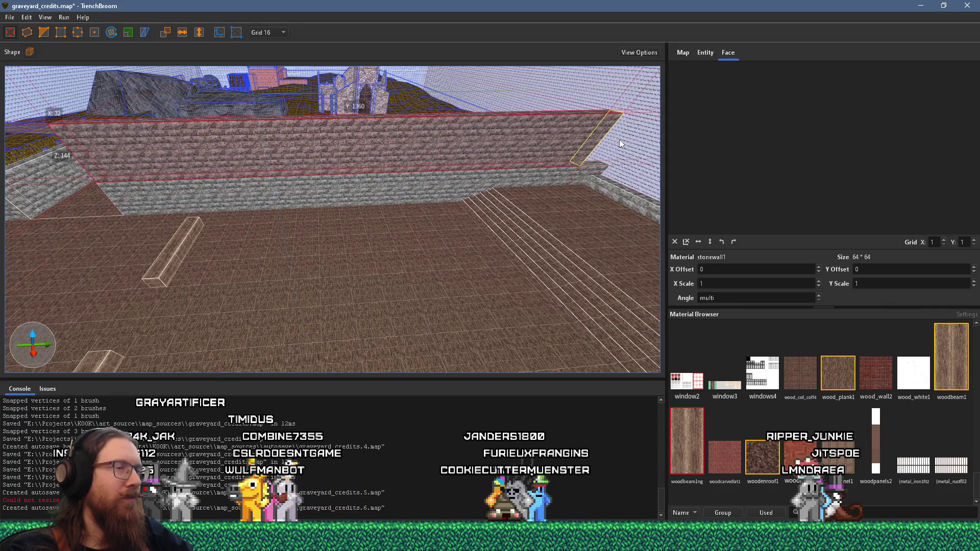
{"action": "left_click_drag", "start_coordinate": [612, 145], "coordinate": [206, 136]}
{"action": "mouse_move", "coordinate": [141, 129]}
{"action": "left_mouse_down"}
{"action": "mouse_move", "coordinate": [483, 152]}
{"action": "mouse_move", "coordinate": [295, 167]}
{"action": "mouse_move", "coordinate": [405, 197]}
{"action": "mouse_move", "coordinate": [314, 185]}
{"action": "mouse_move", "coordinate": [377, 180]}
{"action": "left_mouse_up"}
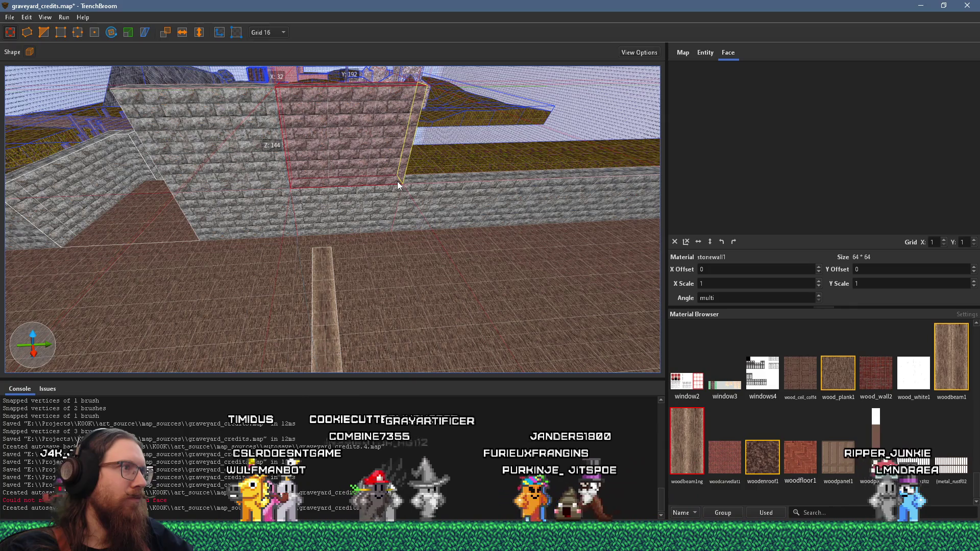
{"action": "left_click_drag", "start_coordinate": [296, 168], "coordinate": [330, 171]}
- Apply the windows4 texture to the raised wall's front face and line it up
{"action": "left_click", "coordinate": [329, 169], "text": "shift"}
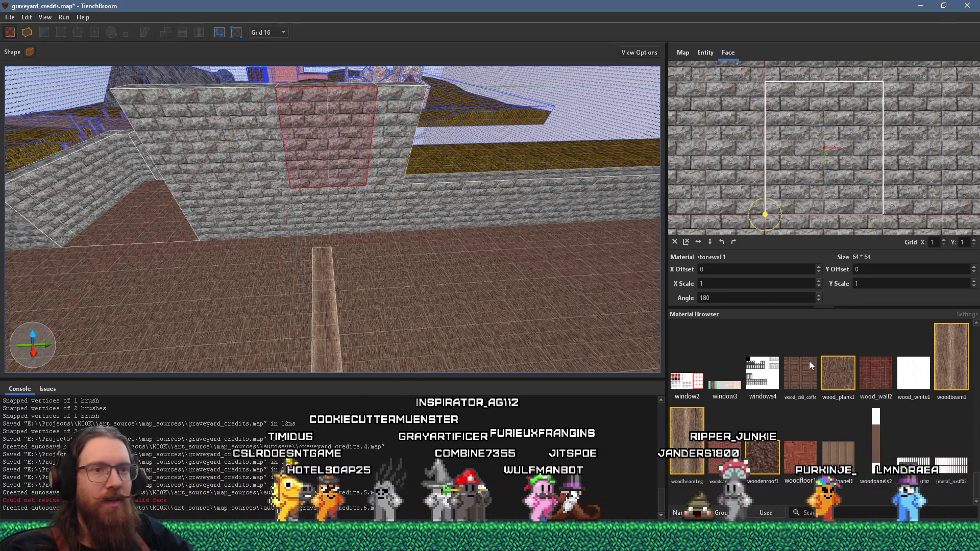
{"action": "left_click", "coordinate": [766, 386]}
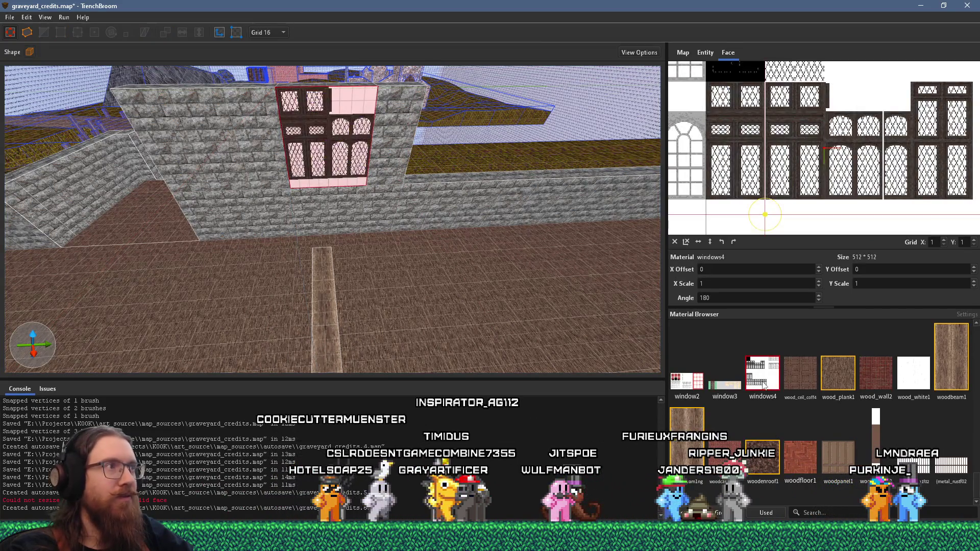
{"action": "scroll", "coordinate": [826, 221], "scroll_direction": "down", "scroll_amount": 5}
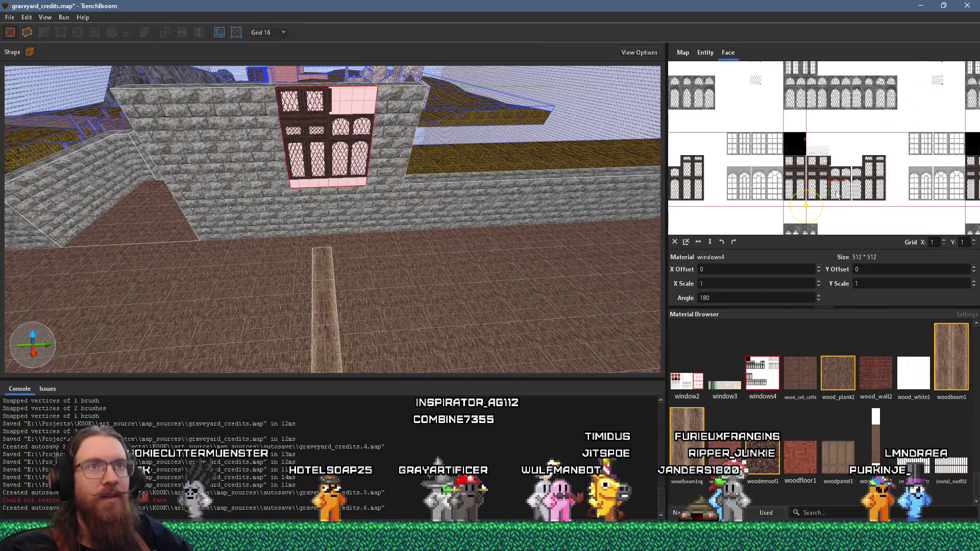
{"action": "left_click_drag", "start_coordinate": [752, 87], "coordinate": [817, 94]}
{"action": "left_click_drag", "start_coordinate": [757, 190], "coordinate": [820, 123]}
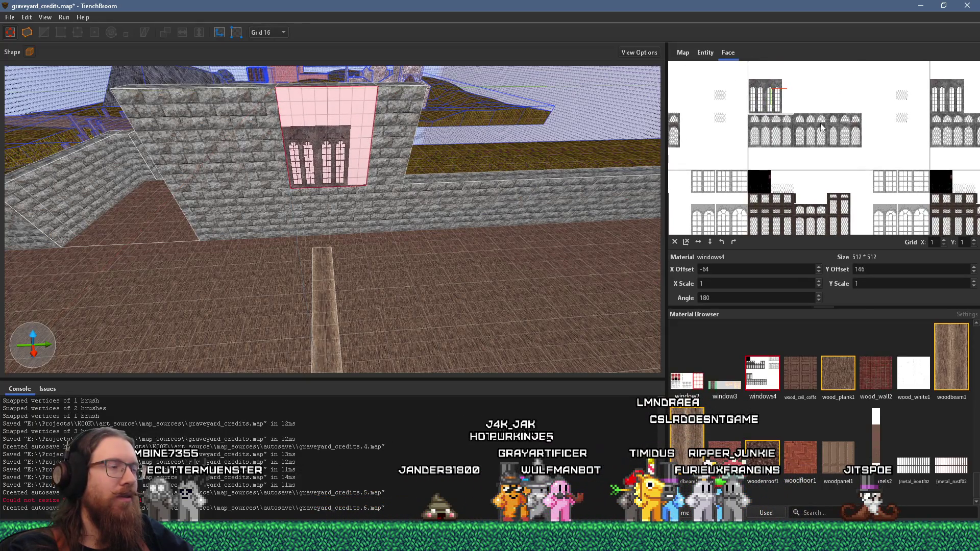
- Set the windows4 texture's Y offset to 144
{"action": "scroll", "coordinate": [333, 212], "scroll_direction": "up", "scroll_amount": 10}
{"action": "mouse_move", "coordinate": [369, 253]}
{"action": "left_mouse_down"}
{"action": "mouse_move", "coordinate": [361, 173]}
{"action": "mouse_move", "coordinate": [361, 207]}
{"action": "mouse_move", "coordinate": [357, 188]}
{"action": "left_mouse_up"}
{"action": "scroll", "coordinate": [792, 189], "scroll_direction": "up", "scroll_amount": 8}
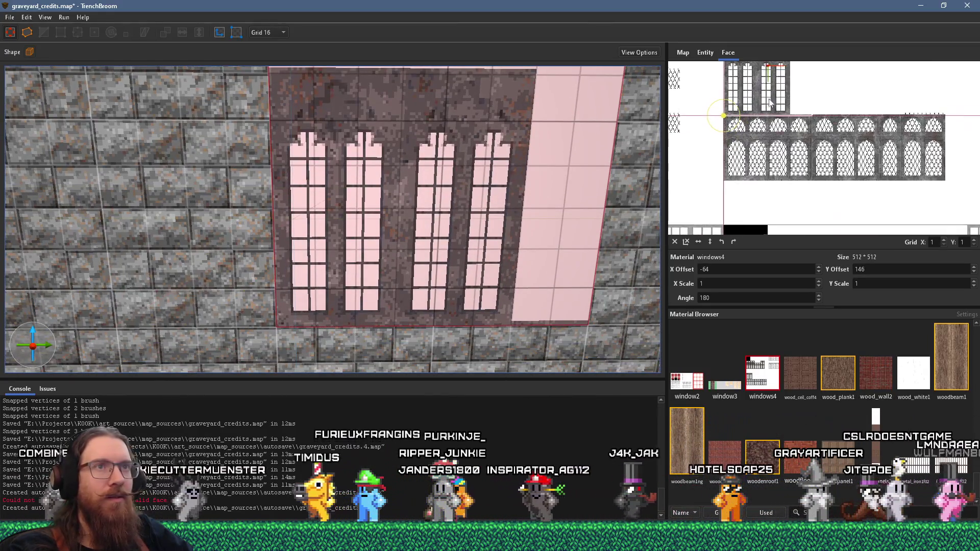
{"action": "left_click_drag", "start_coordinate": [779, 111], "coordinate": [779, 113]}
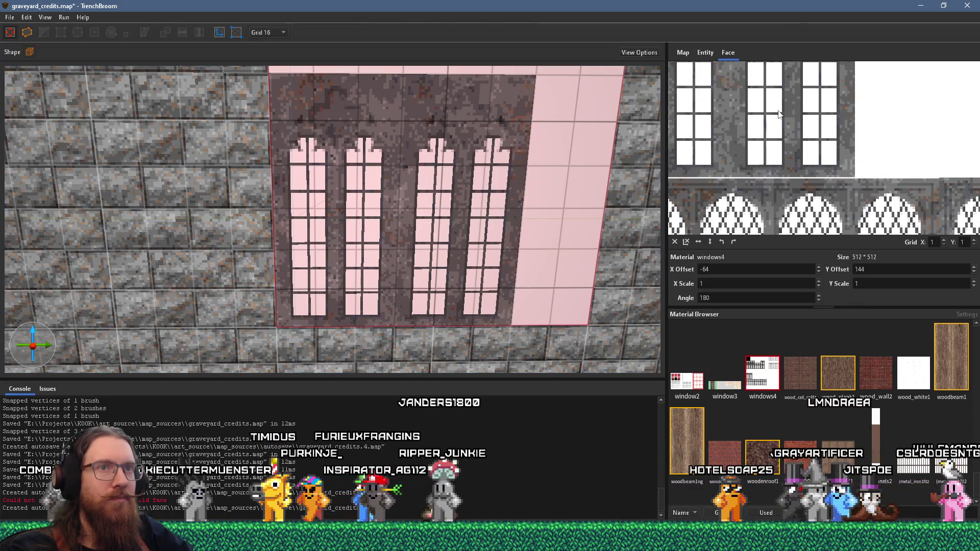
{"action": "scroll", "coordinate": [468, 193], "scroll_direction": "down", "scroll_amount": 3}
{"action": "scroll", "coordinate": [422, 183], "scroll_direction": "down", "scroll_amount": 5}
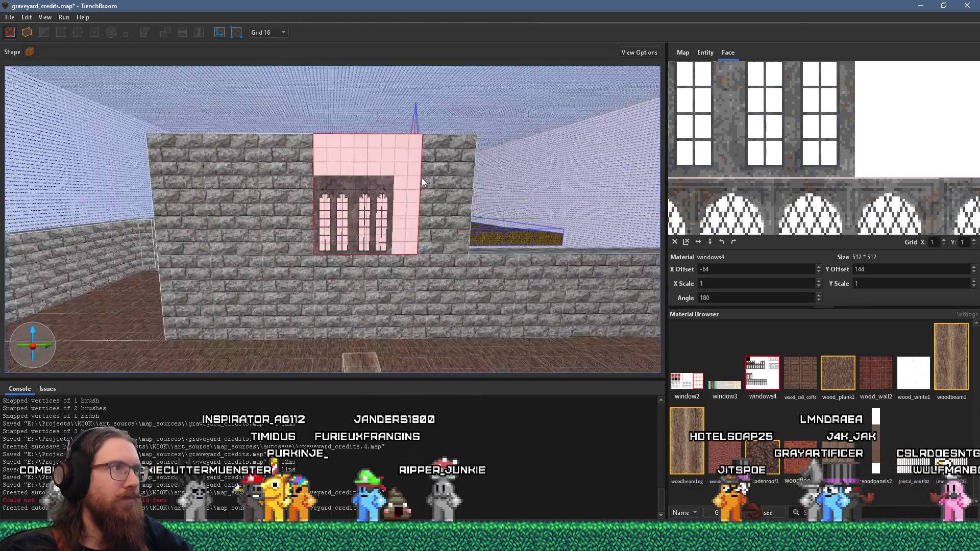
{"action": "left_click", "coordinate": [420, 192]}
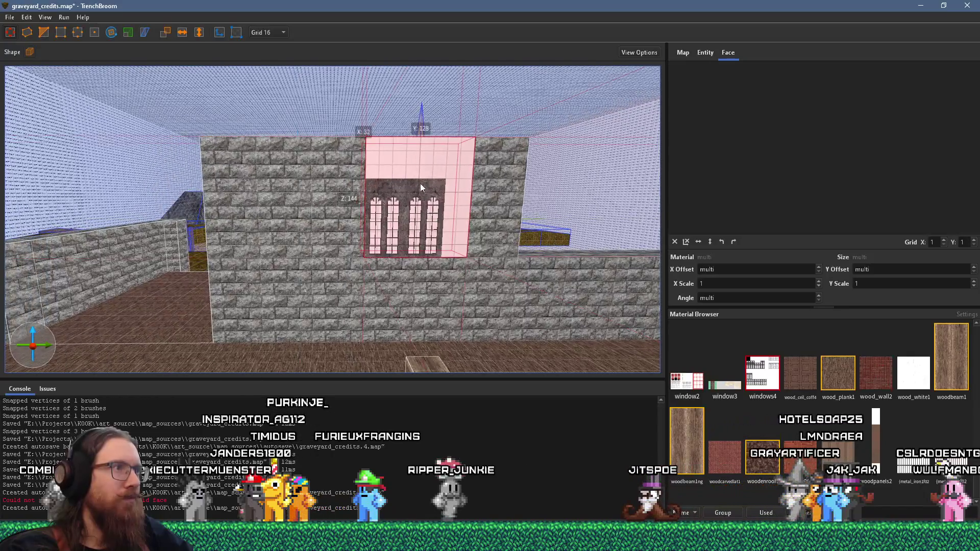
- Narrow the windows4 brush to 96 units wide by pulling in its left face
{"action": "left_click", "coordinate": [416, 209], "text": "shift"}
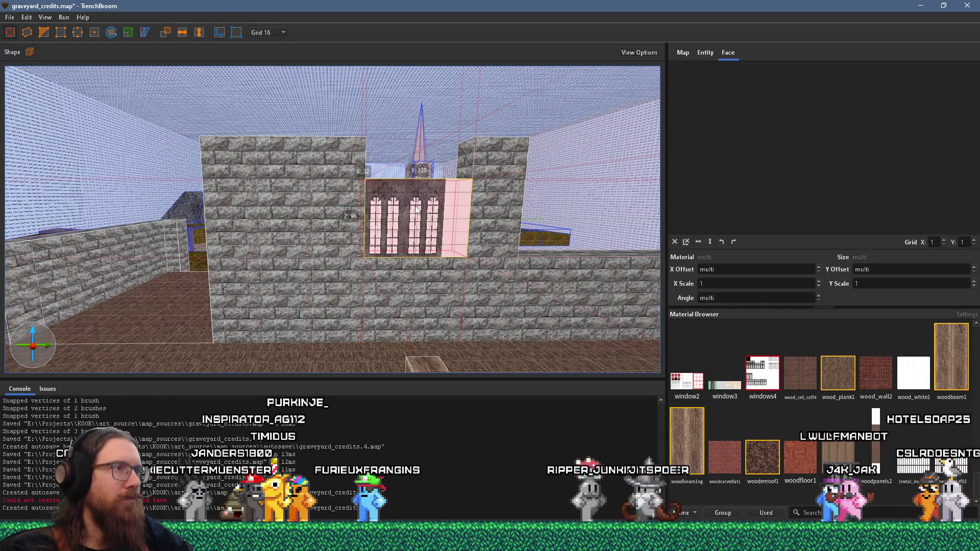
{"action": "scroll", "coordinate": [416, 208], "scroll_direction": "up", "scroll_amount": 5}
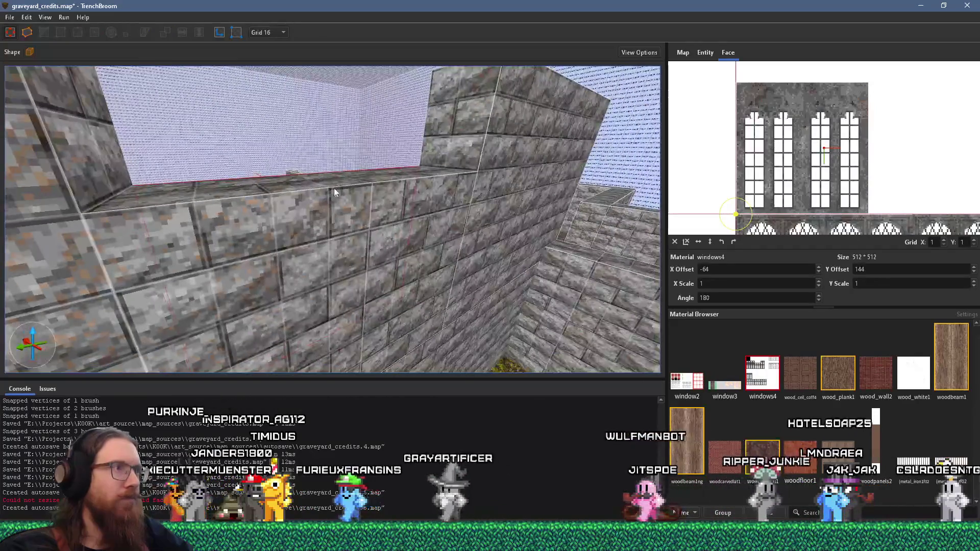
{"action": "scroll", "coordinate": [334, 187], "scroll_direction": "down", "scroll_amount": 3}
{"action": "left_click", "coordinate": [415, 235]}
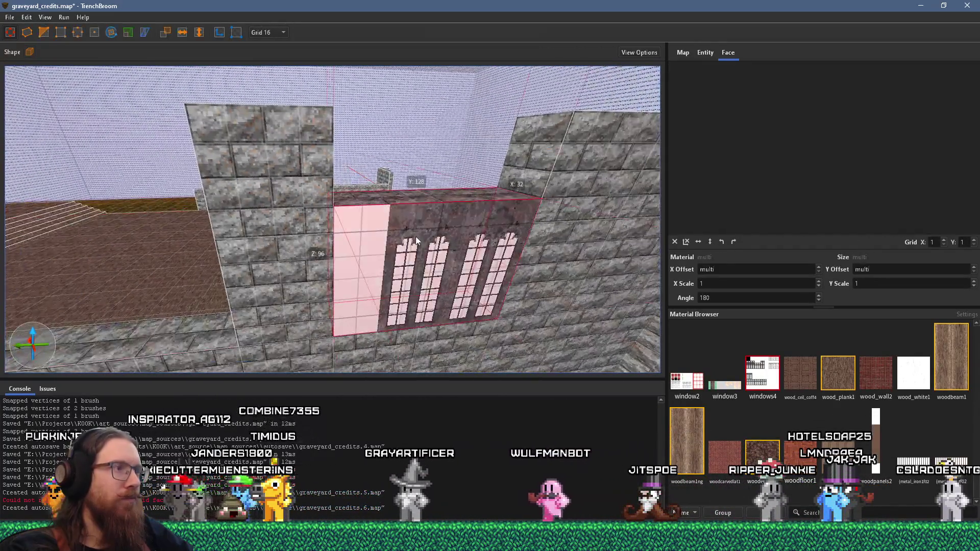
{"action": "left_click_drag", "start_coordinate": [176, 216], "coordinate": [196, 216]}
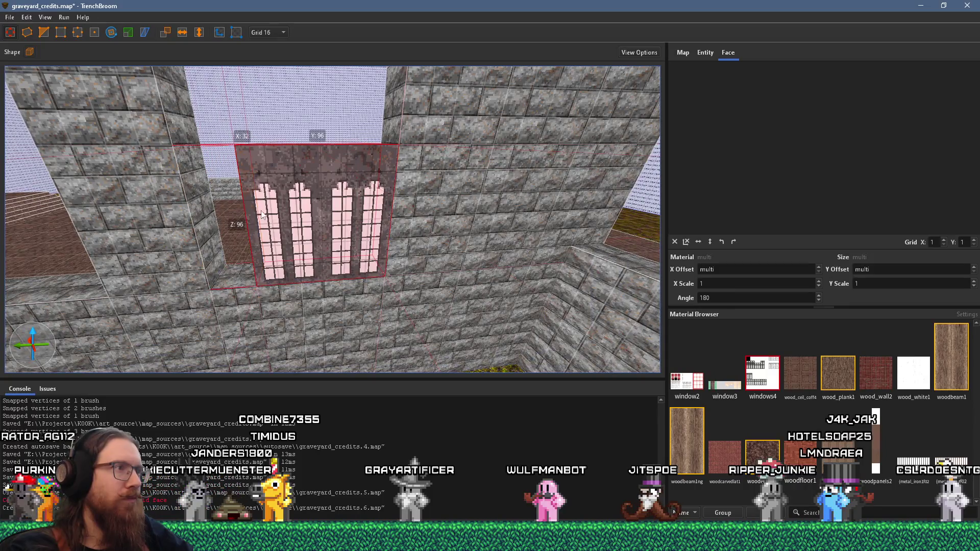
{"action": "scroll", "coordinate": [220, 216], "scroll_direction": "down", "scroll_amount": 5}
{"action": "scroll", "coordinate": [341, 303], "scroll_direction": "up", "scroll_amount": 5}
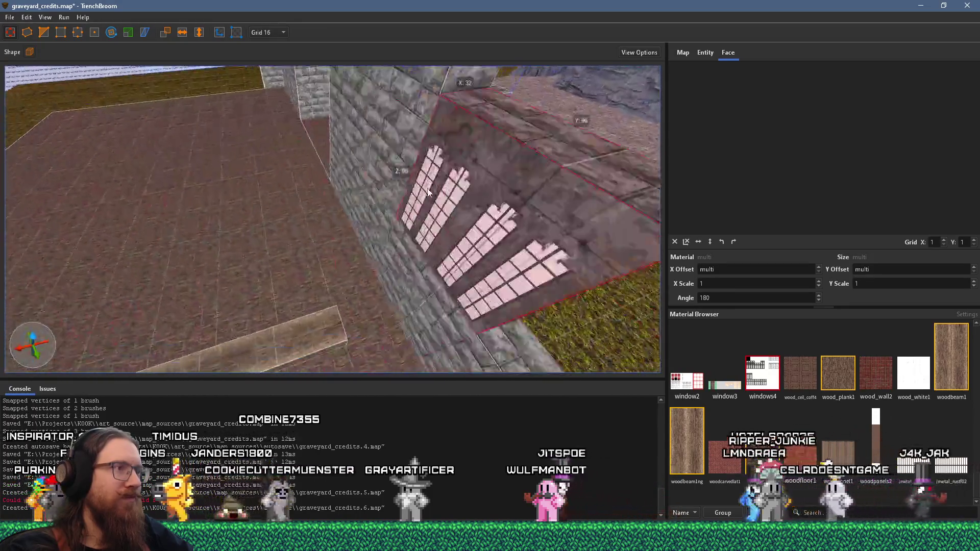
{"action": "scroll", "coordinate": [430, 171], "scroll_direction": "up", "scroll_amount": 4}
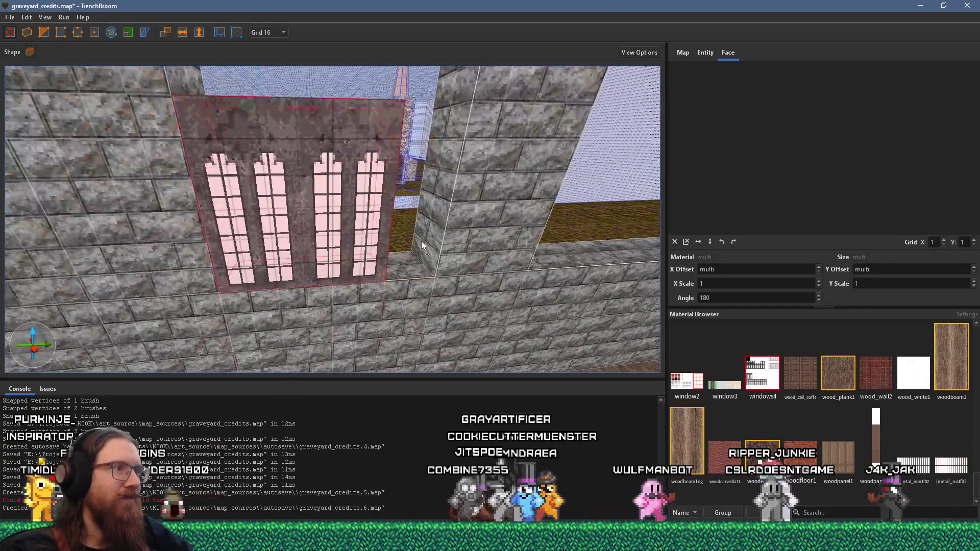
- Check the stone blocks flanking the window, then enable texture lock
{"action": "left_click", "coordinate": [427, 243]}
{"action": "left_click", "coordinate": [384, 242]}
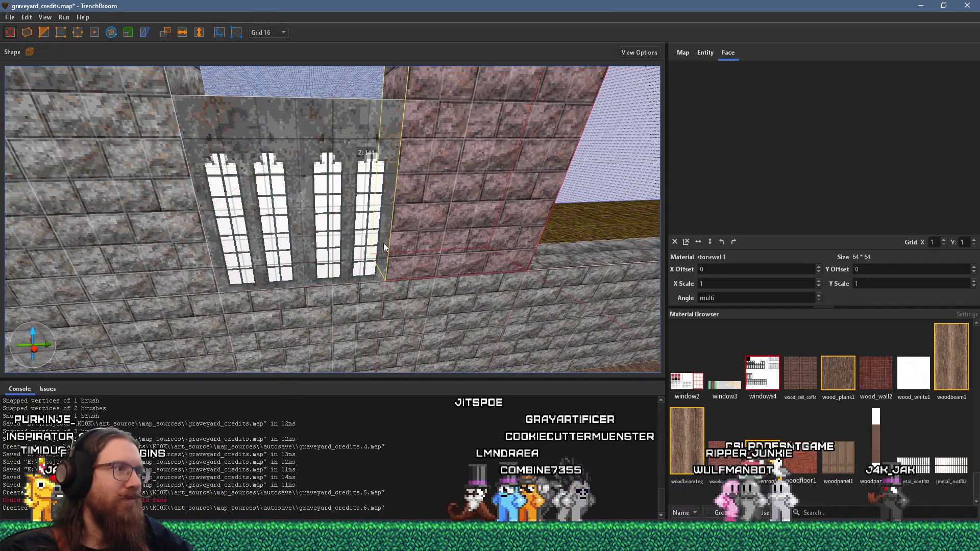
{"action": "scroll", "coordinate": [346, 239], "scroll_direction": "up", "scroll_amount": 4}
{"action": "scroll", "coordinate": [341, 255], "scroll_direction": "down", "scroll_amount": 2}
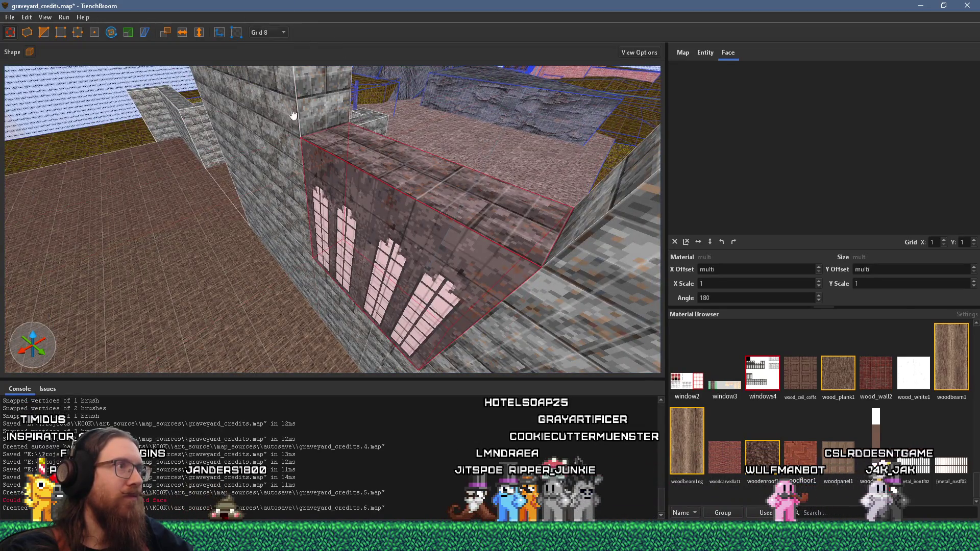
{"action": "scroll", "coordinate": [312, 191], "scroll_direction": "up", "scroll_amount": 3}
{"action": "scroll", "coordinate": [327, 270], "scroll_direction": "up", "scroll_amount": 10}
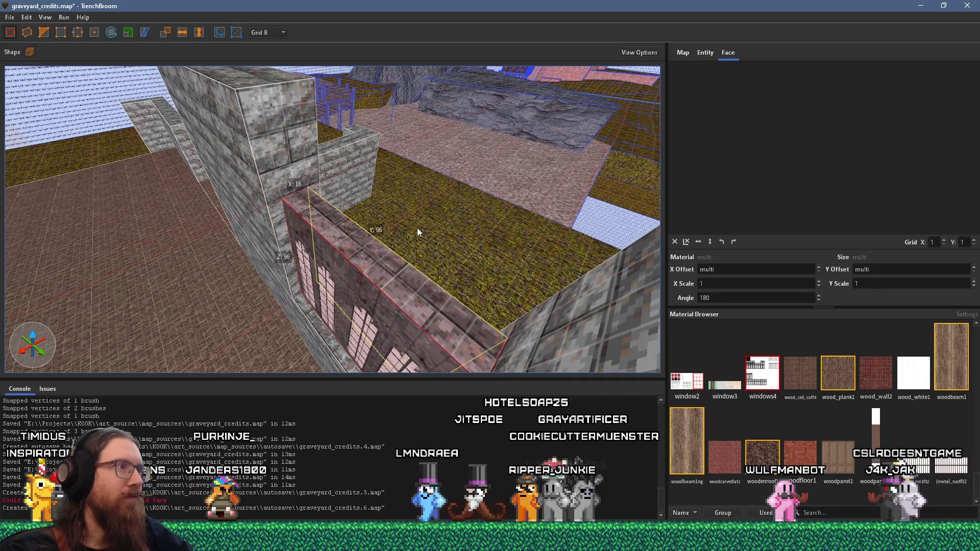
{"action": "scroll", "coordinate": [463, 143], "scroll_direction": "down", "scroll_amount": 6}
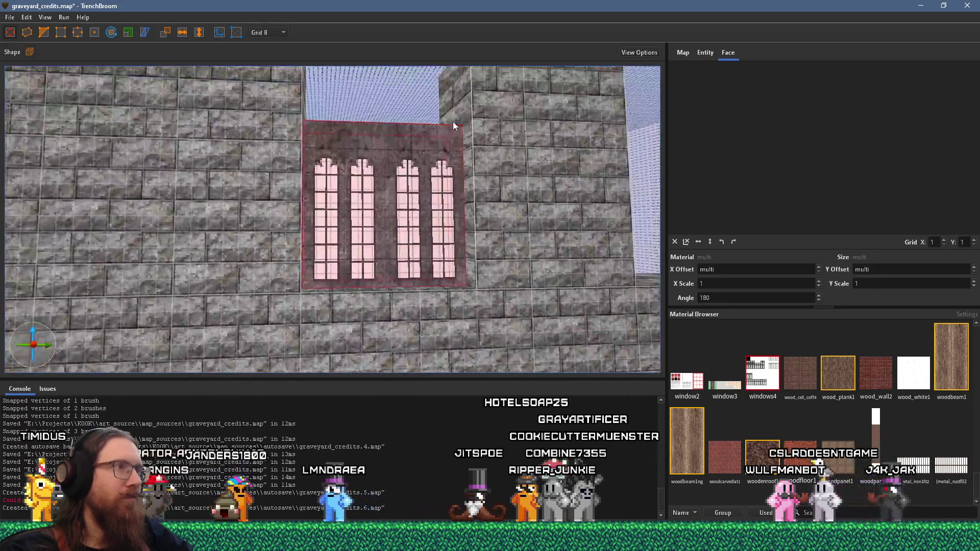
{"action": "scroll", "coordinate": [416, 131], "scroll_direction": "up", "scroll_amount": 3}
{"action": "scroll", "coordinate": [394, 163], "scroll_direction": "down", "scroll_amount": 5}
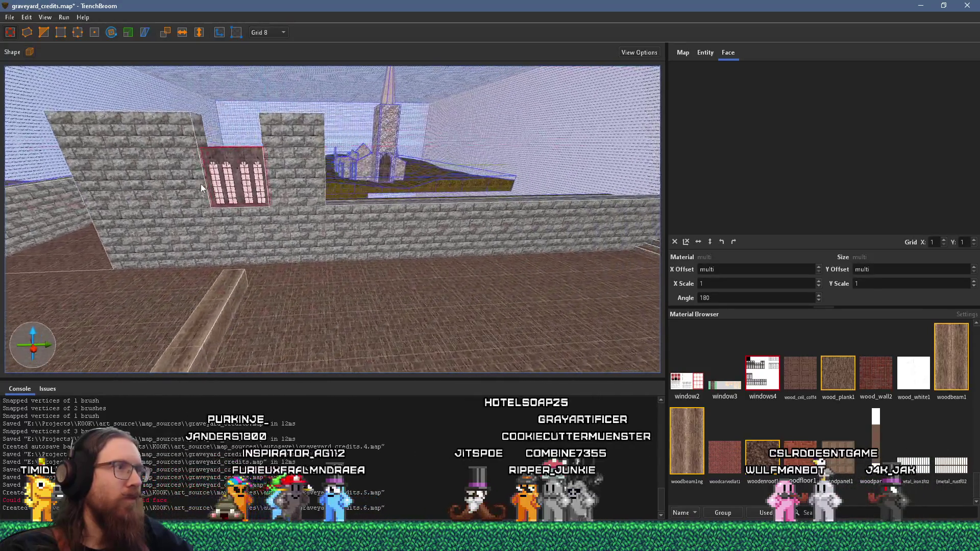
{"action": "left_click", "coordinate": [405, 184]}
{"action": "scroll", "coordinate": [418, 180], "scroll_direction": "up", "scroll_amount": 3}
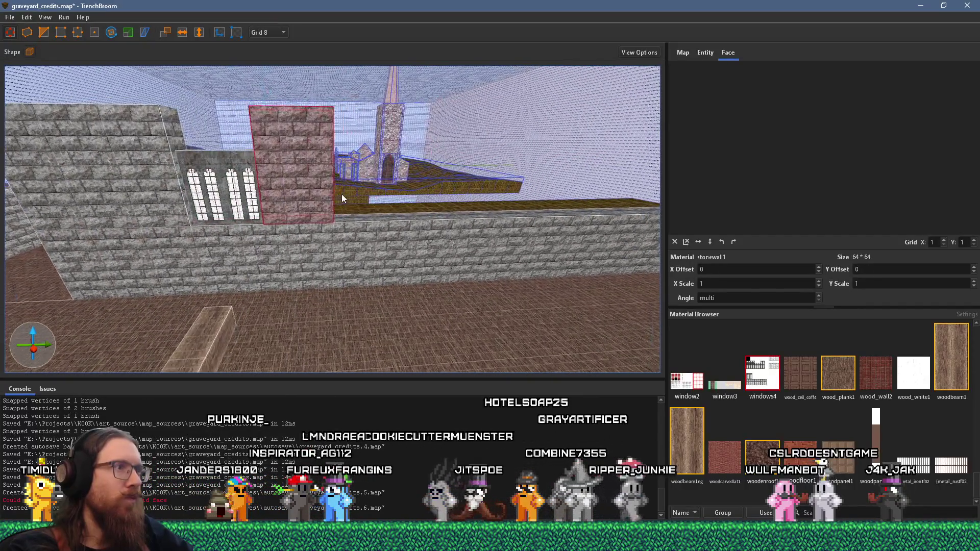
{"action": "key", "text": "ctrl+z"}
{"action": "scroll", "coordinate": [298, 289], "scroll_direction": "down", "scroll_amount": 3}
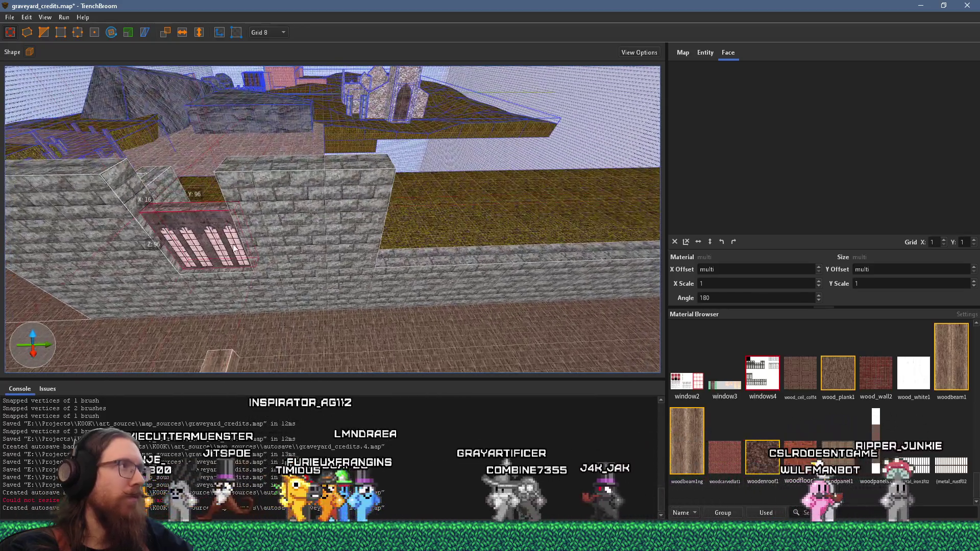
{"action": "left_click", "coordinate": [219, 32]}
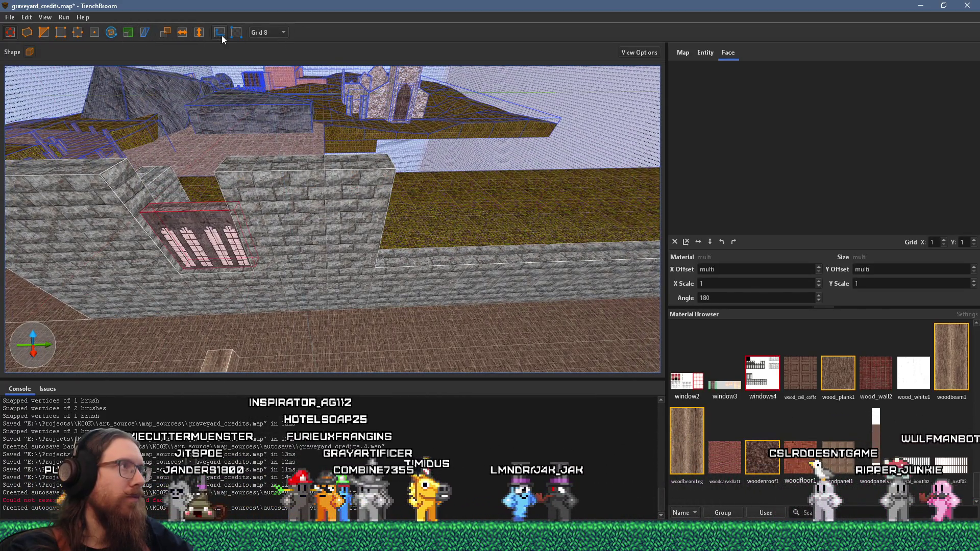
- Select the large stonewall1 brush left of the window
{"action": "left_click_drag", "start_coordinate": [229, 137], "coordinate": [280, 165]}
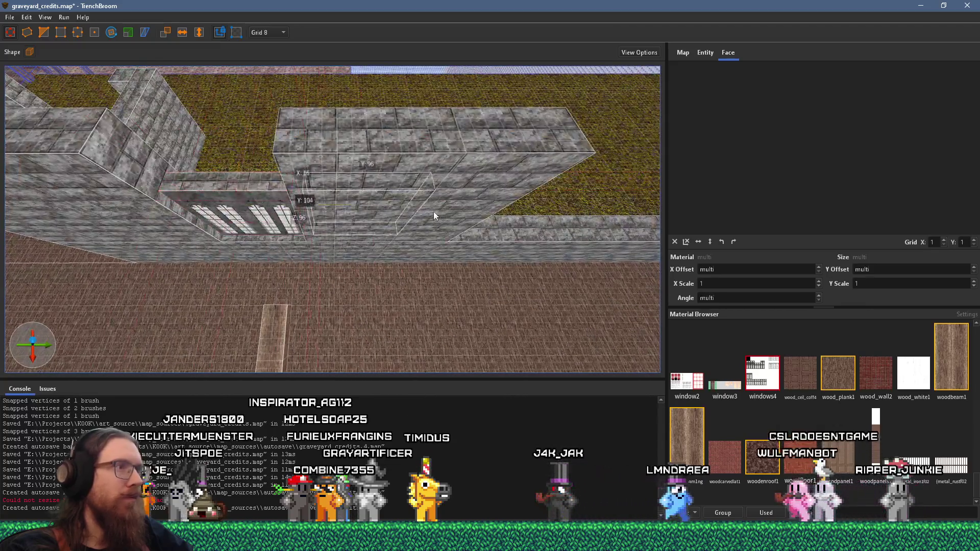
{"action": "scroll", "coordinate": [460, 186], "scroll_direction": "down", "scroll_amount": 10}
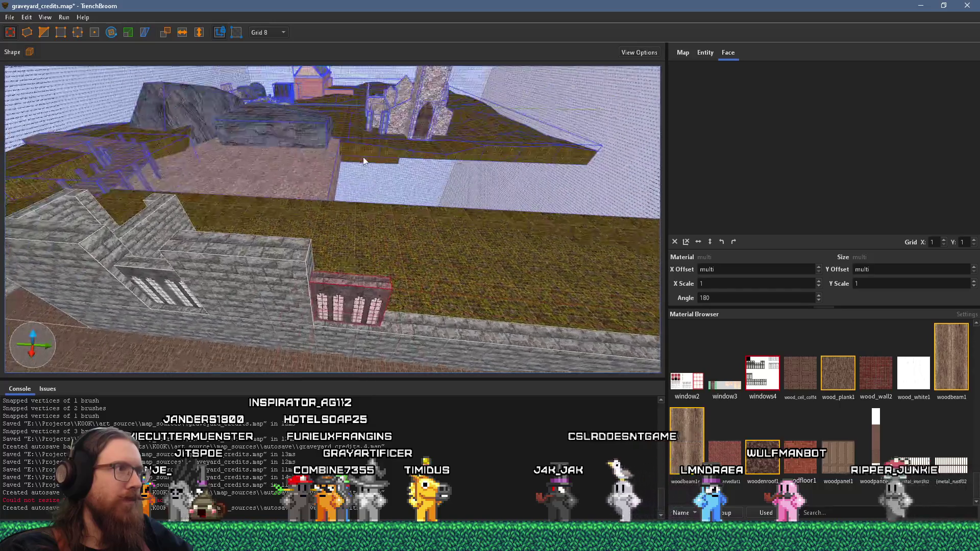
{"action": "mouse_move", "coordinate": [363, 162]}
{"action": "left_mouse_down"}
{"action": "mouse_move", "coordinate": [506, 85]}
{"action": "mouse_move", "coordinate": [314, 202]}
{"action": "mouse_move", "coordinate": [447, 190]}
{"action": "mouse_move", "coordinate": [386, 221]}
{"action": "left_mouse_up"}
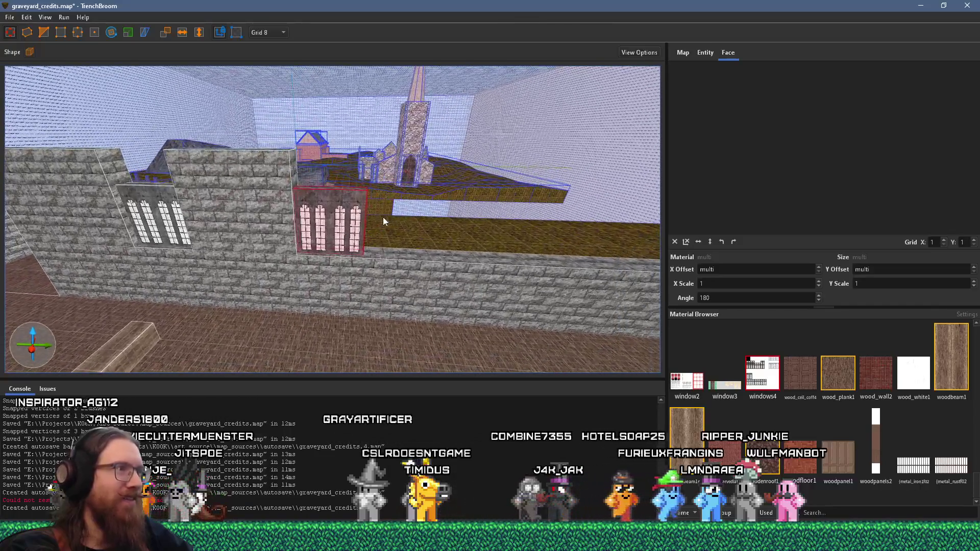
{"action": "scroll", "coordinate": [355, 221], "scroll_direction": "up", "scroll_amount": 2}
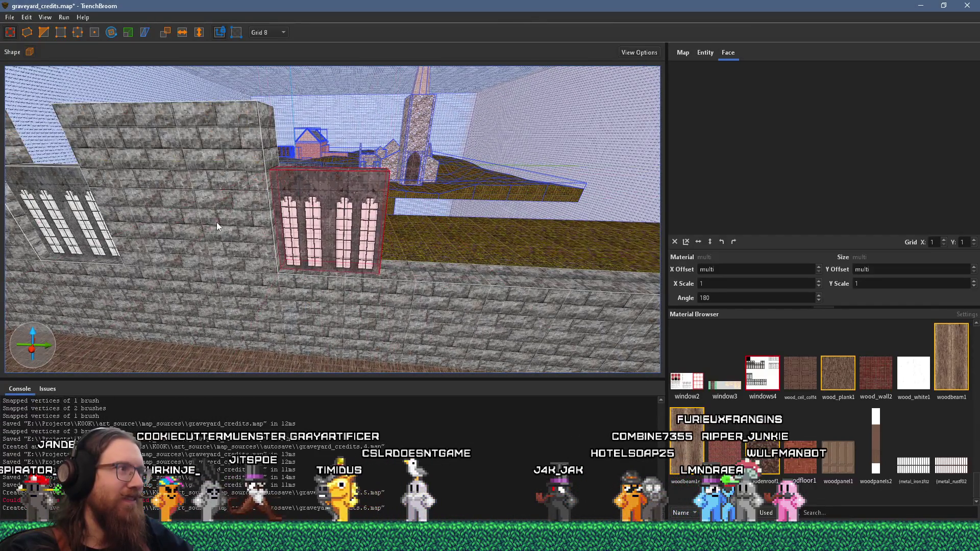
{"action": "left_click", "coordinate": [216, 222]}
- Add the other stone wall piece and merge both with Ctrl+J
{"action": "scroll", "coordinate": [295, 238], "scroll_direction": "down", "scroll_amount": 3}
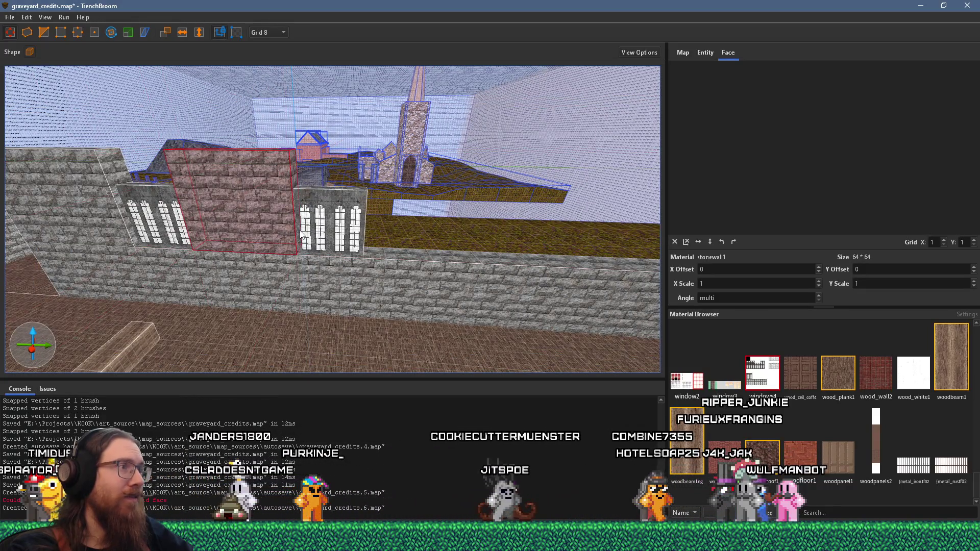
{"action": "scroll", "coordinate": [300, 235], "scroll_direction": "down", "scroll_amount": 5}
{"action": "mouse_move", "coordinate": [363, 191]}
{"action": "left_mouse_down"}
{"action": "mouse_move", "coordinate": [368, 199]}
{"action": "mouse_move", "coordinate": [601, 151]}
{"action": "mouse_move", "coordinate": [575, 176]}
{"action": "mouse_move", "coordinate": [506, 184]}
{"action": "mouse_move", "coordinate": [449, 240]}
{"action": "mouse_move", "coordinate": [413, 228]}
{"action": "left_mouse_up"}
{"action": "left_click", "coordinate": [230, 189], "text": "ctrl"}
{"action": "scroll", "coordinate": [357, 154], "scroll_direction": "up", "scroll_amount": 3}
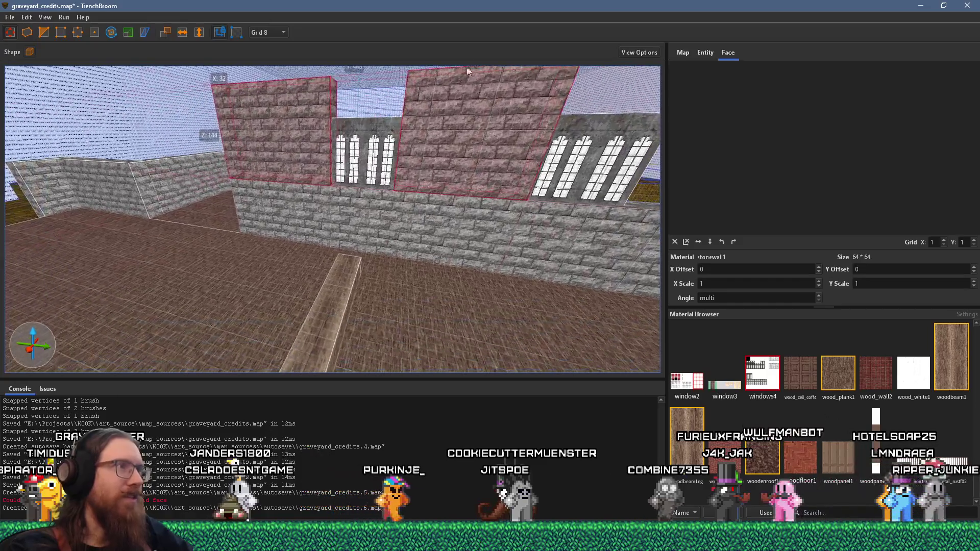
{"action": "left_click_drag", "start_coordinate": [302, 118], "coordinate": [314, 132]}
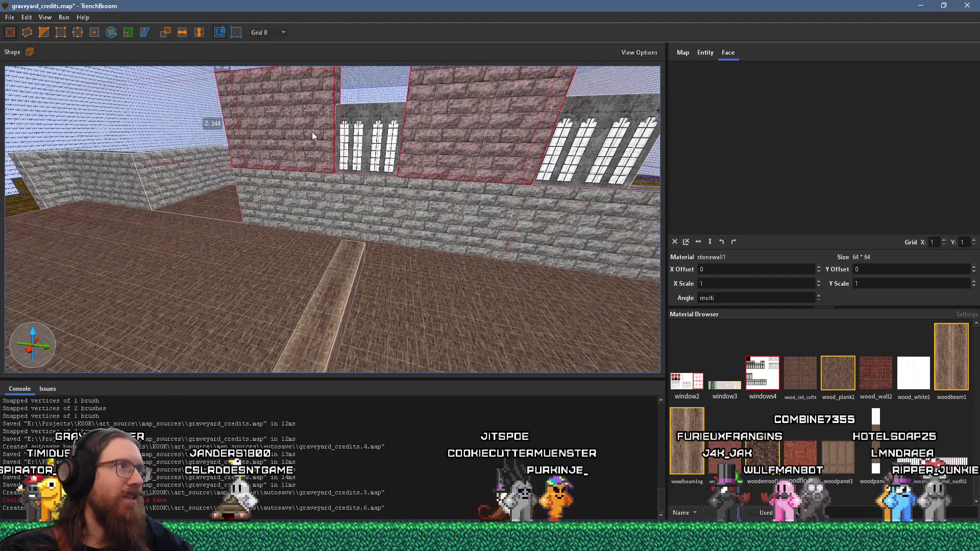
{"action": "scroll", "coordinate": [314, 132], "scroll_direction": "down", "scroll_amount": 10}
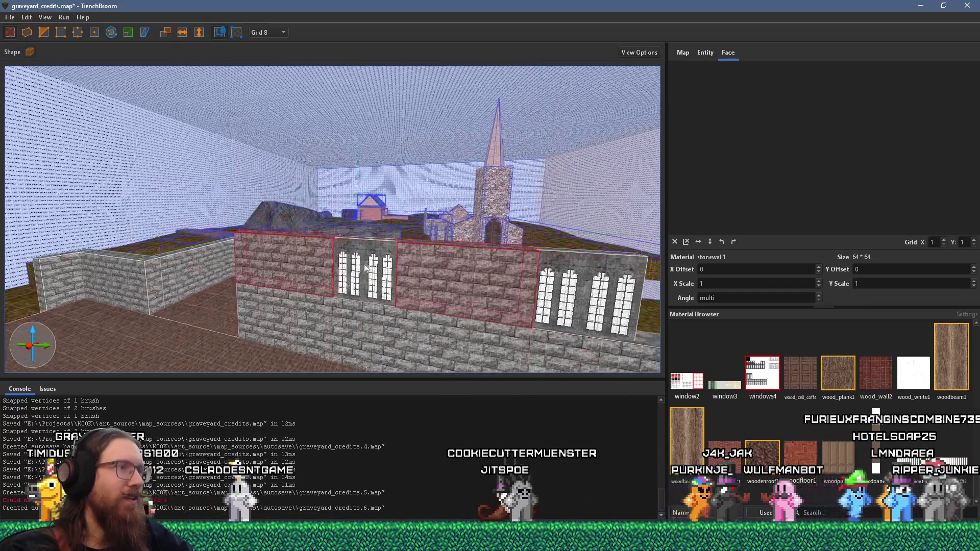
{"action": "scroll", "coordinate": [428, 243], "scroll_direction": "up", "scroll_amount": 3}
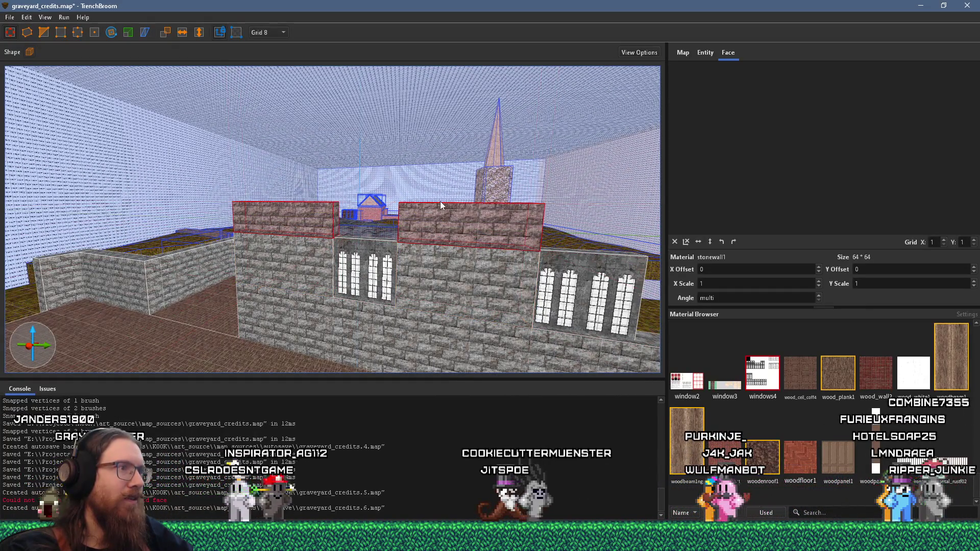
{"action": "key", "text": "ctrl+j"}
- Draw a tall new brush up from the floor and shape it into a column
{"action": "mouse_move", "coordinate": [401, 229]}
{"action": "left_mouse_down"}
{"action": "mouse_move", "coordinate": [562, 244]}
{"action": "mouse_move", "coordinate": [496, 258]}
{"action": "mouse_move", "coordinate": [393, 249]}
{"action": "mouse_move", "coordinate": [382, 220]}
{"action": "mouse_move", "coordinate": [470, 141]}
{"action": "mouse_move", "coordinate": [476, 96]}
{"action": "mouse_move", "coordinate": [383, 157]}
{"action": "mouse_move", "coordinate": [334, 225]}
{"action": "mouse_move", "coordinate": [418, 239]}
{"action": "mouse_move", "coordinate": [405, 252]}
{"action": "mouse_move", "coordinate": [325, 274]}
{"action": "mouse_move", "coordinate": [404, 225]}
{"action": "mouse_move", "coordinate": [422, 276]}
{"action": "mouse_move", "coordinate": [429, 255]}
{"action": "left_mouse_up"}
{"action": "mouse_move", "coordinate": [511, 243]}
{"action": "left_mouse_down"}
{"action": "mouse_move", "coordinate": [481, 214]}
{"action": "mouse_move", "coordinate": [503, 105]}
{"action": "mouse_move", "coordinate": [502, 115]}
{"action": "left_mouse_up"}
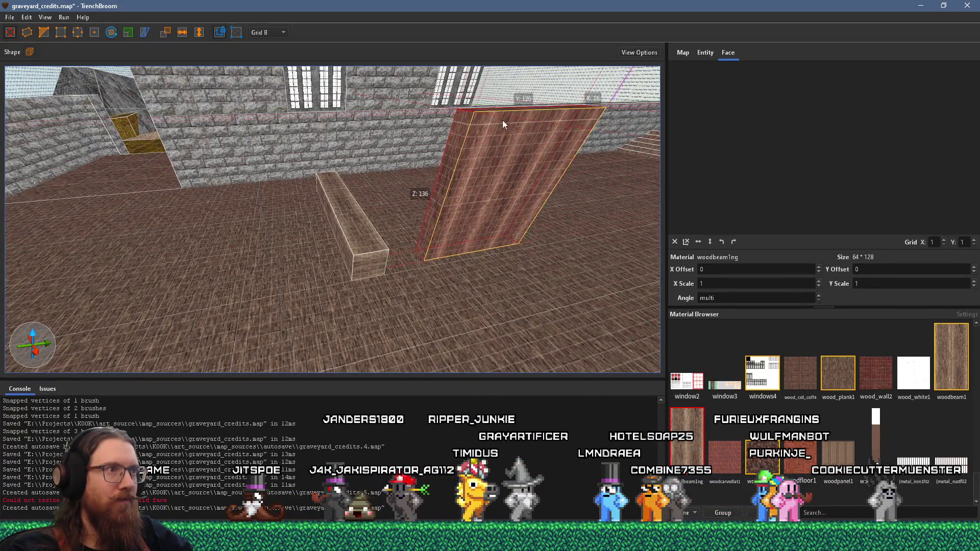
{"action": "key", "text": "ctrl+u"}
{"action": "mouse_move", "coordinate": [410, 274]}
{"action": "left_mouse_down"}
{"action": "mouse_move", "coordinate": [489, 273]}
{"action": "mouse_move", "coordinate": [399, 288]}
{"action": "left_mouse_up"}
{"action": "mouse_move", "coordinate": [278, 313]}
{"action": "left_mouse_down"}
{"action": "mouse_move", "coordinate": [305, 313]}
{"action": "mouse_move", "coordinate": [464, 207]}
{"action": "mouse_move", "coordinate": [405, 252]}
{"action": "left_mouse_up"}
{"action": "mouse_move", "coordinate": [368, 280]}
{"action": "left_mouse_down"}
{"action": "mouse_move", "coordinate": [246, 273]}
{"action": "mouse_move", "coordinate": [422, 301]}
{"action": "mouse_move", "coordinate": [395, 306]}
{"action": "mouse_move", "coordinate": [430, 276]}
{"action": "mouse_move", "coordinate": [384, 266]}
{"action": "mouse_move", "coordinate": [276, 194]}
{"action": "left_mouse_up"}
{"action": "scroll", "coordinate": [276, 193], "scroll_direction": "down", "scroll_amount": 3}
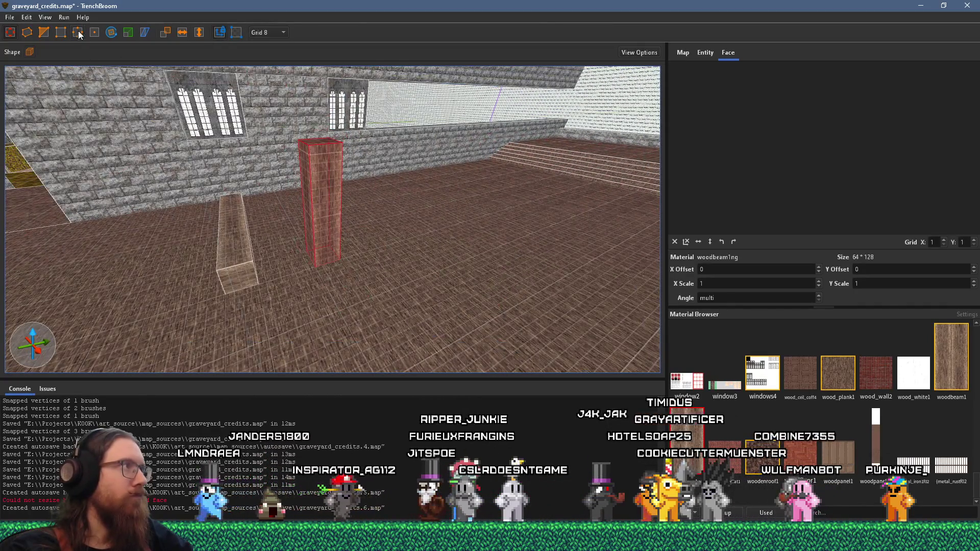
- Rotate the column flat into a beam and raise it onto the wall top
{"action": "key", "text": "r"}
{"action": "mouse_move", "coordinate": [284, 186]}
{"action": "left_mouse_down"}
{"action": "mouse_move", "coordinate": [356, 175]}
{"action": "mouse_move", "coordinate": [345, 174]}
{"action": "left_mouse_up"}
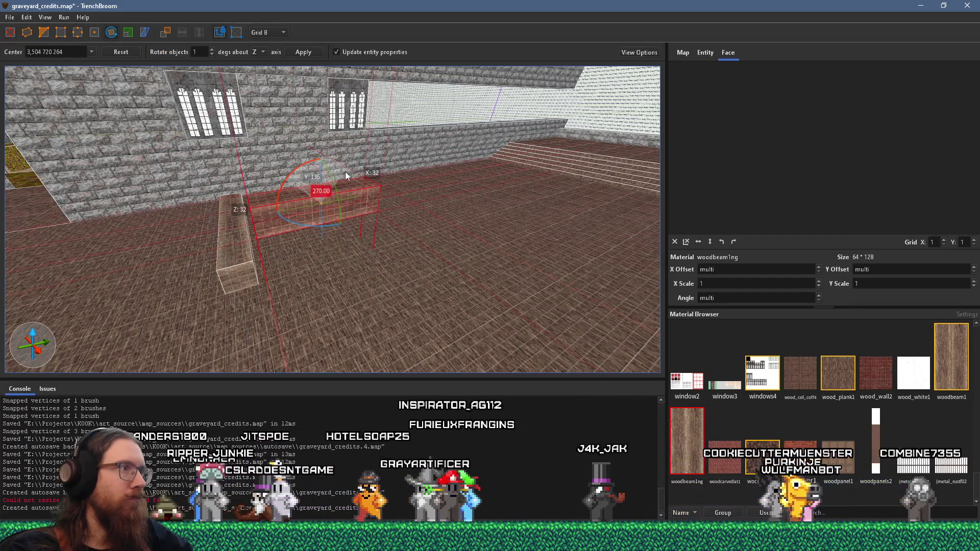
{"action": "key", "text": "r"}
{"action": "scroll", "coordinate": [338, 301], "scroll_direction": "down", "scroll_amount": 5}
{"action": "scroll", "coordinate": [401, 177], "scroll_direction": "up", "scroll_amount": 5}
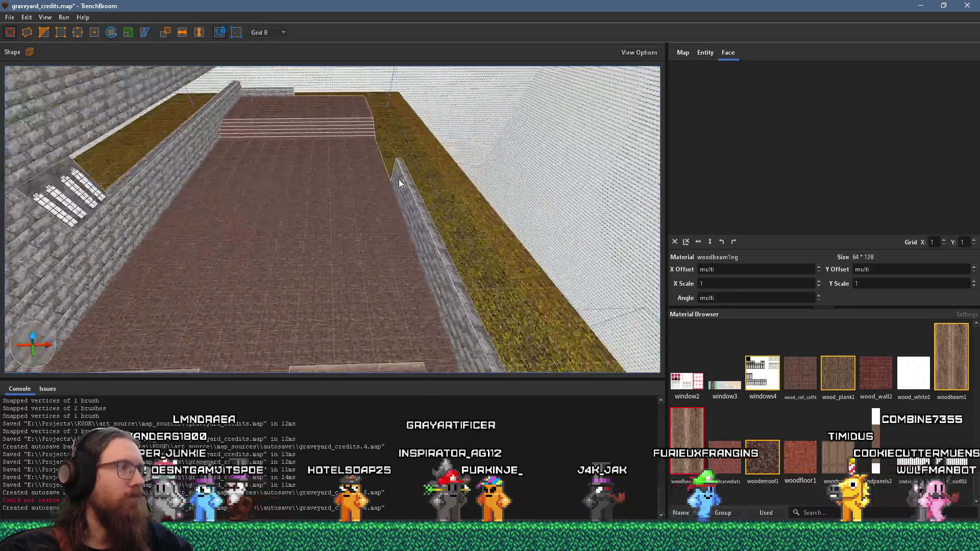
{"action": "mouse_move", "coordinate": [416, 236]}
{"action": "left_mouse_down"}
{"action": "mouse_move", "coordinate": [459, 316]}
{"action": "mouse_move", "coordinate": [395, 289]}
{"action": "mouse_move", "coordinate": [399, 258]}
{"action": "mouse_move", "coordinate": [370, 268]}
{"action": "mouse_move", "coordinate": [565, 179]}
{"action": "left_mouse_up"}
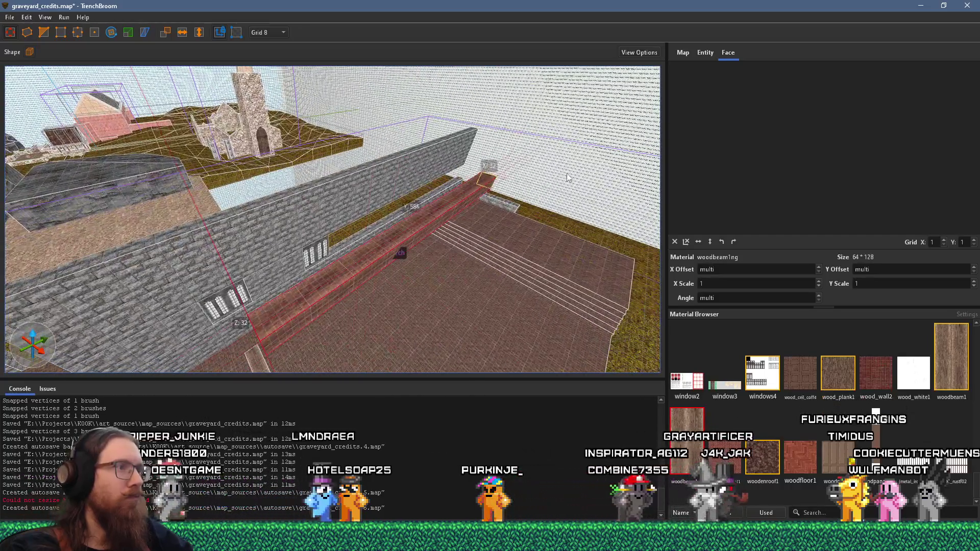
{"action": "mouse_move", "coordinate": [451, 223]}
{"action": "left_mouse_down"}
{"action": "mouse_move", "coordinate": [447, 186]}
{"action": "mouse_move", "coordinate": [461, 150]}
{"action": "mouse_move", "coordinate": [284, 215]}
{"action": "mouse_move", "coordinate": [364, 205]}
{"action": "left_mouse_up"}
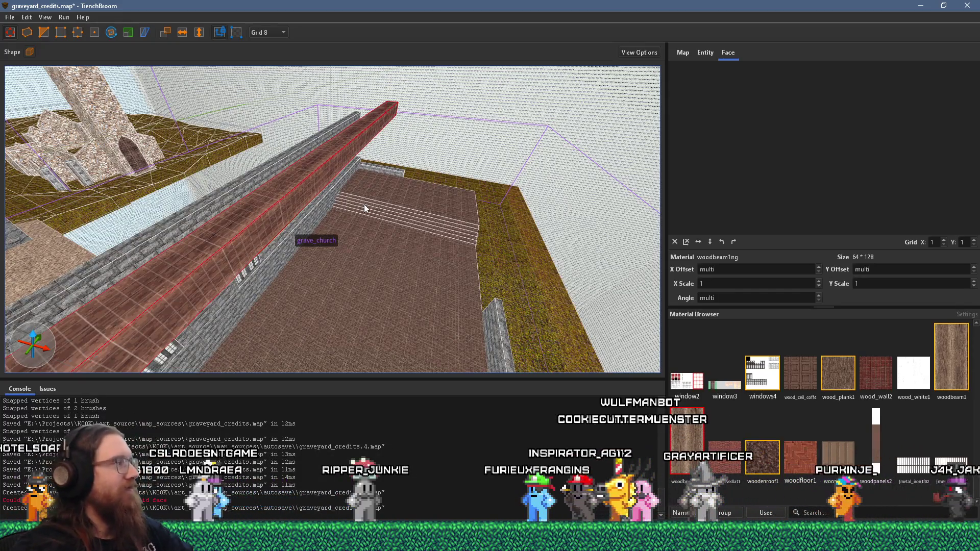
{"action": "mouse_move", "coordinate": [363, 204]}
{"action": "left_mouse_down"}
{"action": "mouse_move", "coordinate": [344, 247]}
{"action": "mouse_move", "coordinate": [412, 273]}
{"action": "mouse_move", "coordinate": [464, 278]}
{"action": "left_mouse_up"}
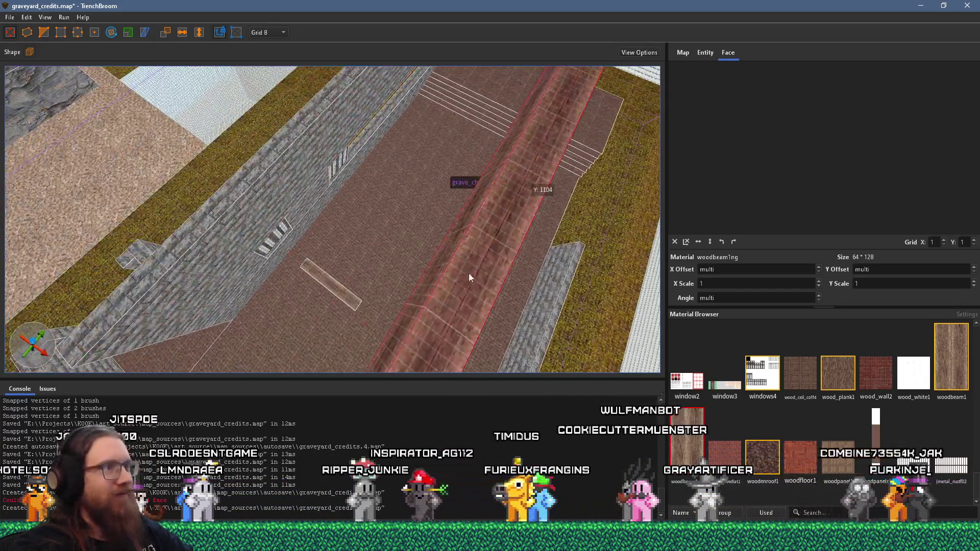
- Set the grid to 32 and switch to the 2D top-down view
{"action": "key", "text": "1"}
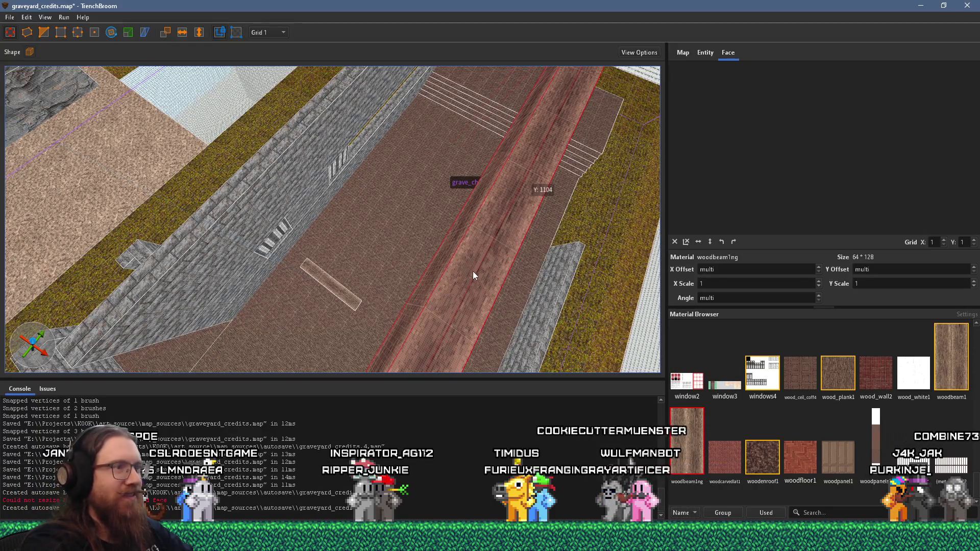
{"action": "key", "text": "3"}
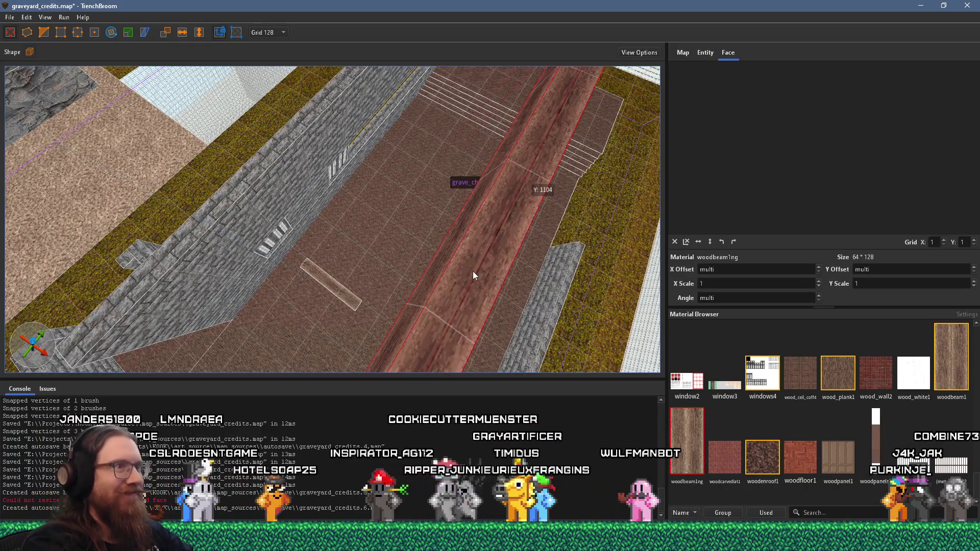
{"action": "key", "text": "4"}
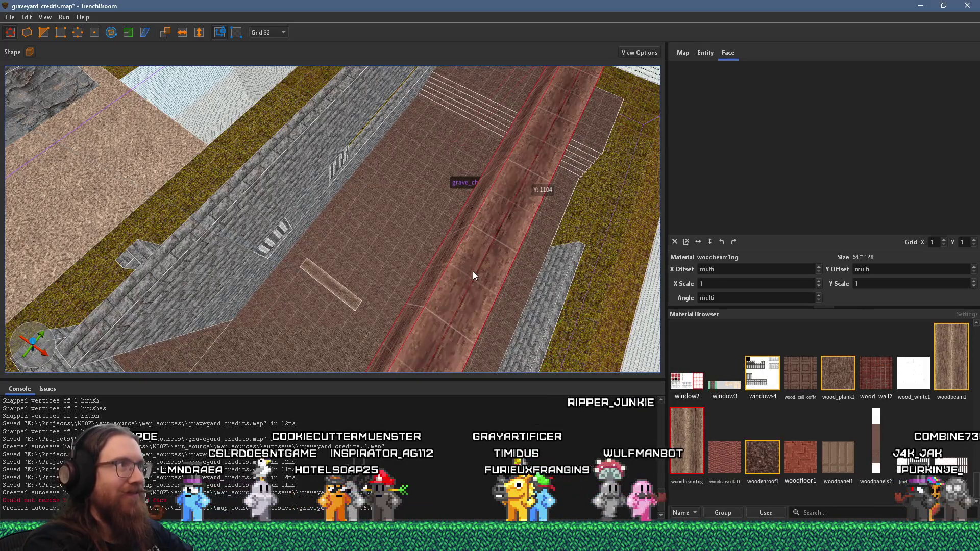
{"action": "key", "text": "6"}
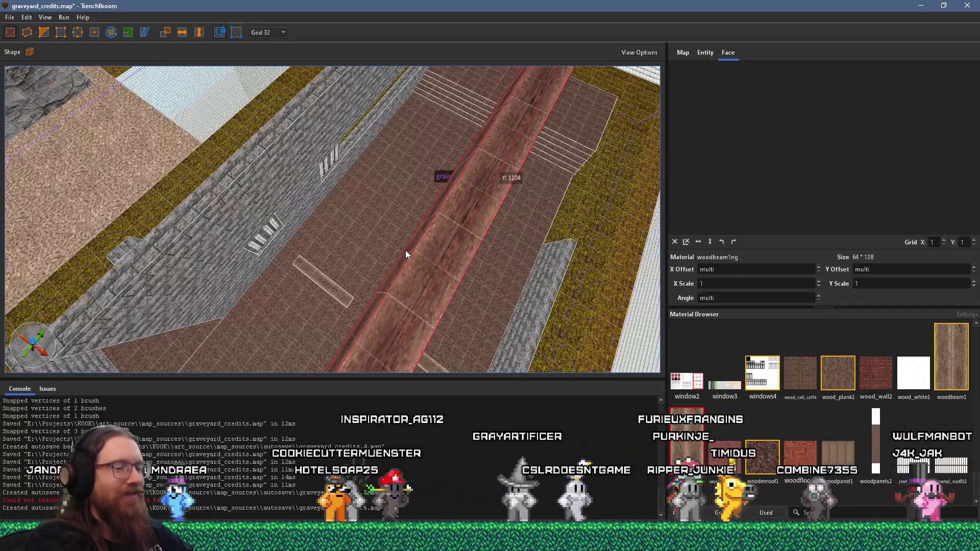
{"action": "key", "text": "ctrl+Tab"}
{"action": "scroll", "coordinate": [406, 254], "scroll_direction": "down", "scroll_amount": 8}
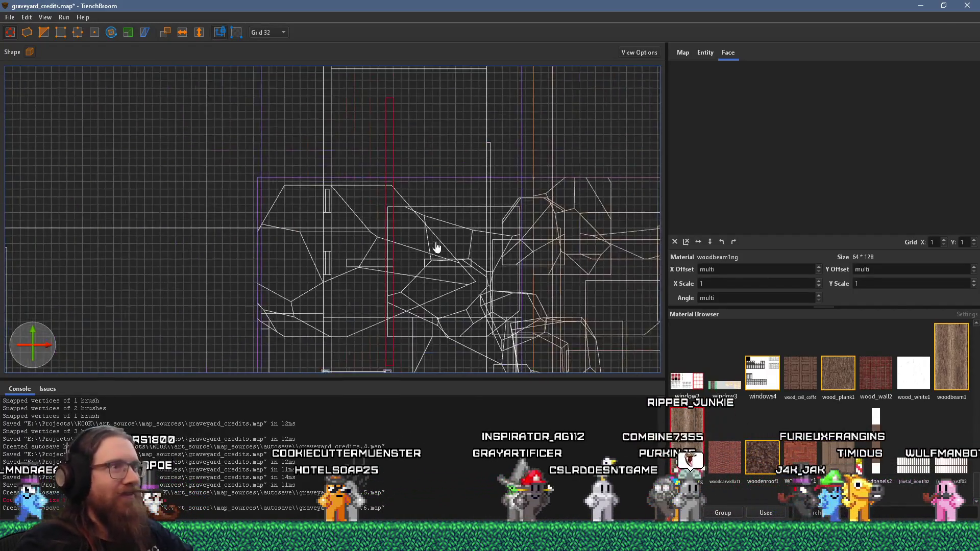
- Shift the beam 32 units to the right in the 2D view
{"action": "scroll", "coordinate": [402, 253], "scroll_direction": "up", "scroll_amount": 10}
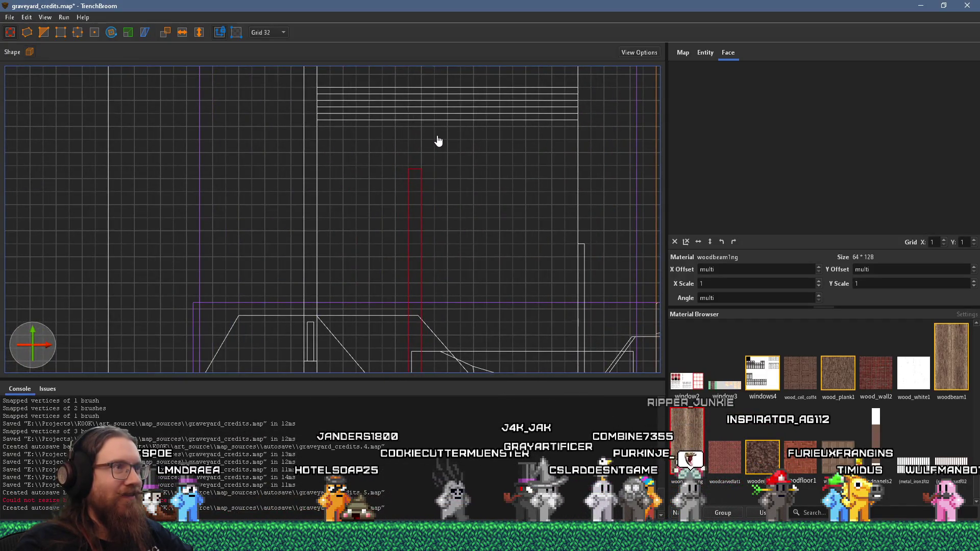
{"action": "scroll", "coordinate": [438, 137], "scroll_direction": "up", "scroll_amount": 3}
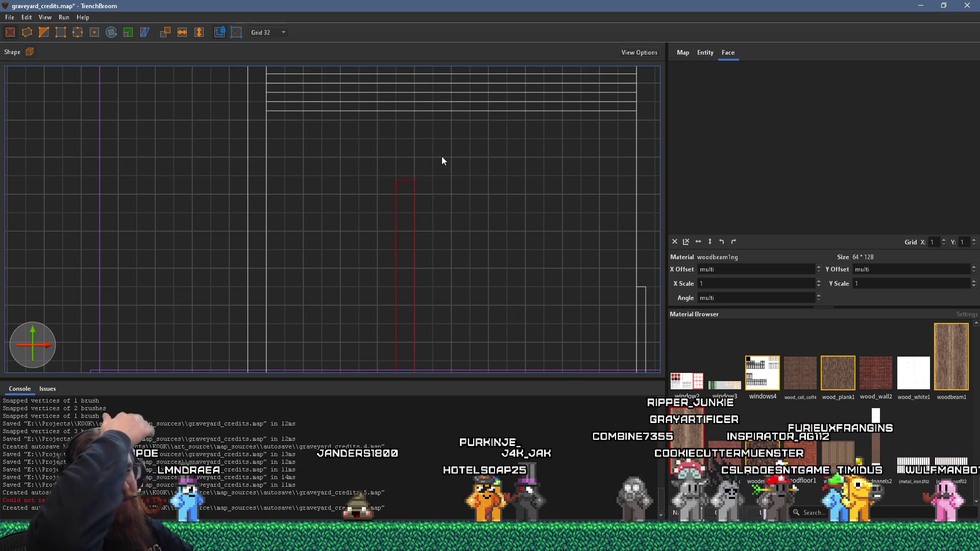
{"action": "scroll", "coordinate": [441, 157], "scroll_direction": "down", "scroll_amount": 2}
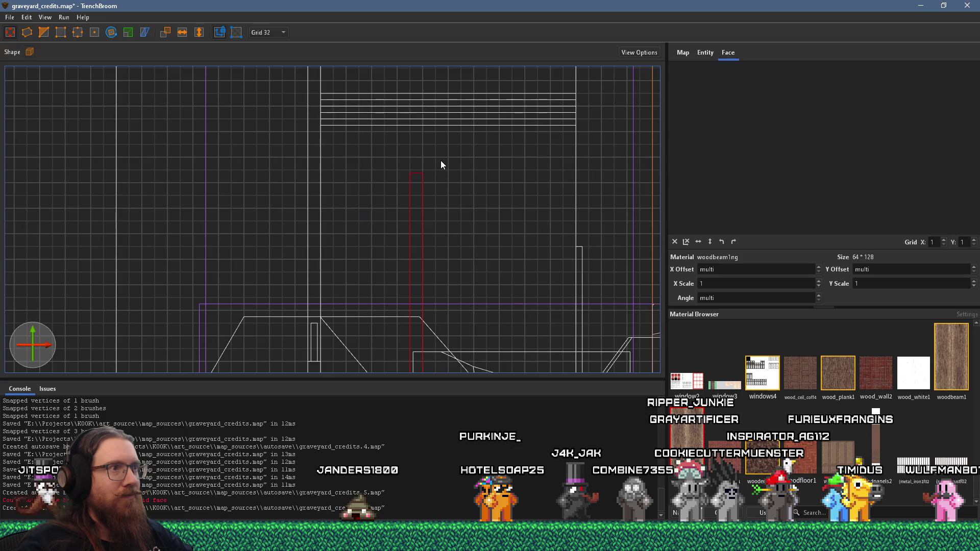
{"action": "scroll", "coordinate": [444, 142], "scroll_direction": "down", "scroll_amount": 1}
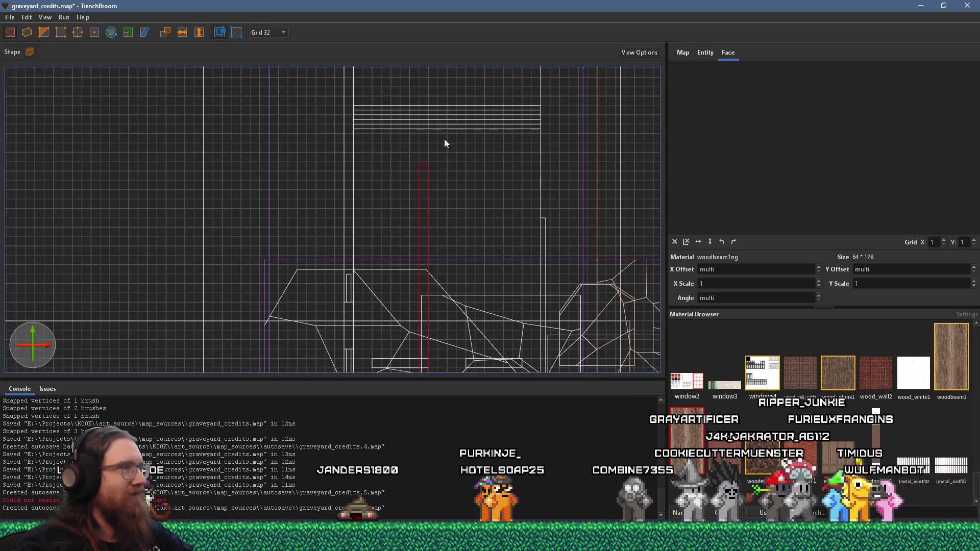
{"action": "scroll", "coordinate": [435, 126], "scroll_direction": "up", "scroll_amount": 3}
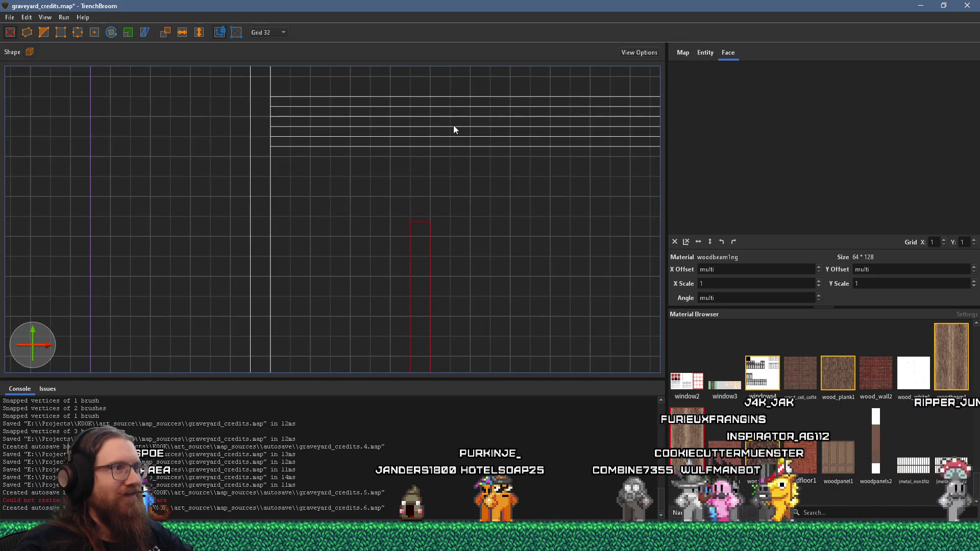
{"action": "scroll", "coordinate": [462, 167], "scroll_direction": "down", "scroll_amount": 3}
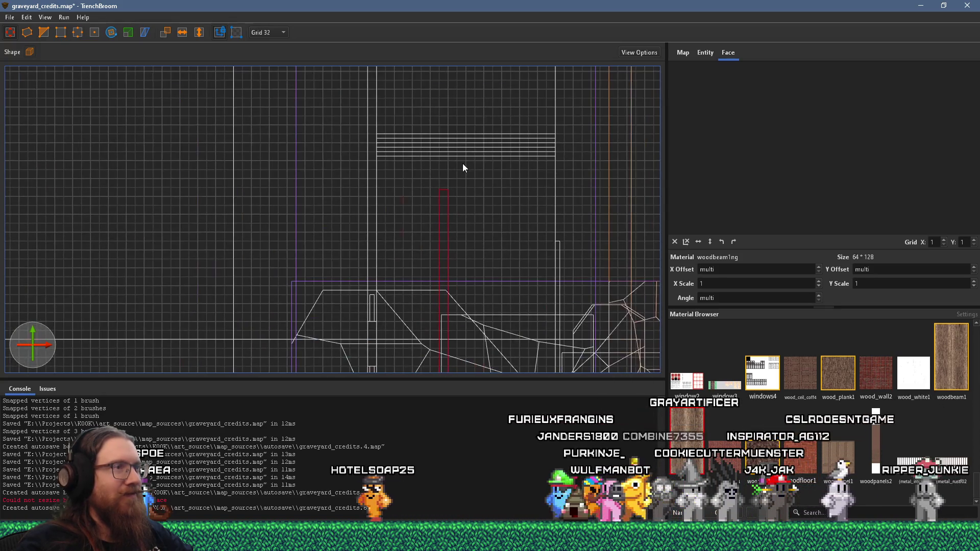
{"action": "scroll", "coordinate": [463, 163], "scroll_direction": "up", "scroll_amount": 1}
{"action": "scroll", "coordinate": [463, 168], "scroll_direction": "up", "scroll_amount": 1}
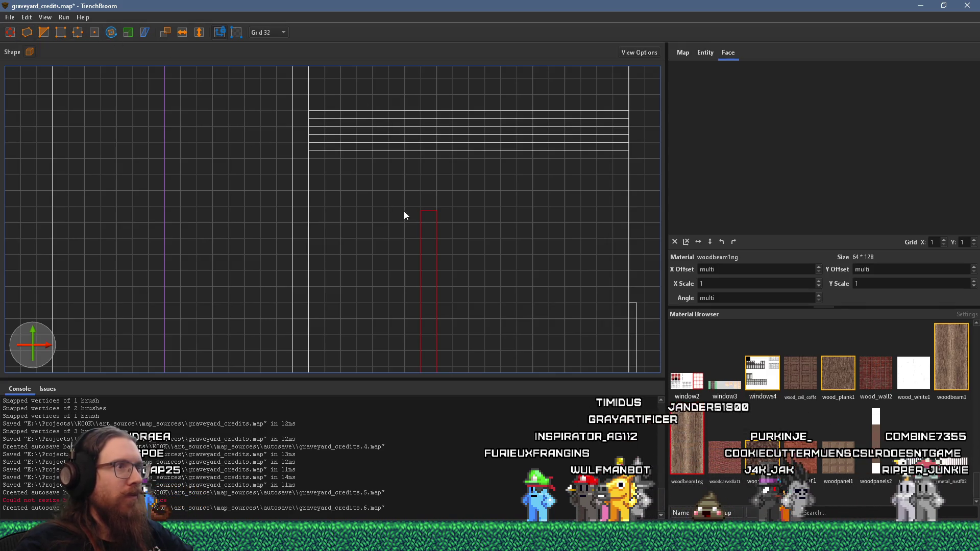
{"action": "left_click_drag", "start_coordinate": [447, 226], "coordinate": [461, 228]}
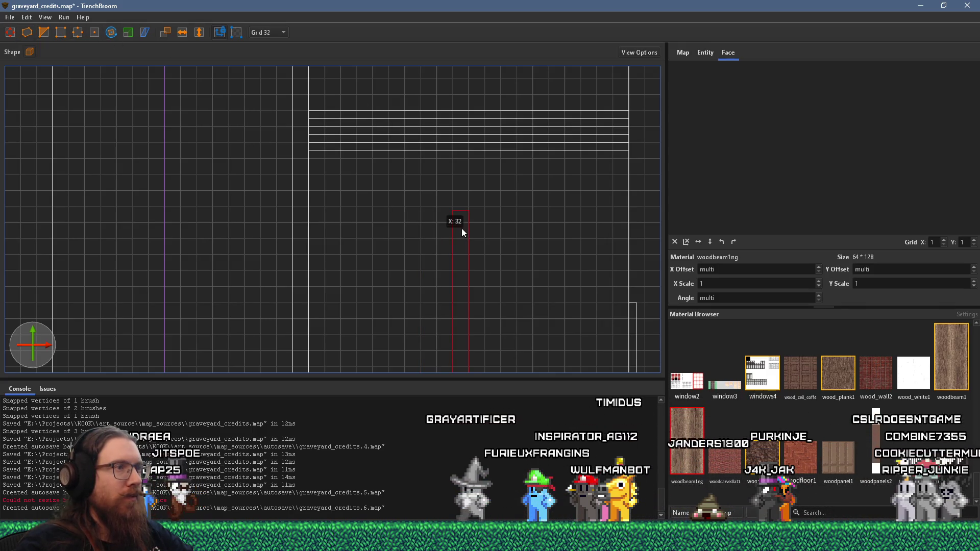
{"action": "scroll", "coordinate": [456, 215], "scroll_direction": "down", "scroll_amount": 2}
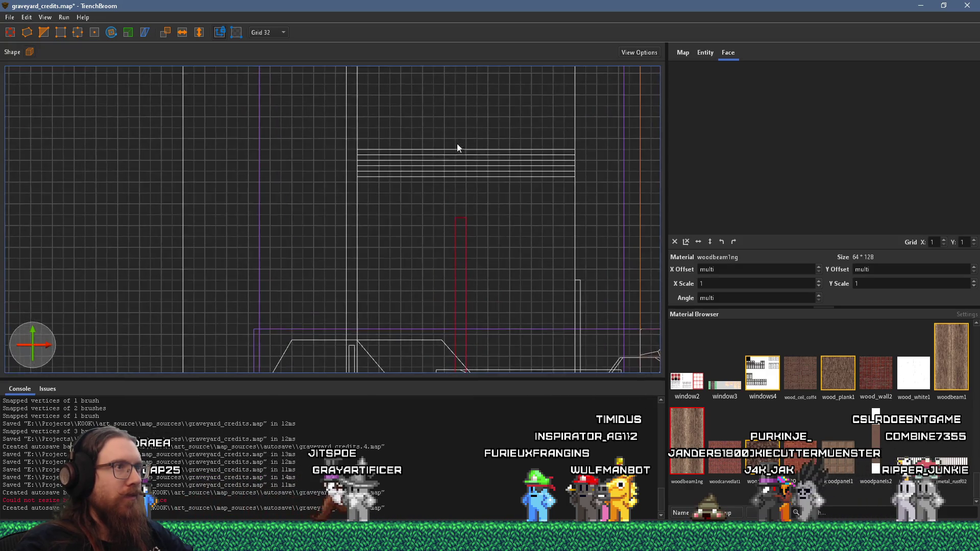
{"action": "scroll", "coordinate": [462, 163], "scroll_direction": "up", "scroll_amount": 2}
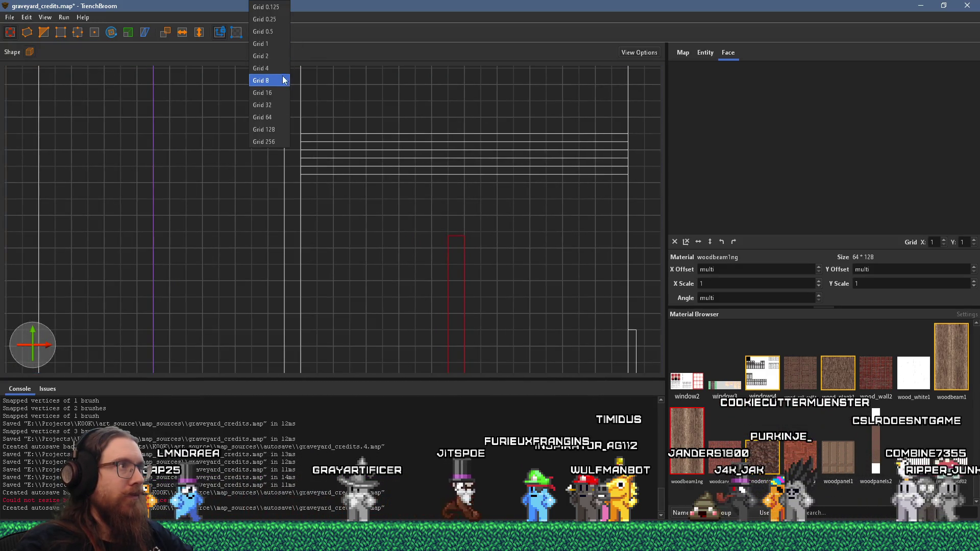
- Set grid 16 and place beam copies leftward at even 64-unit spacing
{"action": "left_click", "coordinate": [281, 93]}
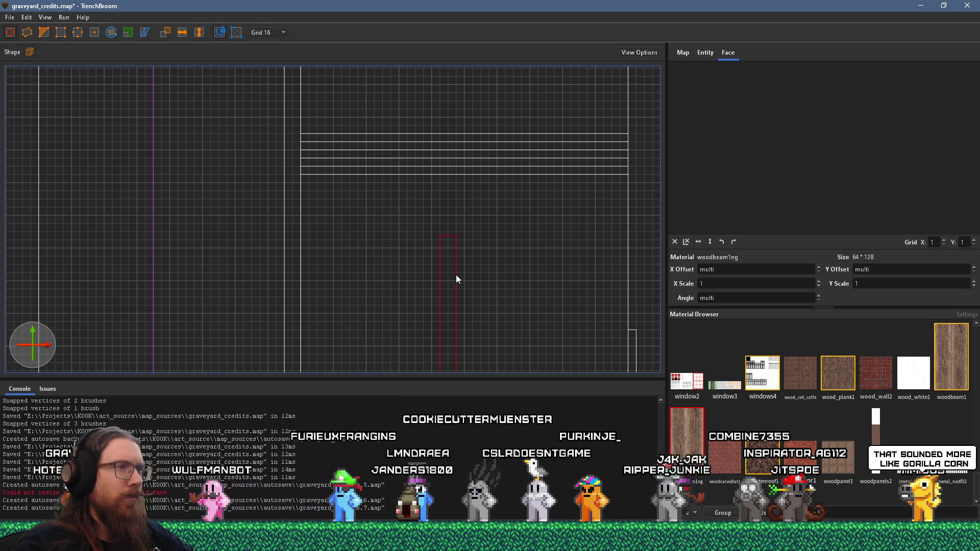
{"action": "mouse_move", "coordinate": [455, 275]}
{"action": "left_mouse_down"}
{"action": "mouse_move", "coordinate": [446, 271]}
{"action": "mouse_move", "coordinate": [535, 291]}
{"action": "mouse_move", "coordinate": [599, 288]}
{"action": "left_mouse_up"}
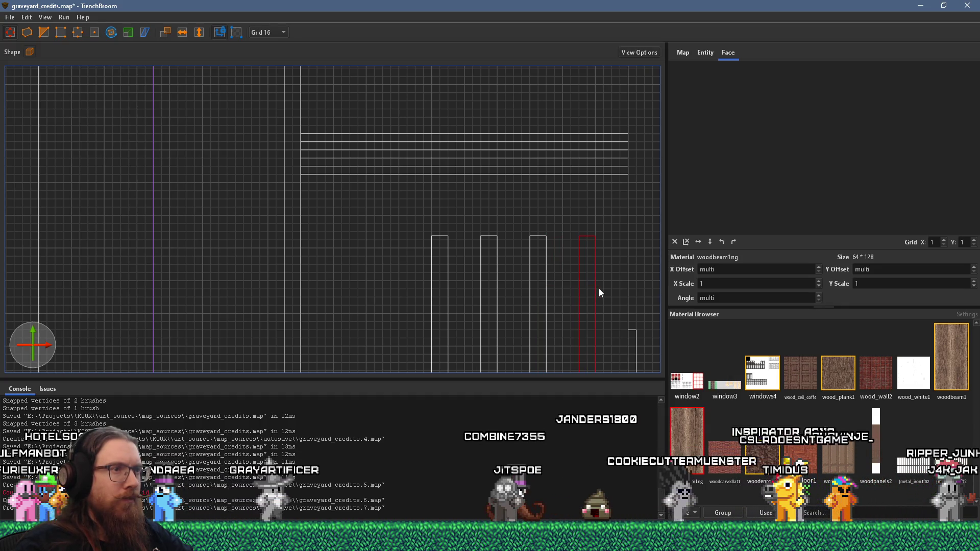
{"action": "left_click", "coordinate": [447, 287]}
{"action": "left_click_drag", "start_coordinate": [446, 286], "coordinate": [345, 285]}
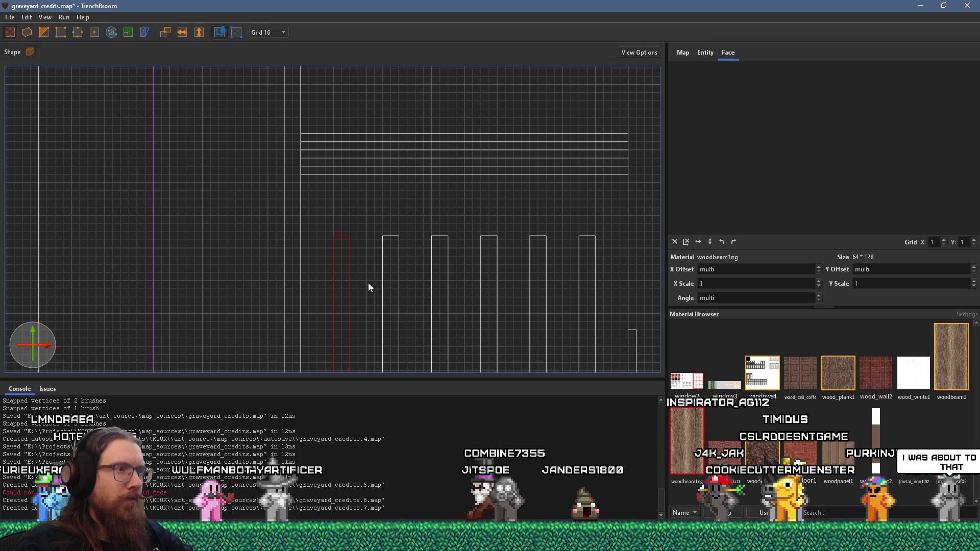
- Deselect the beams, return to the 3D view and fly around to inspect them
{"action": "left_click", "coordinate": [400, 286]}
{"action": "scroll", "coordinate": [412, 279], "scroll_direction": "down", "scroll_amount": 1}
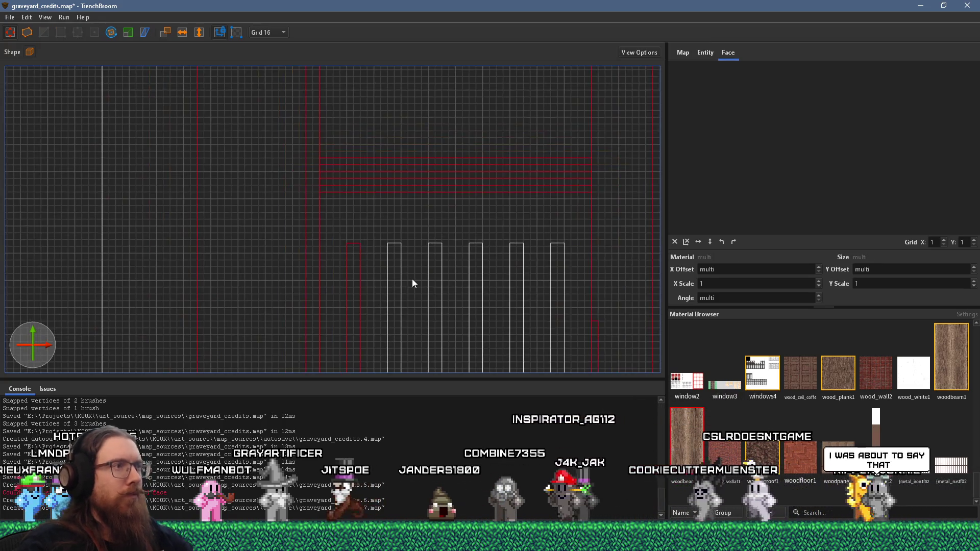
{"action": "key", "text": "Escape"}
{"action": "key", "text": "ctrl+Tab"}
{"action": "key", "text": "ctrl+Tab"}
{"action": "key", "text": "ctrl+Tab"}
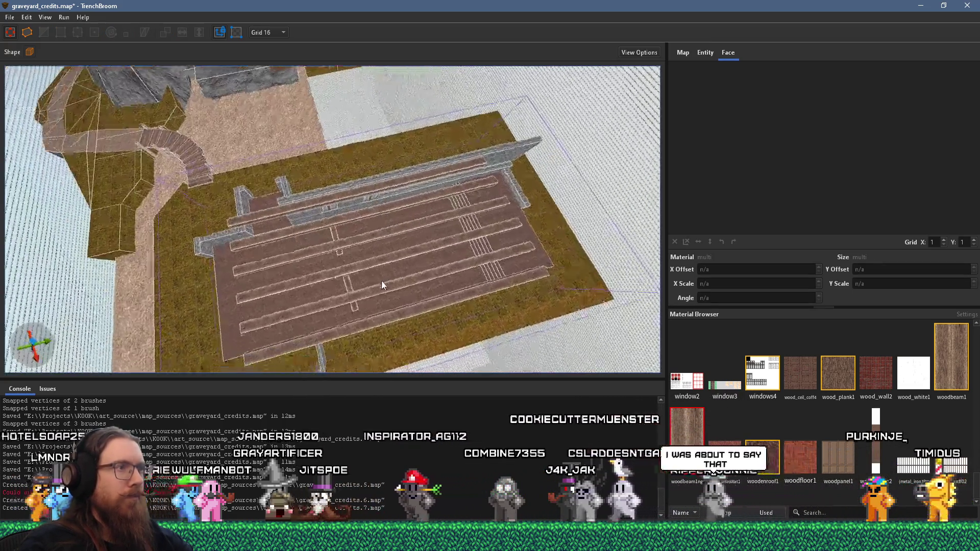
{"action": "key", "text": "d"}
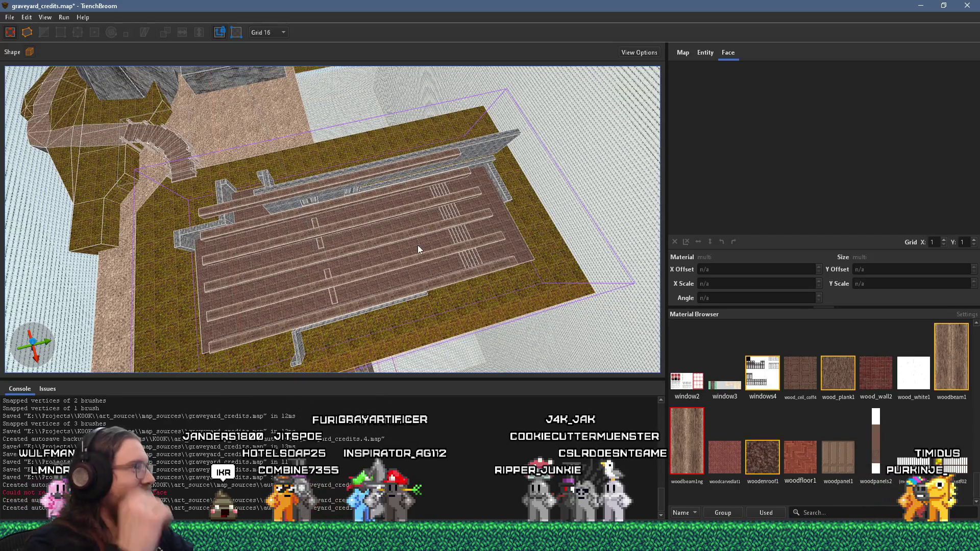
{"action": "mouse_move", "coordinate": [462, 273]}
{"action": "left_mouse_down"}
{"action": "mouse_move", "coordinate": [349, 271]}
{"action": "mouse_move", "coordinate": [324, 281]}
{"action": "mouse_move", "coordinate": [300, 257]}
{"action": "mouse_move", "coordinate": [322, 236]}
{"action": "mouse_move", "coordinate": [300, 220]}
{"action": "mouse_move", "coordinate": [358, 246]}
{"action": "mouse_move", "coordinate": [352, 251]}
{"action": "mouse_move", "coordinate": [309, 243]}
{"action": "mouse_move", "coordinate": [411, 206]}
{"action": "mouse_move", "coordinate": [387, 266]}
{"action": "mouse_move", "coordinate": [318, 251]}
{"action": "left_mouse_up"}
- Duplicate a plain wall panel and its barred window with Ctrl+D and slide the copies along the stone wall
{"action": "left_click", "coordinate": [317, 250]}
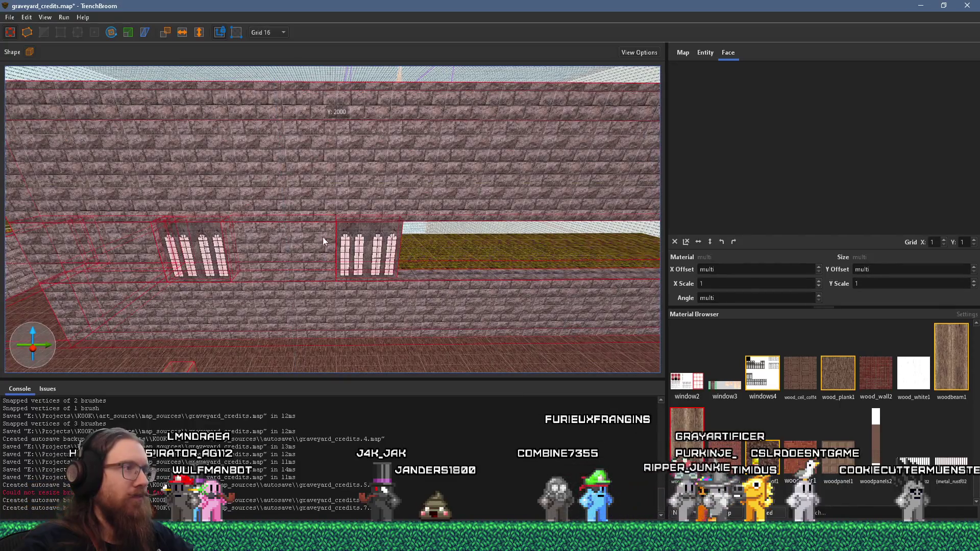
{"action": "key", "text": "Escape"}
{"action": "left_click", "coordinate": [323, 249]}
{"action": "left_click", "coordinate": [367, 249], "text": "ctrl"}
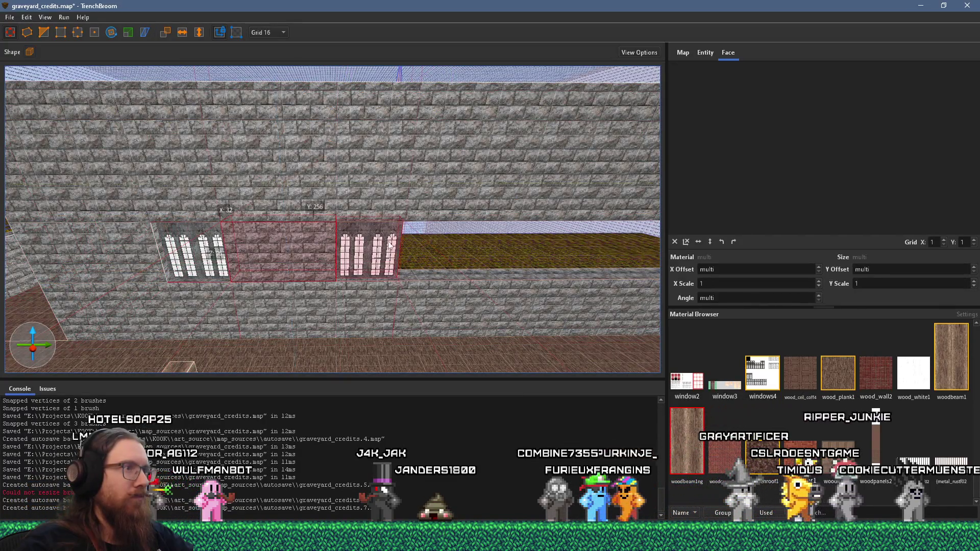
{"action": "left_click_drag", "start_coordinate": [384, 244], "coordinate": [227, 106]}
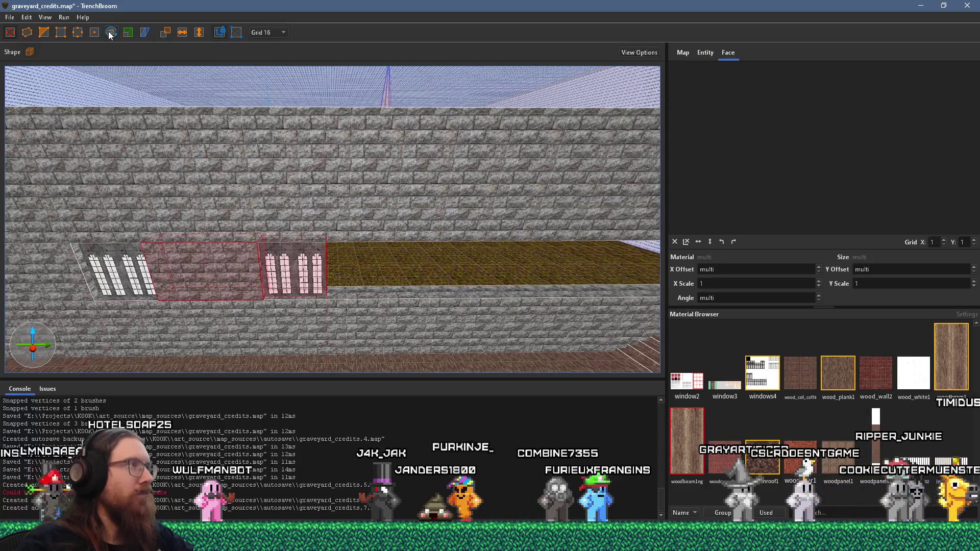
{"action": "mouse_move", "coordinate": [228, 46]}
{"action": "left_mouse_down"}
{"action": "mouse_move", "coordinate": [245, 115]}
{"action": "mouse_move", "coordinate": [213, 179]}
{"action": "mouse_move", "coordinate": [378, 183]}
{"action": "mouse_move", "coordinate": [167, 211]}
{"action": "mouse_move", "coordinate": [377, 182]}
{"action": "mouse_move", "coordinate": [109, 183]}
{"action": "left_mouse_up"}
{"action": "key", "text": "ctrl+d"}
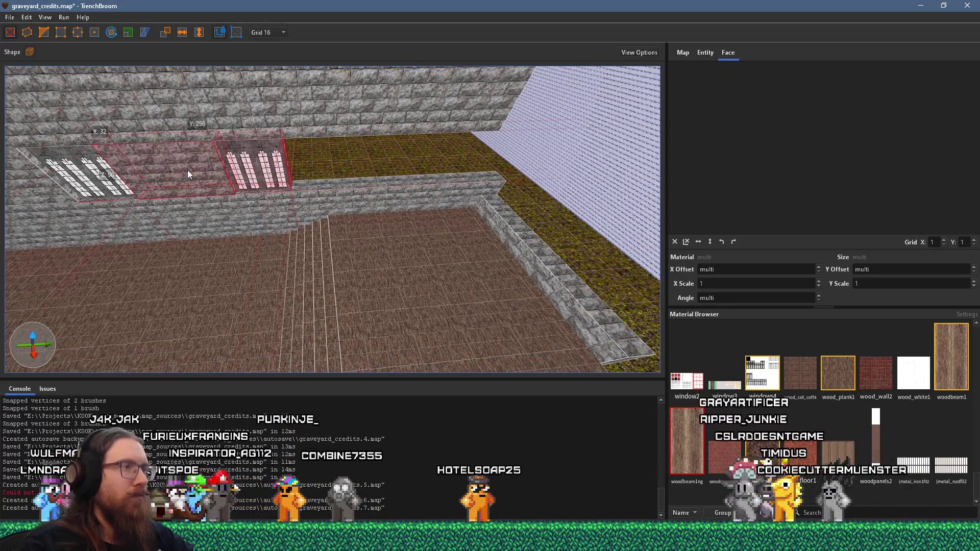
{"action": "mouse_move", "coordinate": [142, 175]}
{"action": "left_mouse_down"}
{"action": "mouse_move", "coordinate": [338, 170]}
{"action": "mouse_move", "coordinate": [308, 168]}
{"action": "mouse_move", "coordinate": [332, 176]}
{"action": "mouse_move", "coordinate": [362, 161]}
{"action": "mouse_move", "coordinate": [298, 161]}
{"action": "mouse_move", "coordinate": [348, 158]}
{"action": "mouse_move", "coordinate": [310, 165]}
{"action": "mouse_move", "coordinate": [164, 125]}
{"action": "mouse_move", "coordinate": [93, 120]}
{"action": "left_mouse_up"}
- Reset the brick panel's texture offsets to 0 beside the new window, then deselect it
{"action": "mouse_move", "coordinate": [256, 154]}
{"action": "left_mouse_down"}
{"action": "mouse_move", "coordinate": [294, 170]}
{"action": "mouse_move", "coordinate": [293, 197]}
{"action": "left_mouse_up"}
{"action": "left_click", "coordinate": [424, 192]}
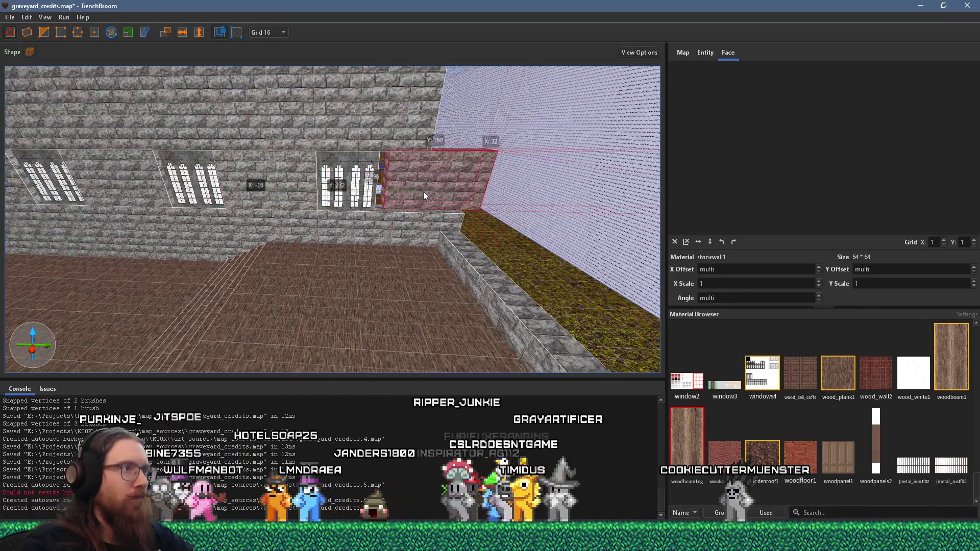
{"action": "left_click", "coordinate": [412, 194]}
{"action": "mouse_move", "coordinate": [413, 194]}
{"action": "left_mouse_down"}
{"action": "mouse_move", "coordinate": [305, 180]}
{"action": "mouse_move", "coordinate": [443, 188]}
{"action": "left_mouse_up"}
{"action": "scroll", "coordinate": [489, 181], "scroll_direction": "down", "scroll_amount": 3}
{"action": "scroll", "coordinate": [327, 216], "scroll_direction": "down", "scroll_amount": 2}
{"action": "mouse_move", "coordinate": [327, 215]}
{"action": "left_mouse_down"}
{"action": "mouse_move", "coordinate": [356, 160]}
{"action": "mouse_move", "coordinate": [515, 214]}
{"action": "mouse_move", "coordinate": [327, 204]}
{"action": "mouse_move", "coordinate": [492, 231]}
{"action": "mouse_move", "coordinate": [134, 146]}
{"action": "mouse_move", "coordinate": [392, 190]}
{"action": "left_mouse_up"}
{"action": "key", "text": "Escape"}
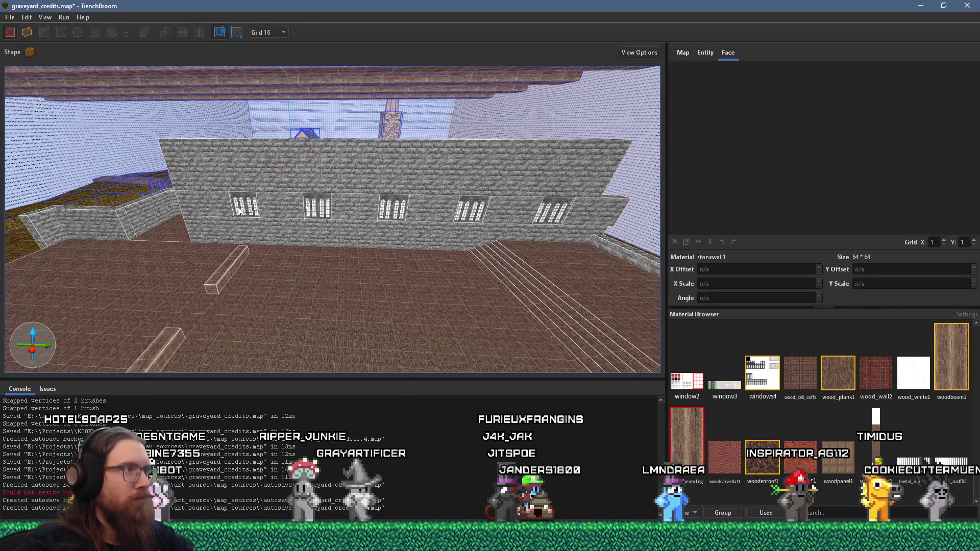
- Select the right stone wall brush and drag its top face up so it stands taller
{"action": "mouse_move", "coordinate": [575, 210]}
{"action": "left_mouse_down"}
{"action": "mouse_move", "coordinate": [463, 252]}
{"action": "mouse_move", "coordinate": [369, 205]}
{"action": "mouse_move", "coordinate": [357, 288]}
{"action": "mouse_move", "coordinate": [430, 229]}
{"action": "mouse_move", "coordinate": [413, 223]}
{"action": "left_mouse_up"}
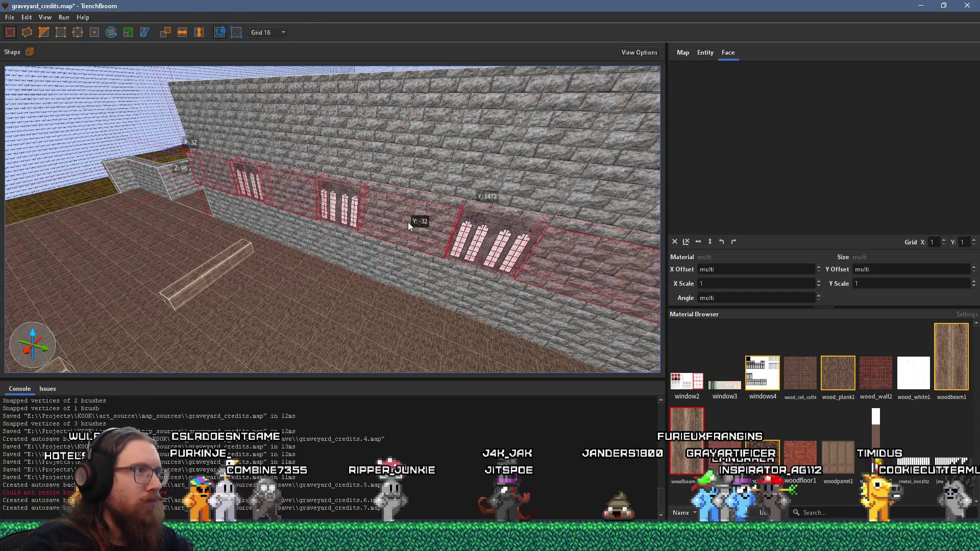
{"action": "mouse_move", "coordinate": [379, 222]}
{"action": "left_mouse_down"}
{"action": "mouse_move", "coordinate": [355, 233]}
{"action": "mouse_move", "coordinate": [416, 212]}
{"action": "mouse_move", "coordinate": [327, 177]}
{"action": "mouse_move", "coordinate": [546, 173]}
{"action": "mouse_move", "coordinate": [284, 174]}
{"action": "mouse_move", "coordinate": [388, 173]}
{"action": "left_mouse_up"}
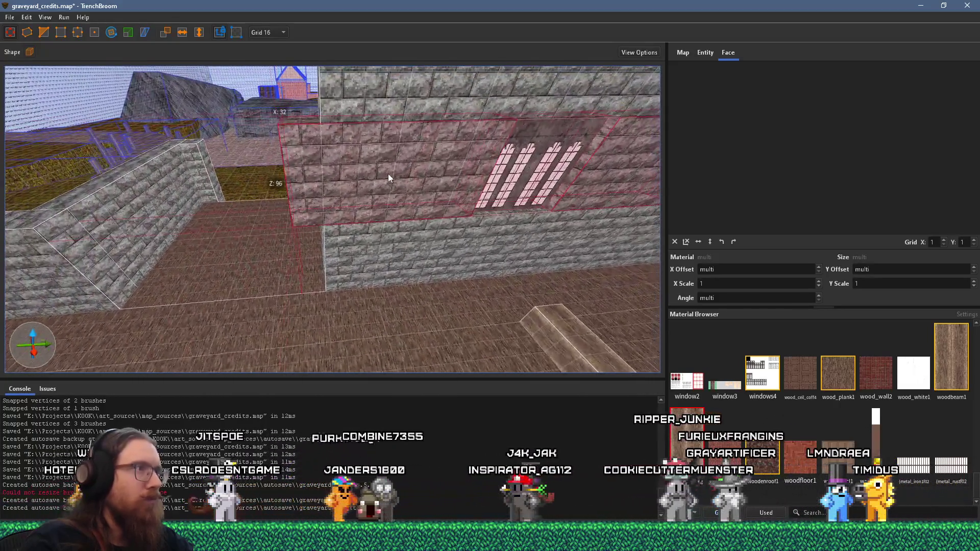
{"action": "mouse_move", "coordinate": [489, 179]}
{"action": "left_mouse_down"}
{"action": "mouse_move", "coordinate": [364, 186]}
{"action": "mouse_move", "coordinate": [384, 180]}
{"action": "mouse_move", "coordinate": [293, 202]}
{"action": "mouse_move", "coordinate": [356, 199]}
{"action": "left_mouse_up"}
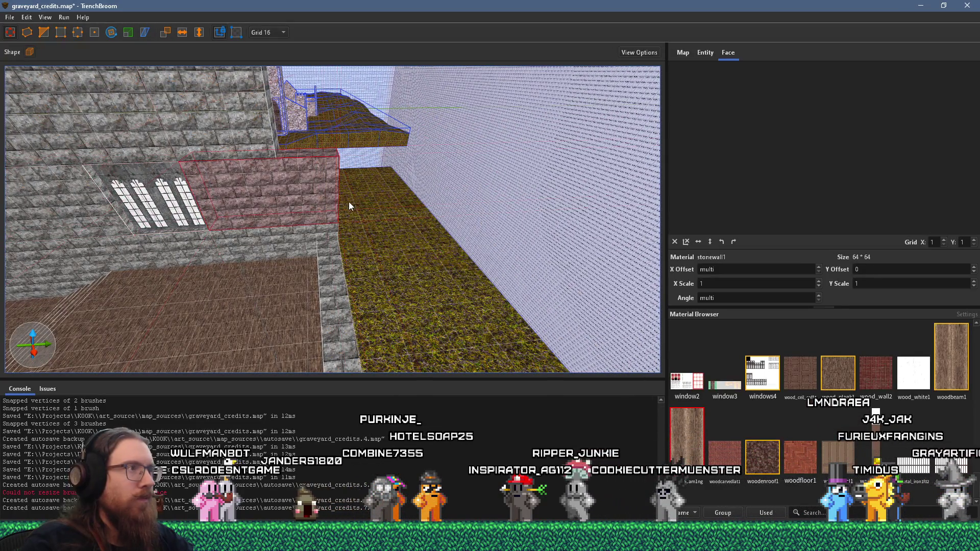
{"action": "left_click", "coordinate": [260, 141]}
{"action": "mouse_move", "coordinate": [333, 148]}
{"action": "left_mouse_down"}
{"action": "mouse_move", "coordinate": [311, 178]}
{"action": "mouse_move", "coordinate": [154, 139]}
{"action": "mouse_move", "coordinate": [372, 249]}
{"action": "mouse_move", "coordinate": [433, 132]}
{"action": "mouse_move", "coordinate": [310, 155]}
{"action": "mouse_move", "coordinate": [319, 249]}
{"action": "left_mouse_up"}
{"action": "left_click", "coordinate": [385, 245]}
{"action": "left_click", "coordinate": [309, 244], "text": "ctrl"}
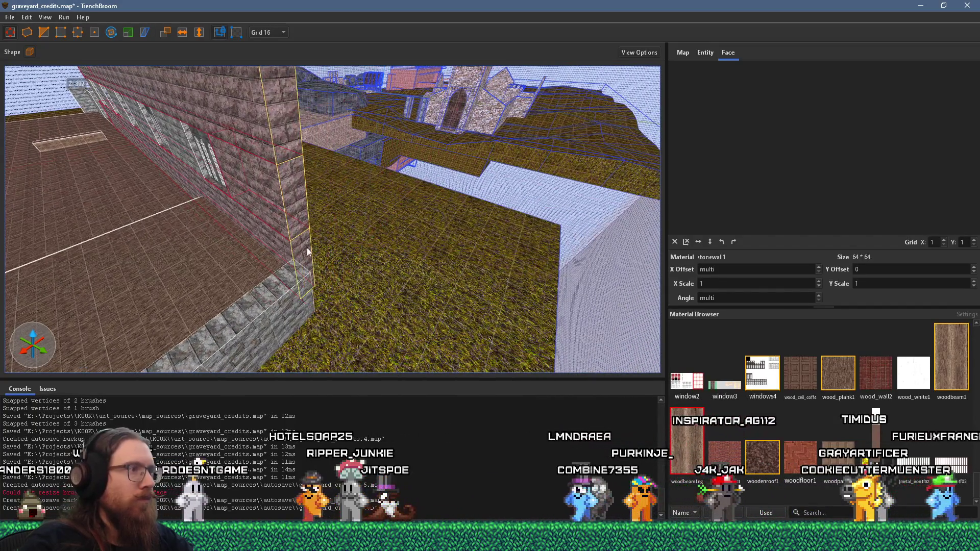
{"action": "left_click", "coordinate": [317, 278]}
{"action": "mouse_move", "coordinate": [339, 270]}
{"action": "left_mouse_down"}
{"action": "mouse_move", "coordinate": [264, 119]}
{"action": "mouse_move", "coordinate": [444, 263]}
{"action": "mouse_move", "coordinate": [340, 263]}
{"action": "mouse_move", "coordinate": [426, 175]}
{"action": "mouse_move", "coordinate": [411, 196]}
{"action": "left_mouse_up"}
{"action": "mouse_move", "coordinate": [415, 138]}
{"action": "left_mouse_down"}
{"action": "mouse_move", "coordinate": [419, 99]}
{"action": "mouse_move", "coordinate": [439, 91]}
{"action": "mouse_move", "coordinate": [445, 127]}
{"action": "left_mouse_up"}
- Drag the top face of the left wall's upper brick brush down
{"action": "scroll", "coordinate": [314, 164], "scroll_direction": "down", "scroll_amount": 2}
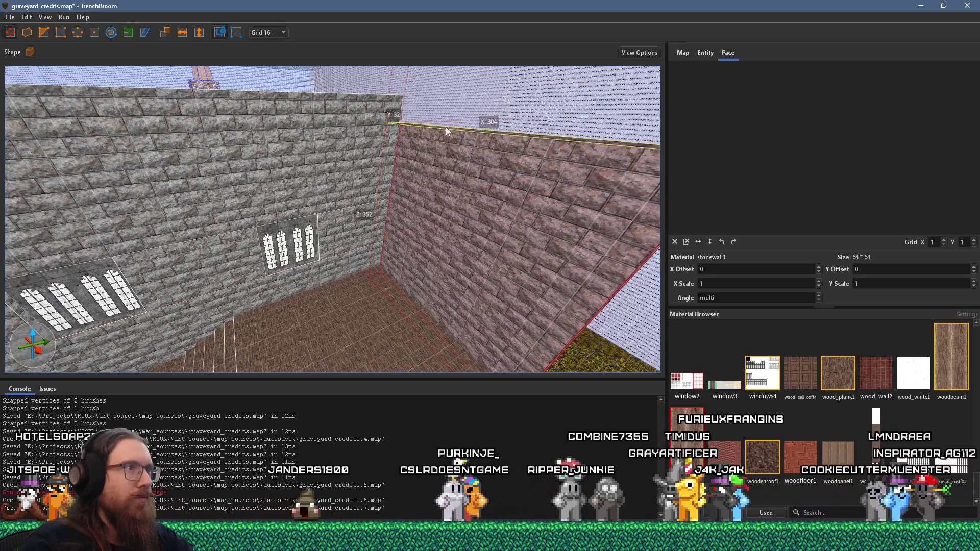
{"action": "left_click", "coordinate": [337, 100]}
{"action": "left_click_drag", "start_coordinate": [338, 96], "coordinate": [333, 123]}
{"action": "key", "text": "w"}
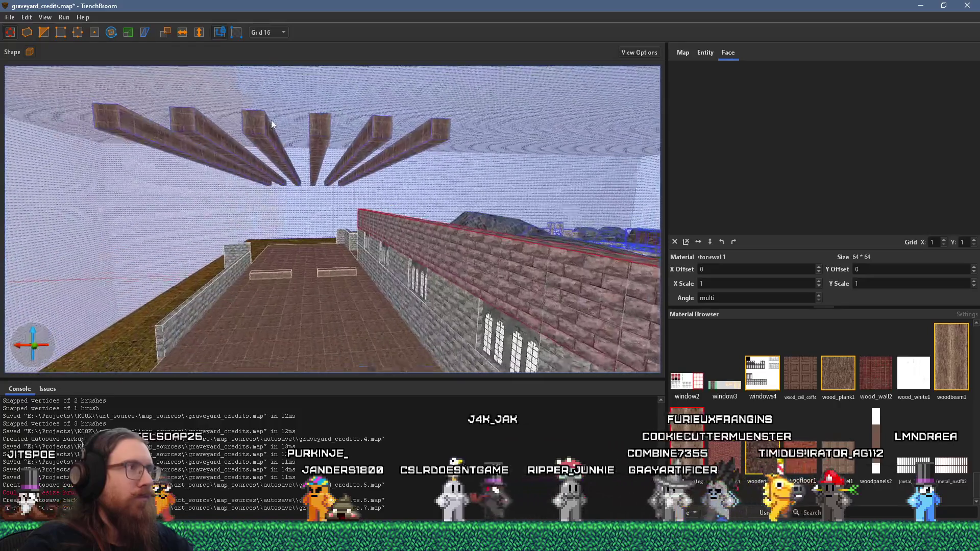
- Add the radiating ceiling beams to the grave_church group
{"action": "left_click", "coordinate": [191, 144]}
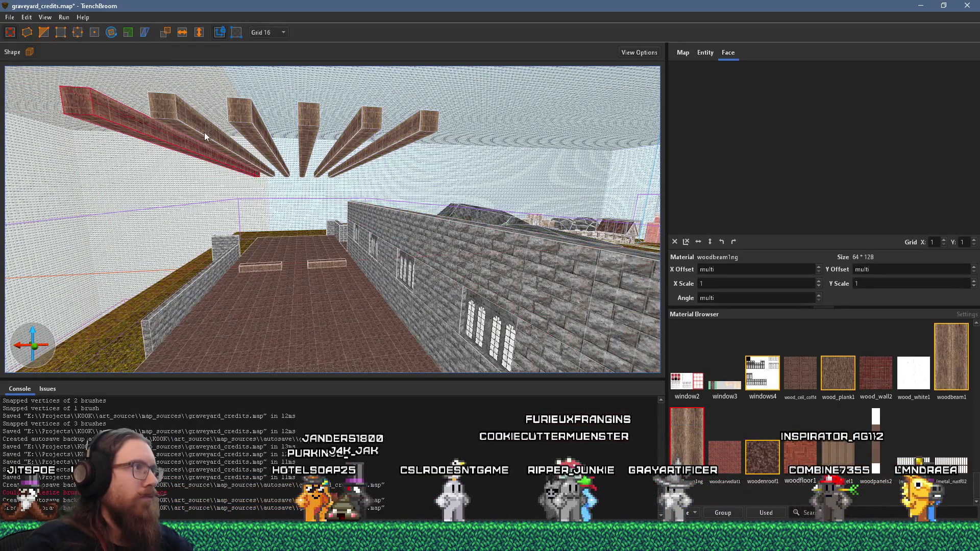
{"action": "left_click", "coordinate": [310, 125], "text": "ctrl"}
{"action": "left_click", "coordinate": [365, 122], "text": "ctrl"}
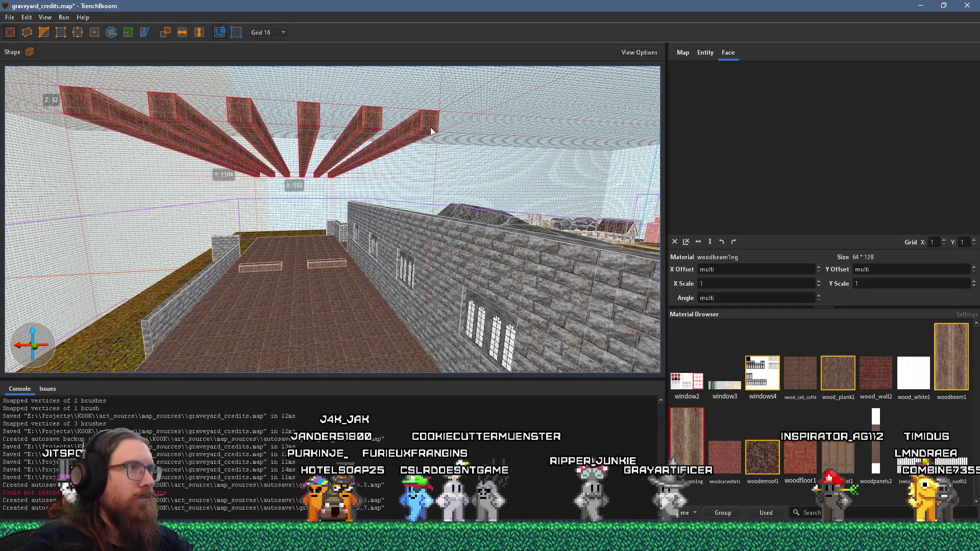
{"action": "left_click", "coordinate": [430, 127], "text": "ctrl"}
{"action": "right_click", "coordinate": [423, 241]}
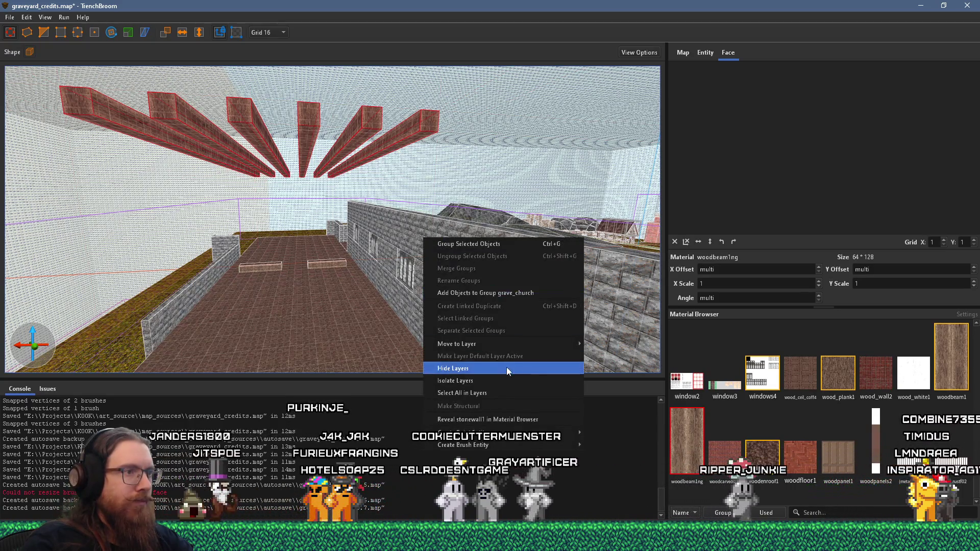
{"action": "left_click", "coordinate": [513, 292]}
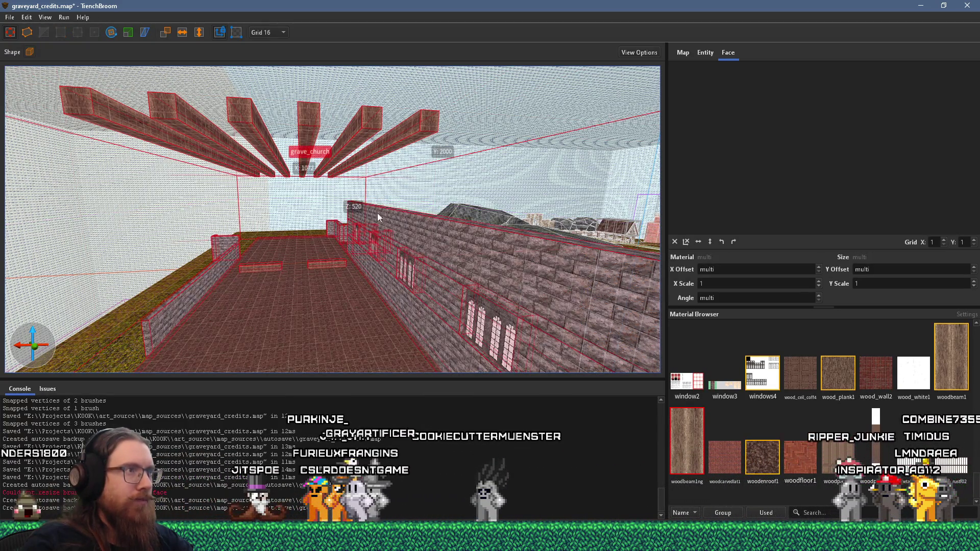
{"action": "key", "text": "Escape"}
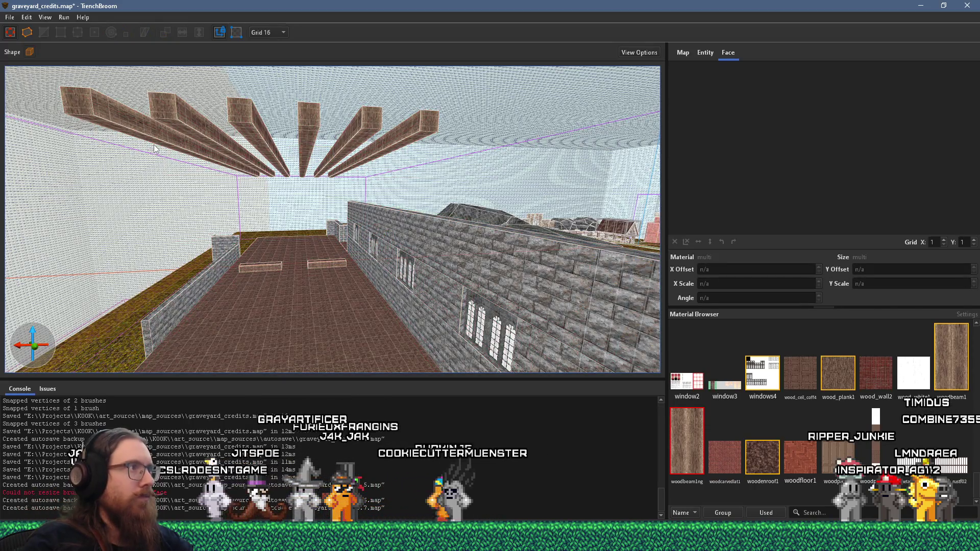
- Open the grave_church group for editing and select its ceiling beams
{"action": "left_click", "coordinate": [154, 145]}
{"action": "double_click", "coordinate": [172, 131]}
{"action": "mouse_move", "coordinate": [194, 124]}
{"action": "left_mouse_down", "text": "ctrl"}
{"action": "mouse_move", "coordinate": [437, 120]}
{"action": "mouse_move", "coordinate": [439, 223]}
{"action": "mouse_move", "coordinate": [299, 263]}
{"action": "mouse_move", "coordinate": [265, 289]}
{"action": "mouse_move", "coordinate": [192, 286]}
{"action": "mouse_move", "coordinate": [273, 294]}
{"action": "mouse_move", "coordinate": [325, 278]}
{"action": "mouse_move", "coordinate": [449, 318]}
{"action": "mouse_move", "coordinate": [313, 261]}
{"action": "mouse_move", "coordinate": [430, 278]}
{"action": "left_mouse_up", "text": "ctrl"}
{"action": "left_click", "coordinate": [358, 281]}
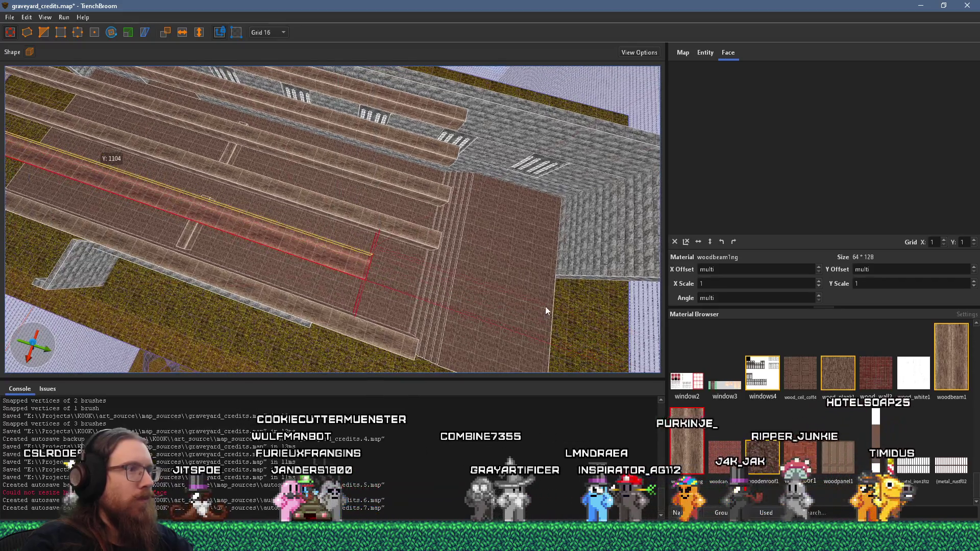
- Undo the earlier beam shortening and select all the long parallel beams over the hall
{"action": "key", "text": "ctrl+z"}
{"action": "left_click", "coordinate": [429, 193]}
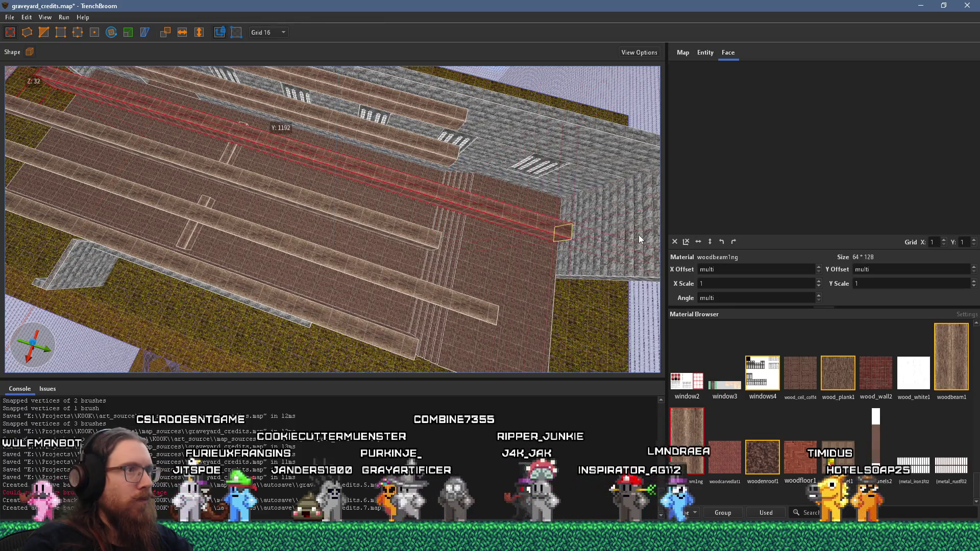
{"action": "scroll", "coordinate": [425, 307], "scroll_direction": "down", "scroll_amount": 2}
{"action": "scroll", "coordinate": [412, 198], "scroll_direction": "up", "scroll_amount": 5}
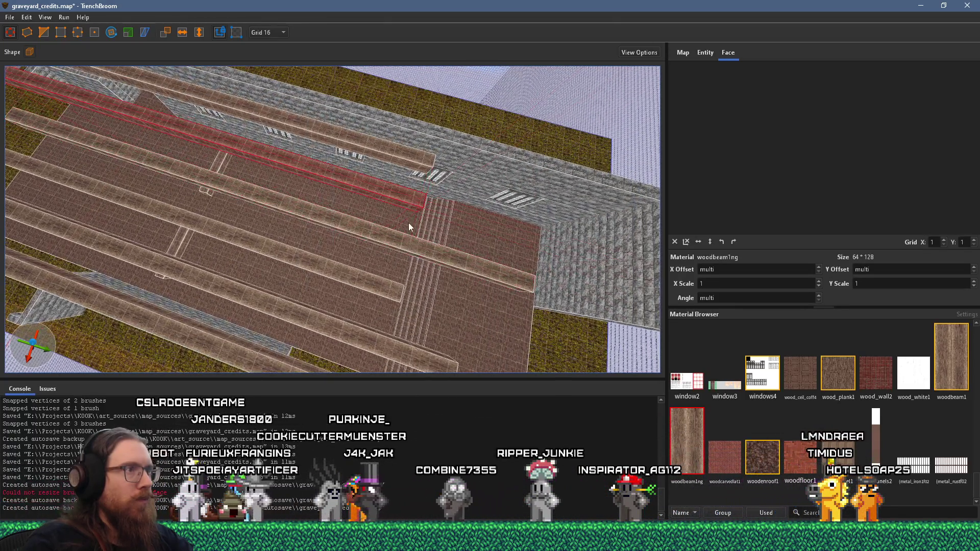
{"action": "scroll", "coordinate": [407, 280], "scroll_direction": "up", "scroll_amount": 2}
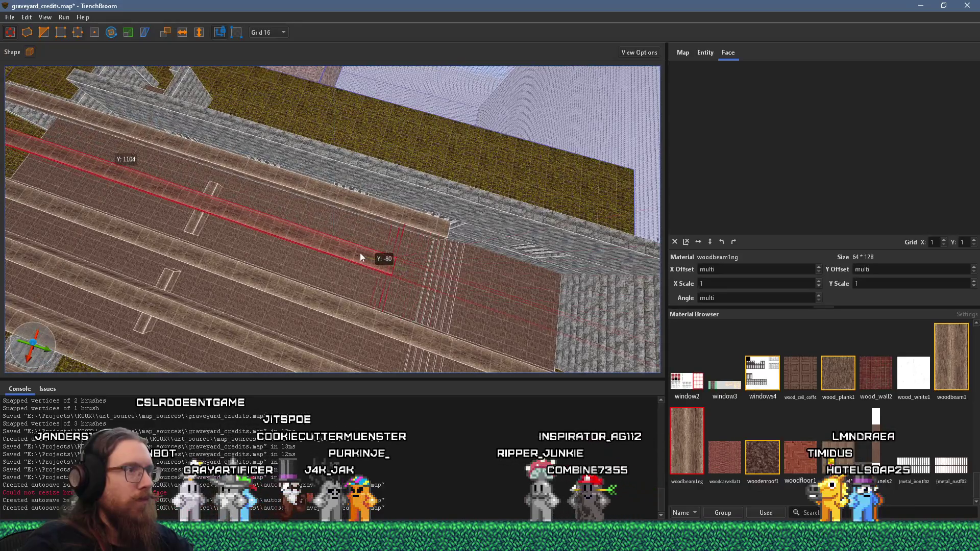
{"action": "scroll", "coordinate": [344, 248], "scroll_direction": "down", "scroll_amount": 5}
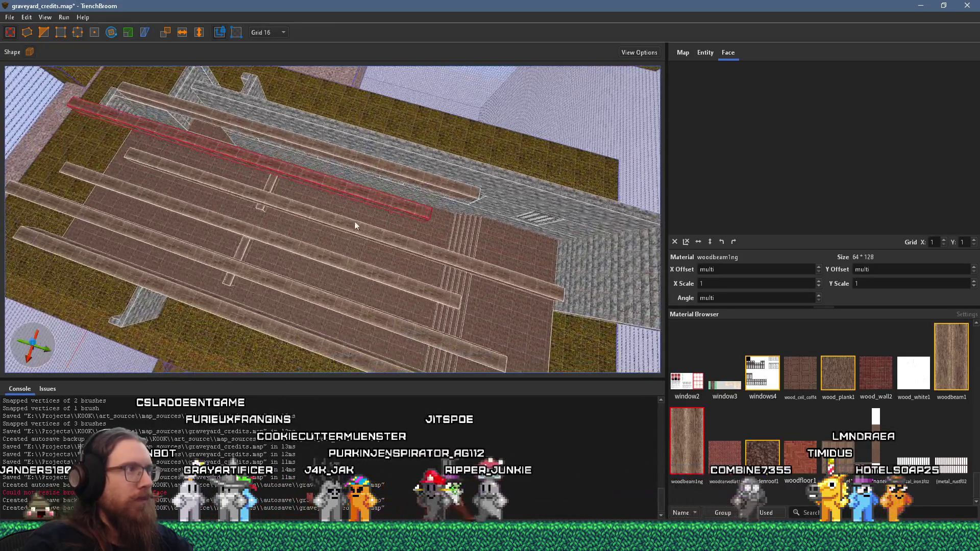
{"action": "scroll", "coordinate": [367, 218], "scroll_direction": "up", "scroll_amount": 3}
{"action": "left_click", "coordinate": [408, 306]}
{"action": "left_click", "coordinate": [425, 267], "text": "ctrl"}
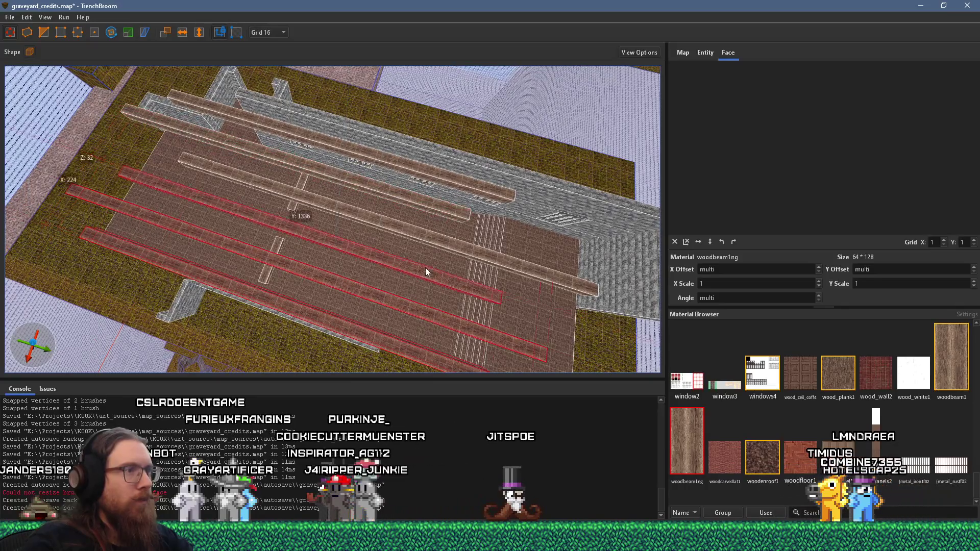
{"action": "left_click", "coordinate": [421, 234], "text": "ctrl"}
{"action": "left_click", "coordinate": [439, 204], "text": "ctrl"}
{"action": "left_click", "coordinate": [450, 183], "text": "ctrl"}
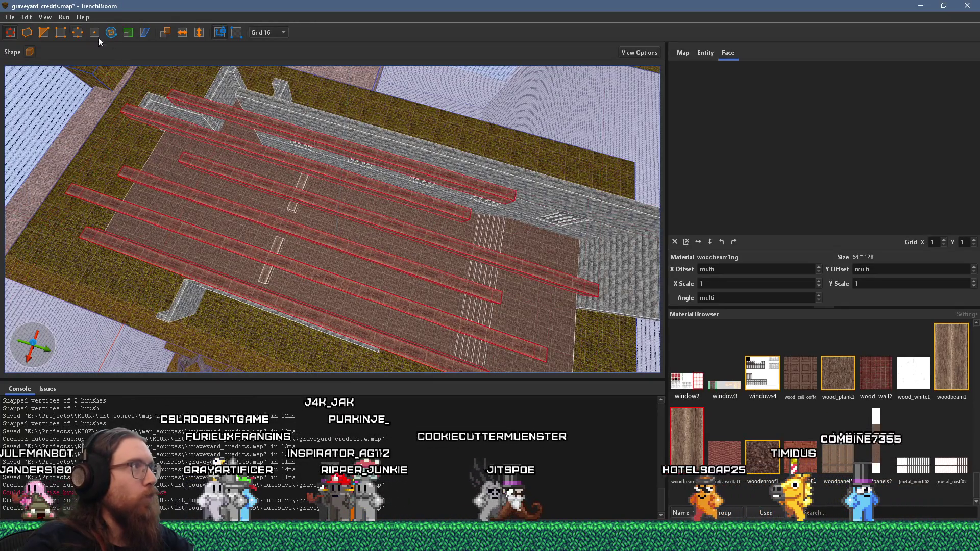
- Clip the selected beams so their far ends are cut off short of the hall's end
{"action": "left_click", "coordinate": [45, 33]}
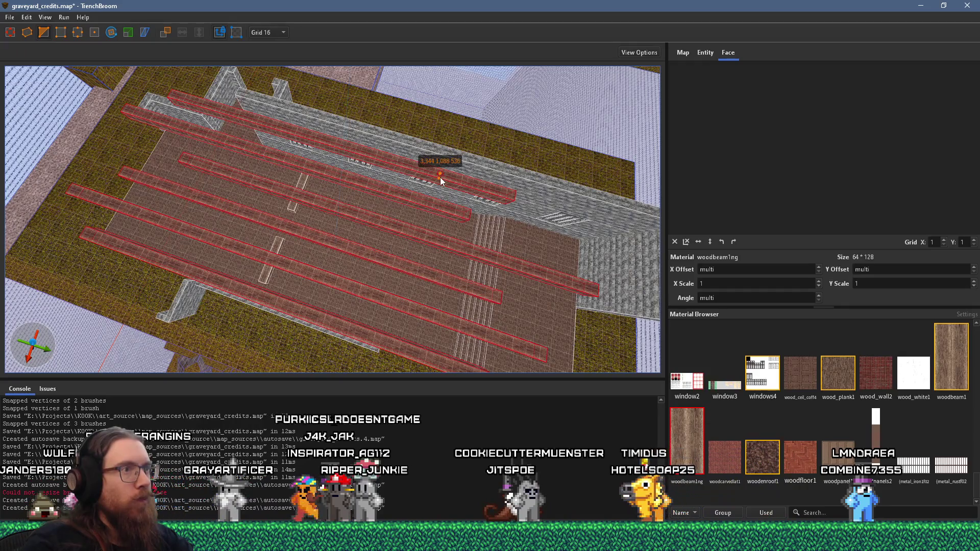
{"action": "left_click", "coordinate": [440, 175]}
{"action": "key", "text": "Return"}
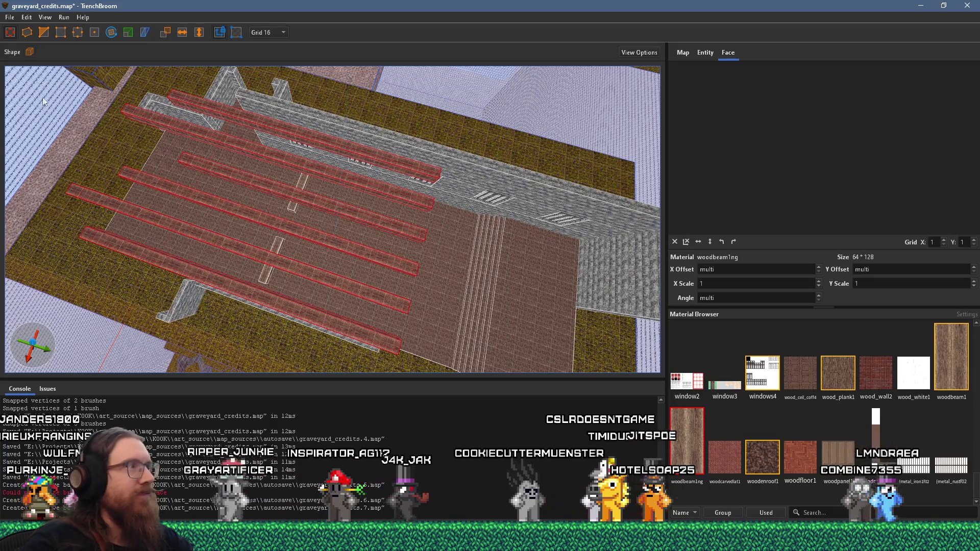
{"action": "scroll", "coordinate": [468, 246], "scroll_direction": "up", "scroll_amount": 5}
{"action": "mouse_move", "coordinate": [96, 166]}
{"action": "left_mouse_down"}
{"action": "mouse_move", "coordinate": [219, 188]}
{"action": "mouse_move", "coordinate": [339, 267]}
{"action": "left_mouse_up"}
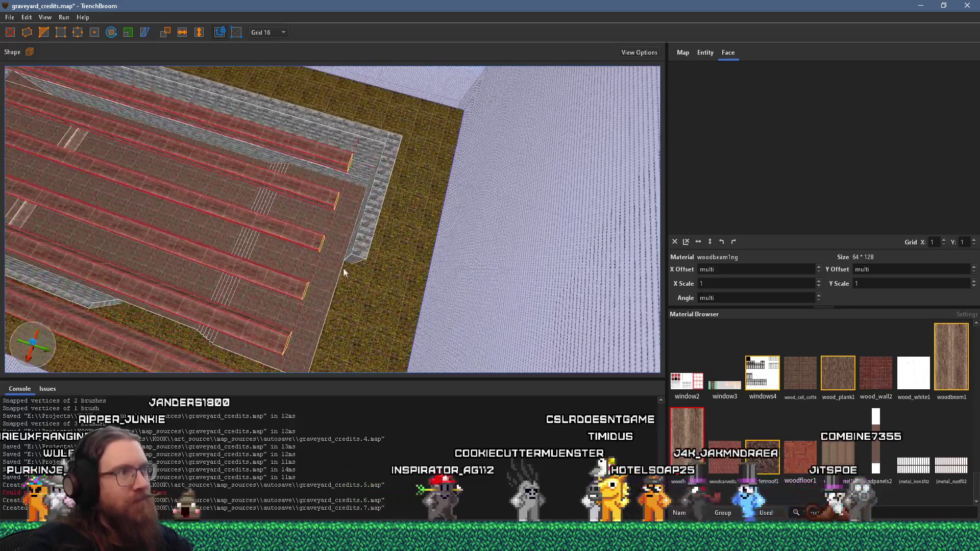
{"action": "left_click", "coordinate": [355, 257]}
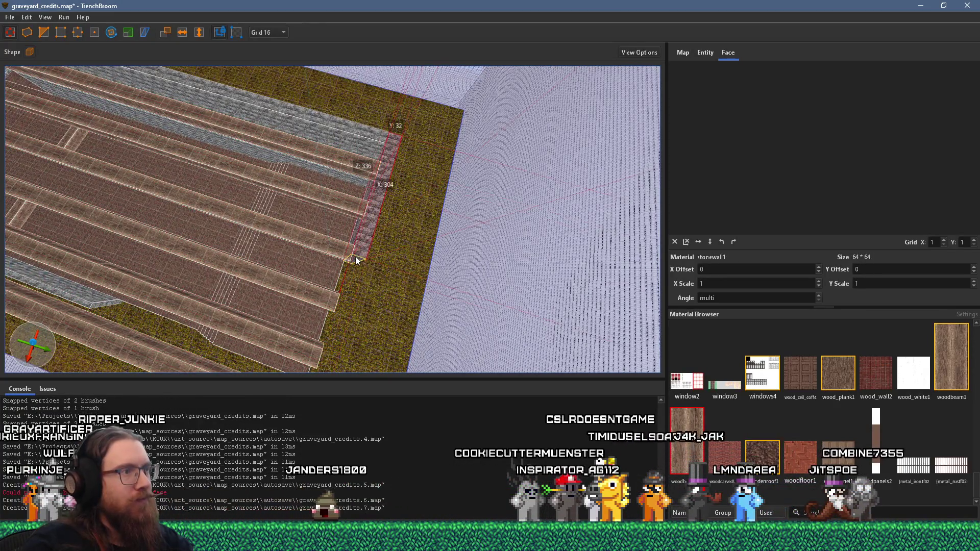
- Raise the stone wall strip's top so its height grows from 336 to 464 units
{"action": "mouse_move", "coordinate": [344, 322]}
{"action": "left_mouse_down"}
{"action": "mouse_move", "coordinate": [356, 286]}
{"action": "mouse_move", "coordinate": [380, 268]}
{"action": "mouse_move", "coordinate": [362, 282]}
{"action": "left_mouse_up"}
{"action": "mouse_move", "coordinate": [294, 271]}
{"action": "left_mouse_down"}
{"action": "mouse_move", "coordinate": [420, 258]}
{"action": "mouse_move", "coordinate": [307, 272]}
{"action": "mouse_move", "coordinate": [345, 215]}
{"action": "mouse_move", "coordinate": [299, 207]}
{"action": "mouse_move", "coordinate": [384, 152]}
{"action": "mouse_move", "coordinate": [304, 184]}
{"action": "mouse_move", "coordinate": [365, 193]}
{"action": "mouse_move", "coordinate": [505, 168]}
{"action": "mouse_move", "coordinate": [518, 225]}
{"action": "mouse_move", "coordinate": [429, 234]}
{"action": "mouse_move", "coordinate": [79, 124]}
{"action": "mouse_move", "coordinate": [340, 216]}
{"action": "mouse_move", "coordinate": [137, 100]}
{"action": "left_mouse_up"}
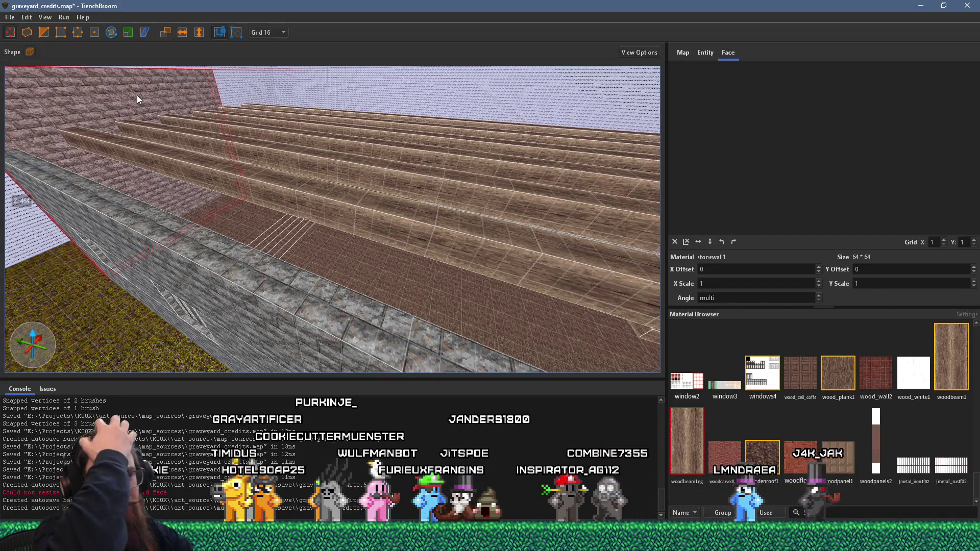
{"action": "mouse_move", "coordinate": [137, 96]}
{"action": "left_mouse_down"}
{"action": "mouse_move", "coordinate": [322, 113]}
{"action": "mouse_move", "coordinate": [106, 94]}
{"action": "mouse_move", "coordinate": [364, 184]}
{"action": "mouse_move", "coordinate": [107, 236]}
{"action": "mouse_move", "coordinate": [270, 231]}
{"action": "mouse_move", "coordinate": [323, 214]}
{"action": "mouse_move", "coordinate": [199, 201]}
{"action": "mouse_move", "coordinate": [236, 193]}
{"action": "mouse_move", "coordinate": [248, 162]}
{"action": "mouse_move", "coordinate": [412, 294]}
{"action": "mouse_move", "coordinate": [345, 203]}
{"action": "mouse_move", "coordinate": [388, 165]}
{"action": "mouse_move", "coordinate": [204, 174]}
{"action": "mouse_move", "coordinate": [255, 177]}
{"action": "mouse_move", "coordinate": [342, 153]}
{"action": "mouse_move", "coordinate": [406, 114]}
{"action": "mouse_move", "coordinate": [459, 59]}
{"action": "mouse_move", "coordinate": [349, 79]}
{"action": "mouse_move", "coordinate": [357, 199]}
{"action": "mouse_move", "coordinate": [334, 208]}
{"action": "mouse_move", "coordinate": [401, 215]}
{"action": "left_mouse_up"}
- Select the floor bench beam and set the grid to 8 units
{"action": "left_click", "coordinate": [401, 214]}
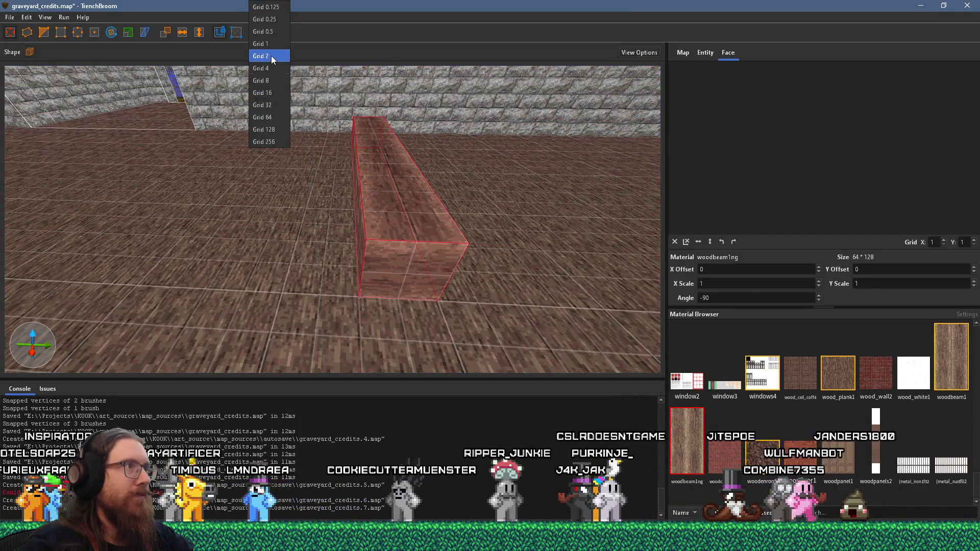
{"action": "left_click", "coordinate": [276, 80]}
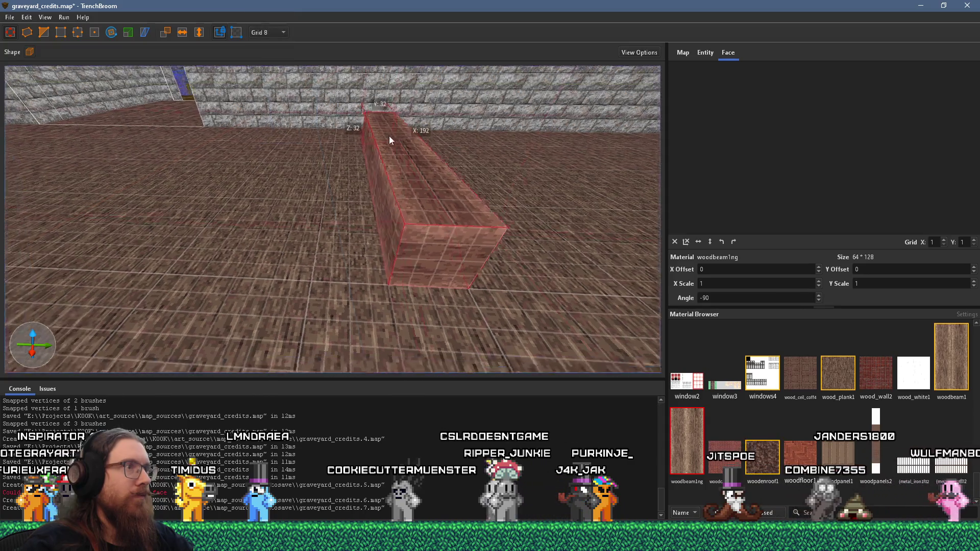
{"action": "left_click_drag", "start_coordinate": [460, 205], "coordinate": [465, 138]}
{"action": "key", "text": "ctrl+z"}
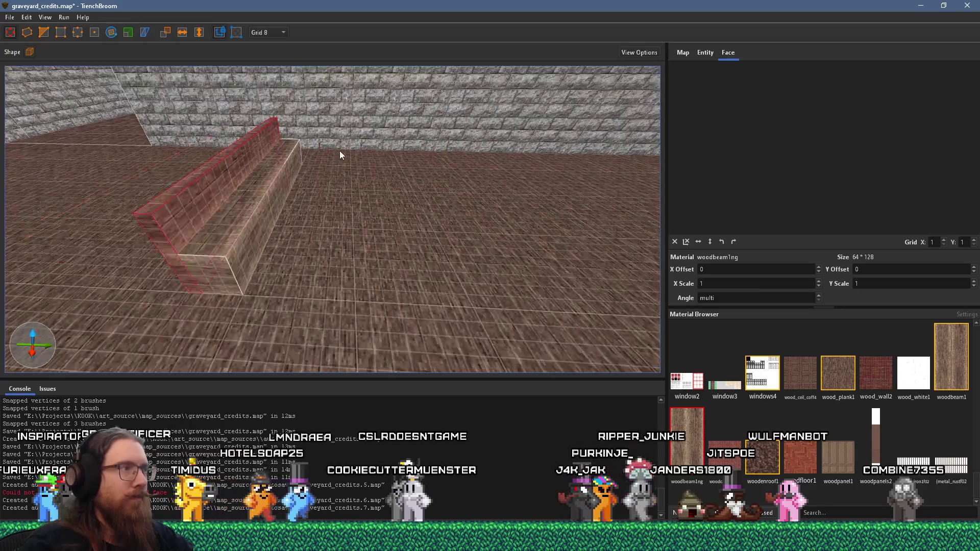
- Lower the bench's upright backrest brush from 56 to 48 units tall
{"action": "scroll", "coordinate": [359, 152], "scroll_direction": "down", "scroll_amount": 5}
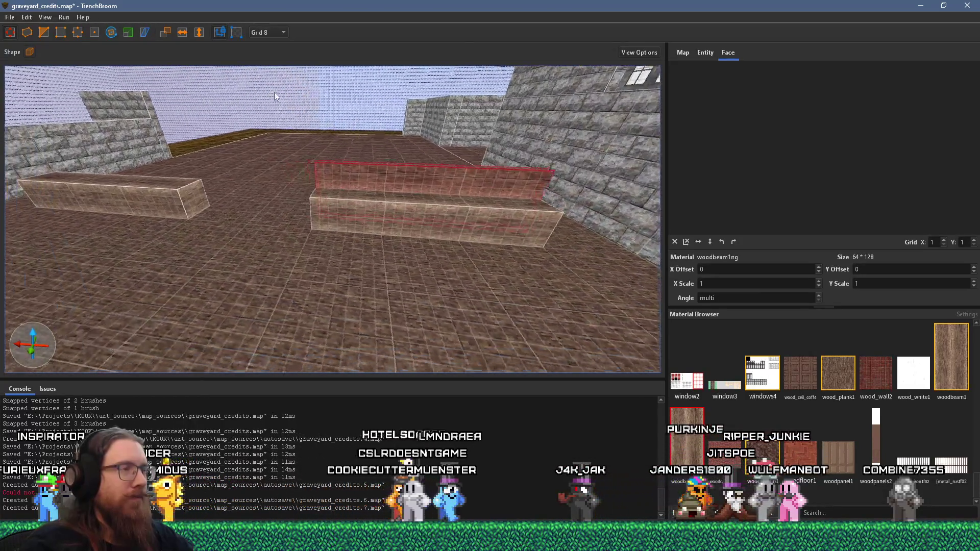
{"action": "mouse_move", "coordinate": [303, 89]}
{"action": "left_mouse_down"}
{"action": "mouse_move", "coordinate": [109, 90]}
{"action": "mouse_move", "coordinate": [334, 154]}
{"action": "mouse_move", "coordinate": [333, 170]}
{"action": "mouse_move", "coordinate": [332, 114]}
{"action": "mouse_move", "coordinate": [471, 159]}
{"action": "mouse_move", "coordinate": [360, 135]}
{"action": "left_mouse_up"}
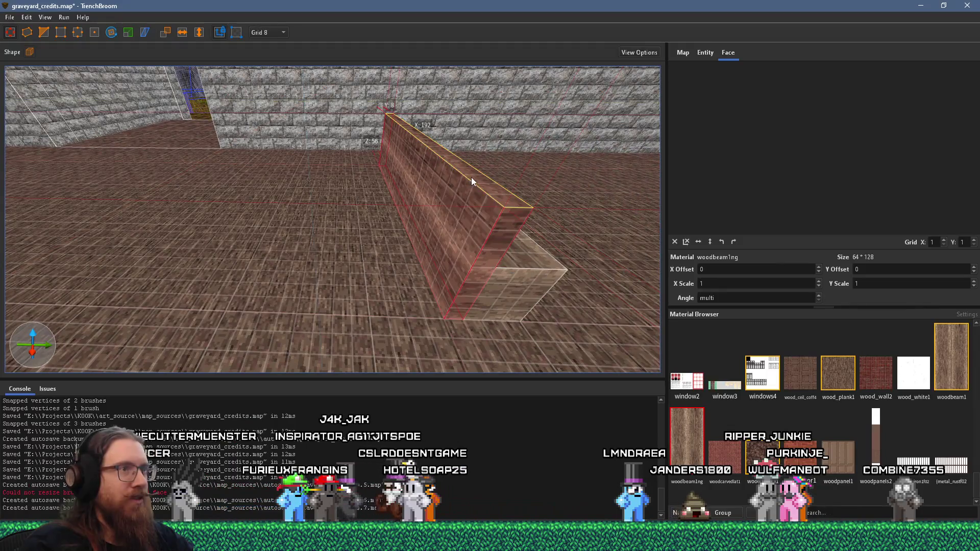
{"action": "mouse_move", "coordinate": [484, 151]}
{"action": "left_mouse_down"}
{"action": "mouse_move", "coordinate": [386, 176]}
{"action": "mouse_move", "coordinate": [286, 168]}
{"action": "mouse_move", "coordinate": [366, 151]}
{"action": "mouse_move", "coordinate": [383, 185]}
{"action": "mouse_move", "coordinate": [371, 187]}
{"action": "left_mouse_up"}
{"action": "scroll", "coordinate": [294, 162], "scroll_direction": "down", "scroll_amount": 5}
{"action": "scroll", "coordinate": [366, 151], "scroll_direction": "up", "scroll_amount": 3}
{"action": "scroll", "coordinate": [371, 188], "scroll_direction": "up", "scroll_amount": 3}
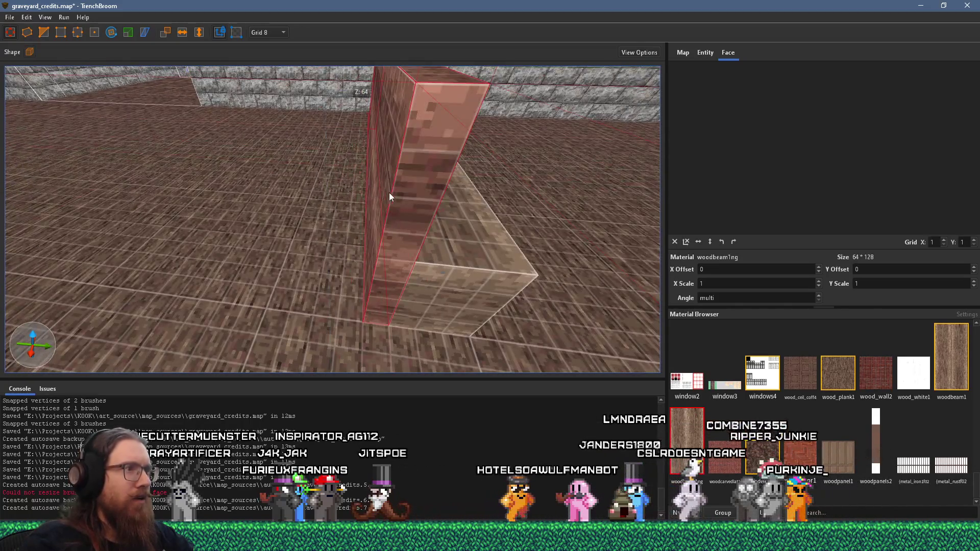
{"action": "left_click", "coordinate": [404, 233]}
{"action": "mouse_move", "coordinate": [381, 249]}
{"action": "left_mouse_down"}
{"action": "mouse_move", "coordinate": [372, 248]}
{"action": "mouse_move", "coordinate": [373, 210]}
{"action": "mouse_move", "coordinate": [339, 176]}
{"action": "left_mouse_up"}
{"action": "scroll", "coordinate": [339, 176], "scroll_direction": "down", "scroll_amount": 5}
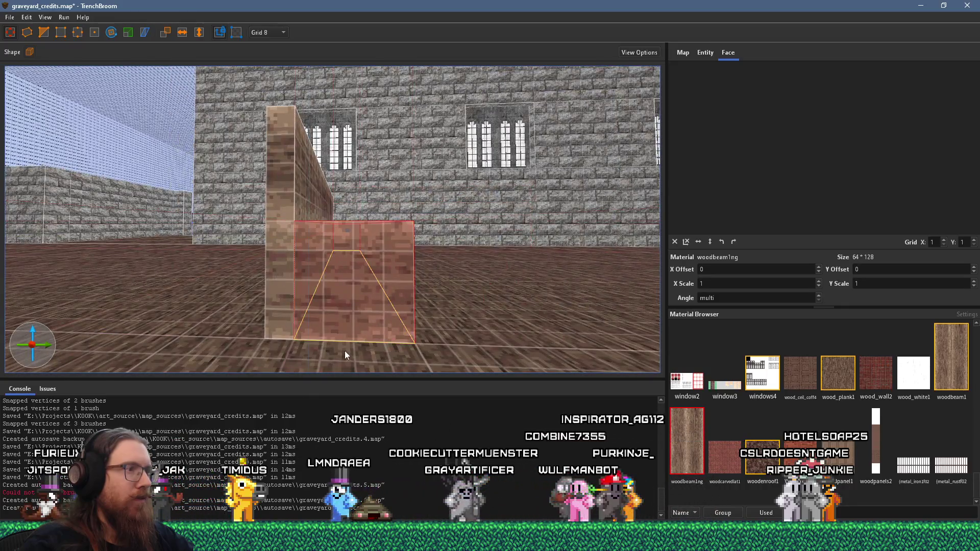
{"action": "left_click", "coordinate": [309, 202]}
{"action": "mouse_move", "coordinate": [318, 132]}
{"action": "left_mouse_down"}
{"action": "mouse_move", "coordinate": [318, 146]}
{"action": "mouse_move", "coordinate": [279, 195]}
{"action": "mouse_move", "coordinate": [290, 222]}
{"action": "mouse_move", "coordinate": [348, 219]}
{"action": "mouse_move", "coordinate": [344, 236]}
{"action": "mouse_move", "coordinate": [298, 274]}
{"action": "mouse_move", "coordinate": [292, 184]}
{"action": "mouse_move", "coordinate": [268, 188]}
{"action": "mouse_move", "coordinate": [286, 224]}
{"action": "mouse_move", "coordinate": [218, 244]}
{"action": "mouse_move", "coordinate": [264, 260]}
{"action": "mouse_move", "coordinate": [183, 273]}
{"action": "mouse_move", "coordinate": [230, 244]}
{"action": "mouse_move", "coordinate": [328, 240]}
{"action": "mouse_move", "coordinate": [233, 250]}
{"action": "mouse_move", "coordinate": [201, 229]}
{"action": "mouse_move", "coordinate": [273, 222]}
{"action": "mouse_move", "coordinate": [313, 165]}
{"action": "mouse_move", "coordinate": [164, 234]}
{"action": "mouse_move", "coordinate": [436, 200]}
{"action": "mouse_move", "coordinate": [364, 188]}
{"action": "mouse_move", "coordinate": [454, 183]}
{"action": "mouse_move", "coordinate": [405, 216]}
{"action": "mouse_move", "coordinate": [378, 252]}
{"action": "mouse_move", "coordinate": [380, 204]}
{"action": "mouse_move", "coordinate": [322, 248]}
{"action": "mouse_move", "coordinate": [332, 137]}
{"action": "mouse_move", "coordinate": [308, 248]}
{"action": "mouse_move", "coordinate": [201, 262]}
{"action": "mouse_move", "coordinate": [274, 238]}
{"action": "mouse_move", "coordinate": [226, 218]}
{"action": "mouse_move", "coordinate": [425, 201]}
{"action": "mouse_move", "coordinate": [205, 236]}
{"action": "mouse_move", "coordinate": [574, 233]}
{"action": "mouse_move", "coordinate": [272, 206]}
{"action": "left_mouse_up"}
{"action": "key", "text": "Escape"}
- Select everything with Ctrl+A, then select the windows4 window strip faces on the long wall
{"action": "key", "text": "ctrl+a"}
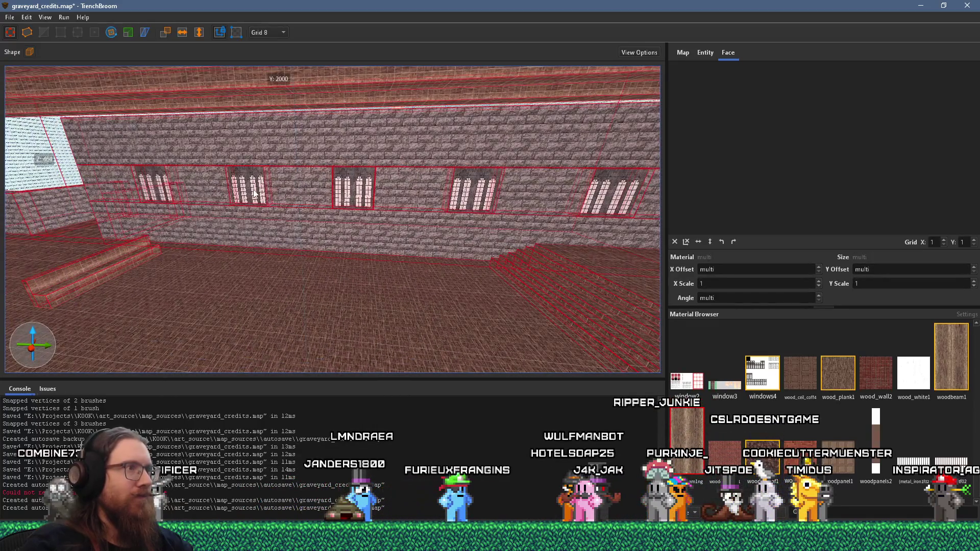
{"action": "left_click", "coordinate": [128, 190], "text": "shift"}
{"action": "mouse_move", "coordinate": [650, 200]}
{"action": "left_mouse_down"}
{"action": "mouse_move", "coordinate": [182, 246]}
{"action": "mouse_move", "coordinate": [395, 237]}
{"action": "mouse_move", "coordinate": [295, 243]}
{"action": "mouse_move", "coordinate": [321, 250]}
{"action": "mouse_move", "coordinate": [357, 209]}
{"action": "mouse_move", "coordinate": [385, 207]}
{"action": "left_mouse_up"}
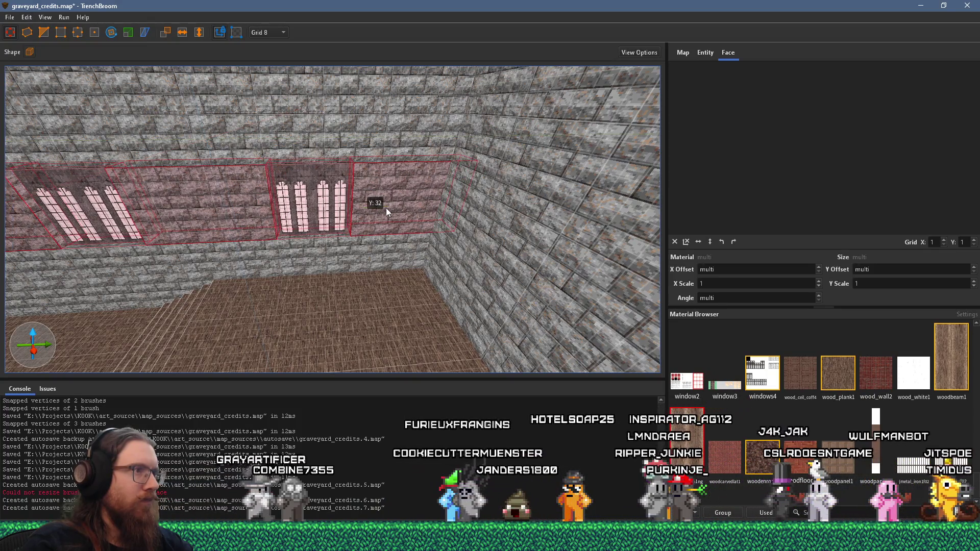
{"action": "left_click", "coordinate": [404, 205]}
{"action": "key", "text": "shift"}
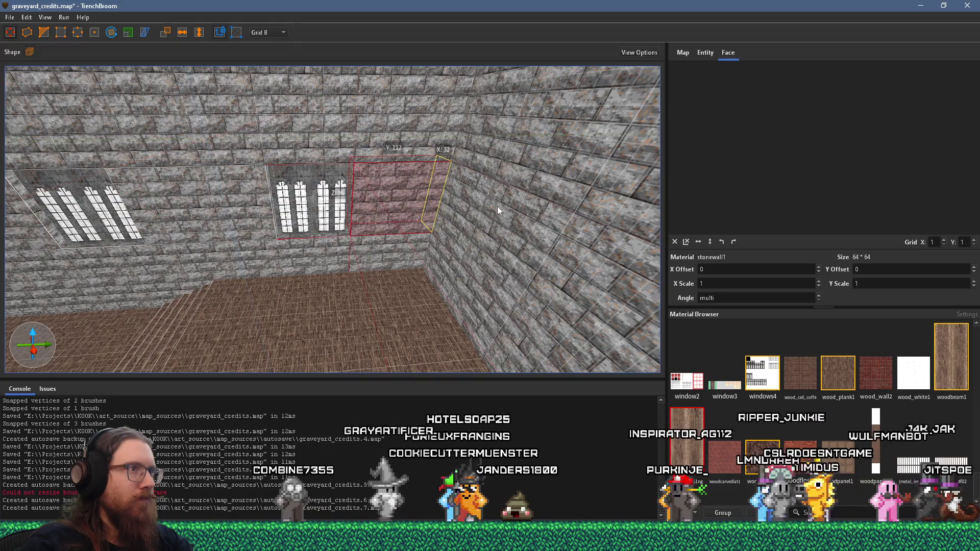
{"action": "scroll", "coordinate": [497, 207], "scroll_direction": "down", "scroll_amount": 5}
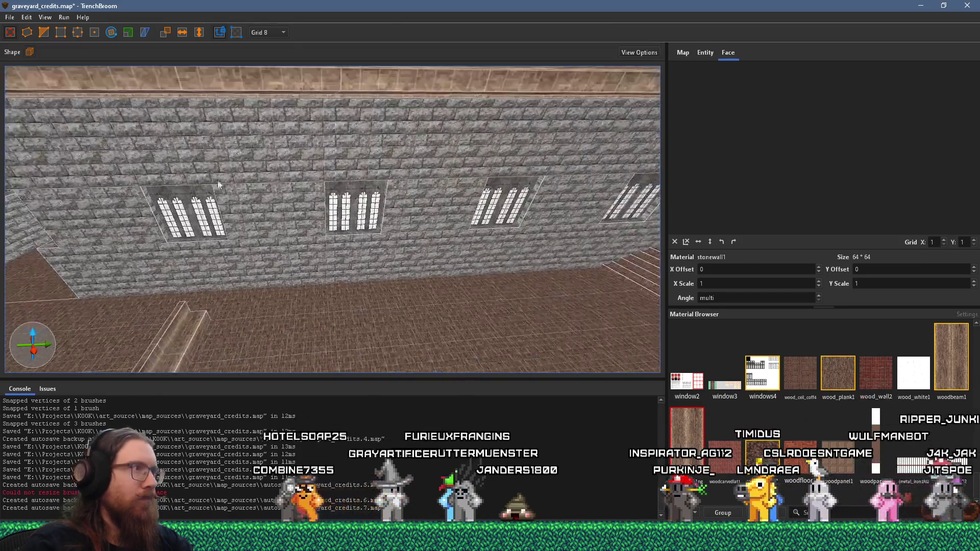
{"action": "left_click", "coordinate": [382, 172]}
{"action": "scroll", "coordinate": [324, 176], "scroll_direction": "down", "scroll_amount": 3}
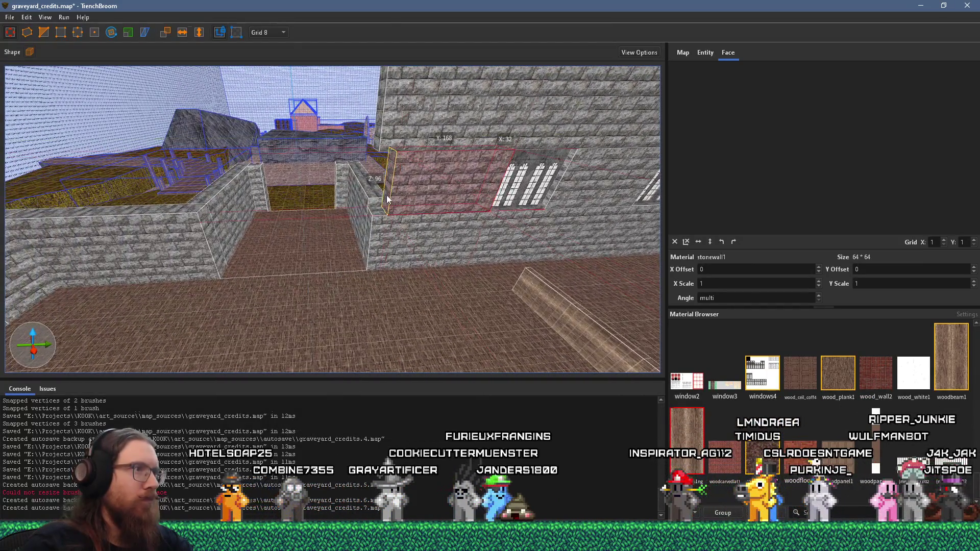
{"action": "scroll", "coordinate": [481, 189], "scroll_direction": "down", "scroll_amount": 3}
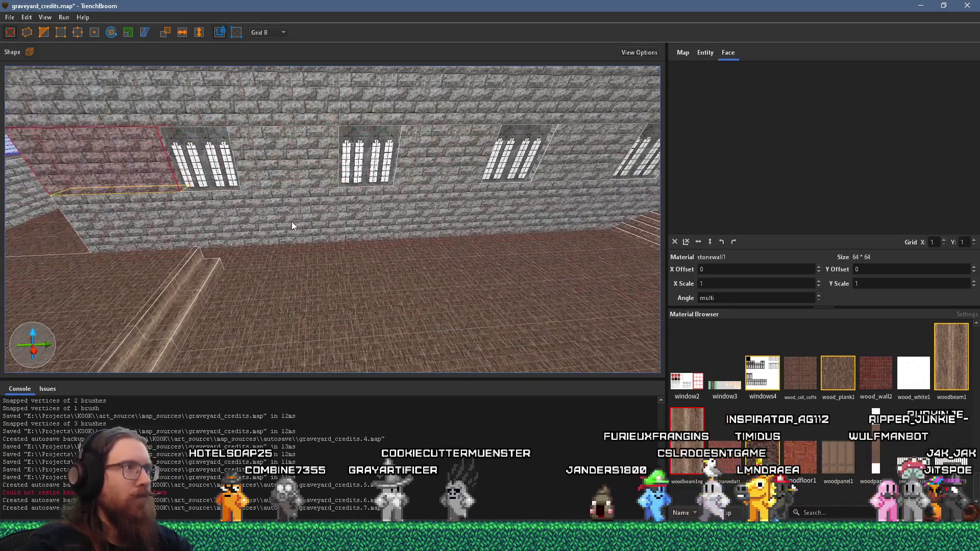
{"action": "left_click", "coordinate": [292, 223], "text": "shift"}
{"action": "left_click_drag", "start_coordinate": [600, 126], "coordinate": [444, 182]}
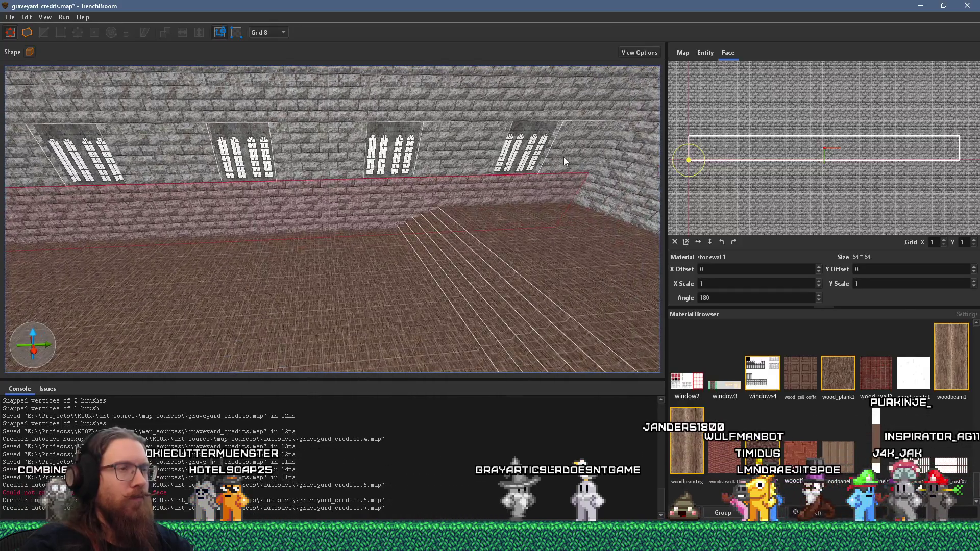
{"action": "scroll", "coordinate": [329, 148], "scroll_direction": "down", "scroll_amount": 5}
{"action": "key", "text": "Escape"}
{"action": "mouse_move", "coordinate": [290, 165]}
{"action": "left_mouse_down"}
{"action": "mouse_move", "coordinate": [350, 203]}
{"action": "mouse_move", "coordinate": [310, 145]}
{"action": "mouse_move", "coordinate": [339, 190]}
{"action": "mouse_move", "coordinate": [486, 161]}
{"action": "mouse_move", "coordinate": [416, 210]}
{"action": "mouse_move", "coordinate": [457, 201]}
{"action": "mouse_move", "coordinate": [272, 141]}
{"action": "mouse_move", "coordinate": [184, 151]}
{"action": "mouse_move", "coordinate": [403, 192]}
{"action": "mouse_move", "coordinate": [234, 183]}
{"action": "mouse_move", "coordinate": [186, 163]}
{"action": "mouse_move", "coordinate": [319, 202]}
{"action": "mouse_move", "coordinate": [387, 198]}
{"action": "mouse_move", "coordinate": [200, 212]}
{"action": "mouse_move", "coordinate": [212, 208]}
{"action": "left_mouse_up"}
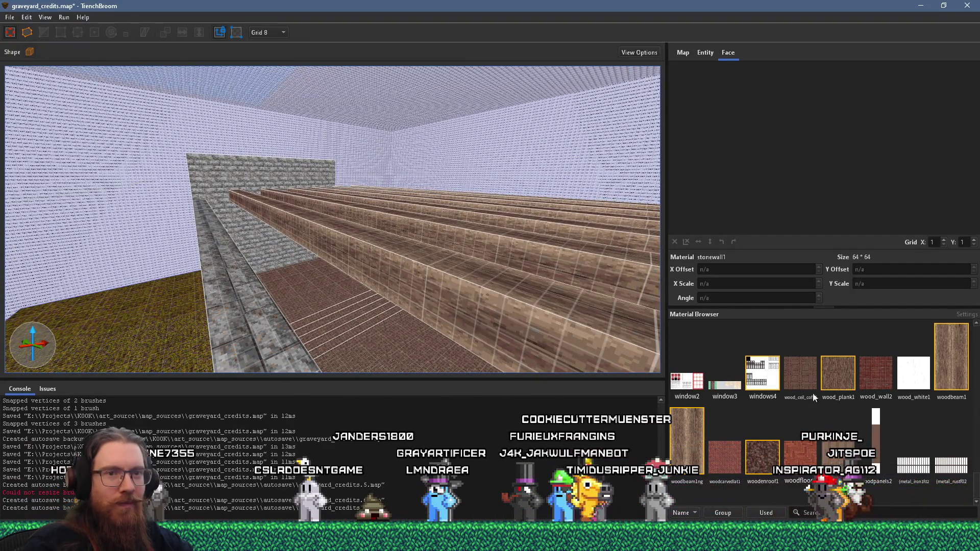
- Choose the woodbeam1 material and draw a new brush along the benches
{"action": "left_click", "coordinate": [952, 367]}
{"action": "mouse_move", "coordinate": [653, 315]}
{"action": "left_mouse_down"}
{"action": "mouse_move", "coordinate": [284, 296]}
{"action": "mouse_move", "coordinate": [206, 313]}
{"action": "mouse_move", "coordinate": [270, 290]}
{"action": "left_mouse_up"}
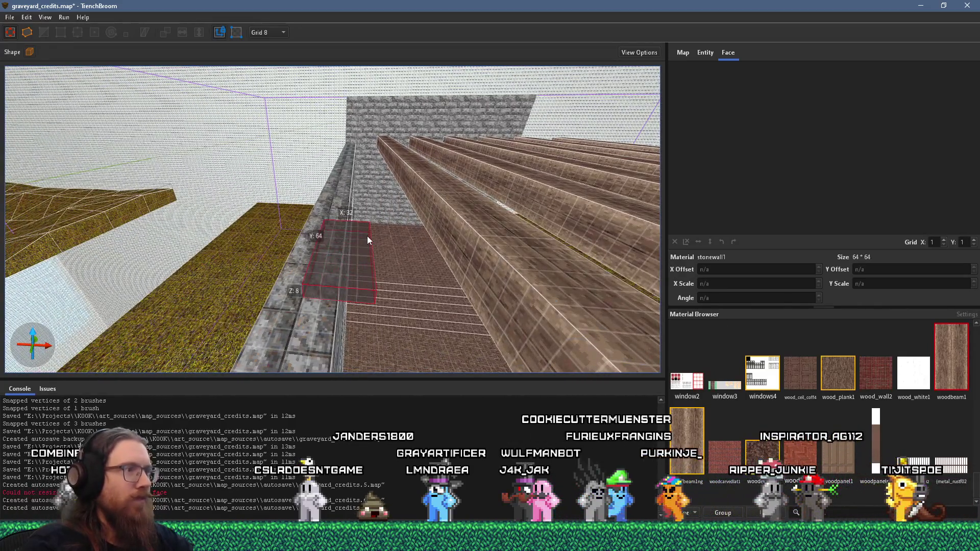
{"action": "mouse_move", "coordinate": [374, 223]}
{"action": "left_mouse_down"}
{"action": "mouse_move", "coordinate": [358, 212]}
{"action": "mouse_move", "coordinate": [373, 141]}
{"action": "left_mouse_up"}
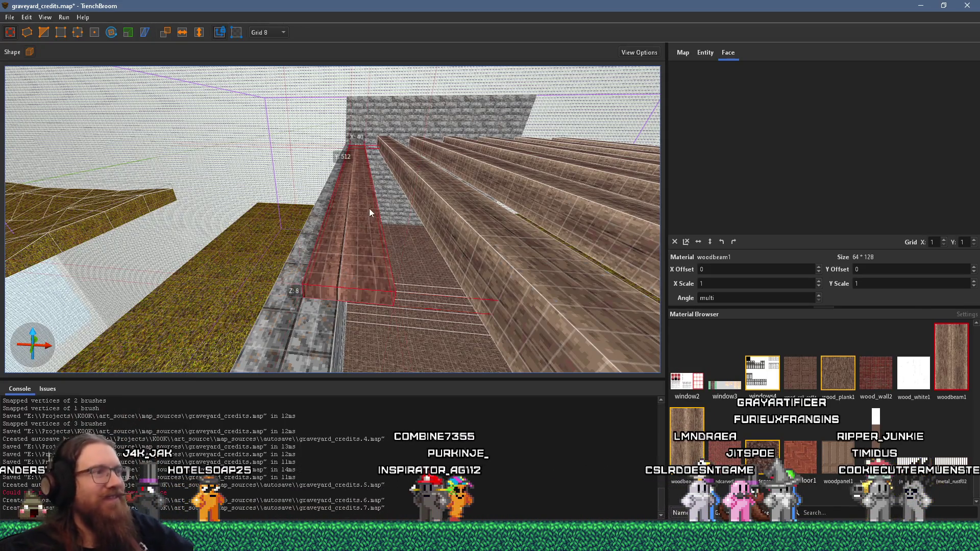
- Extrude the woodbeam1 brush upward into a tall wall and slant its top by moving vertices
{"action": "scroll", "coordinate": [377, 217], "scroll_direction": "up", "scroll_amount": 2}
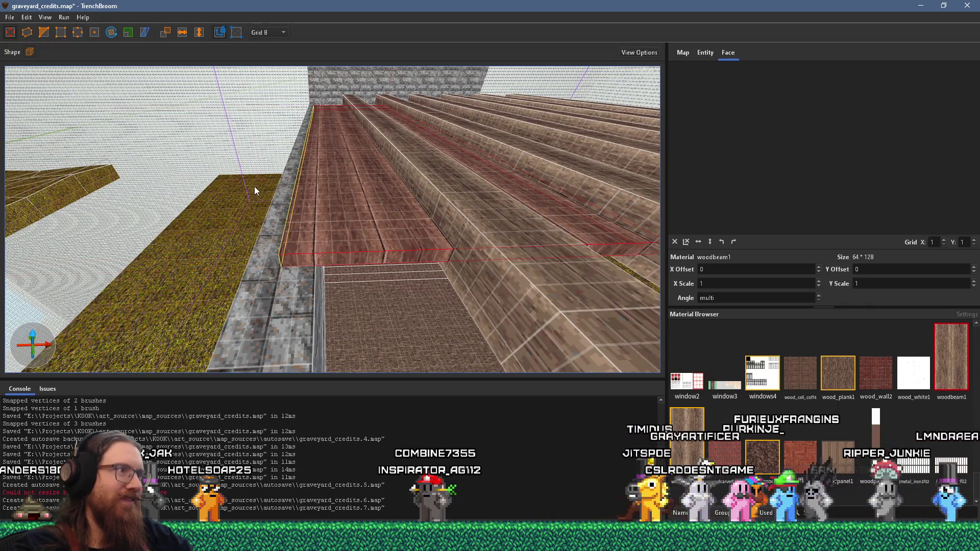
{"action": "scroll", "coordinate": [337, 190], "scroll_direction": "up", "scroll_amount": 5}
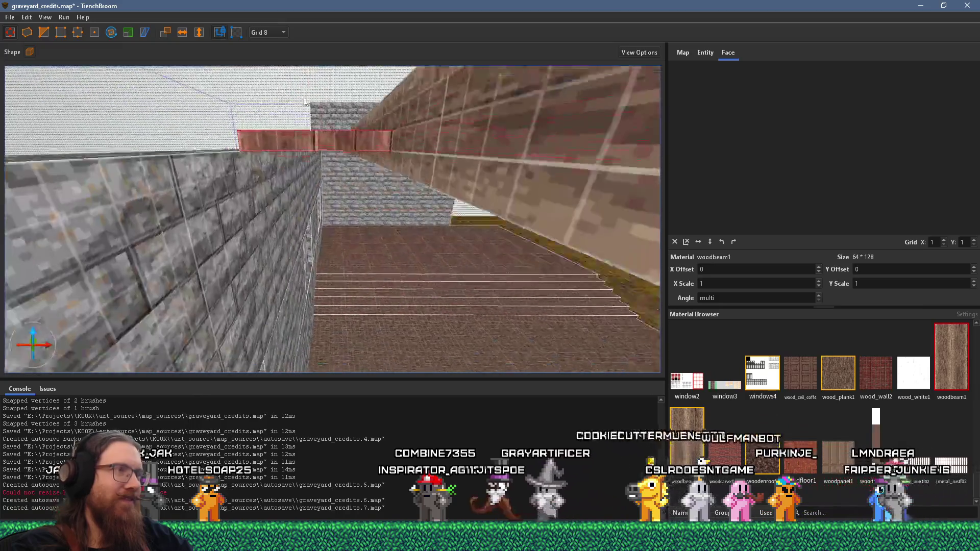
{"action": "scroll", "coordinate": [312, 175], "scroll_direction": "up", "scroll_amount": 5}
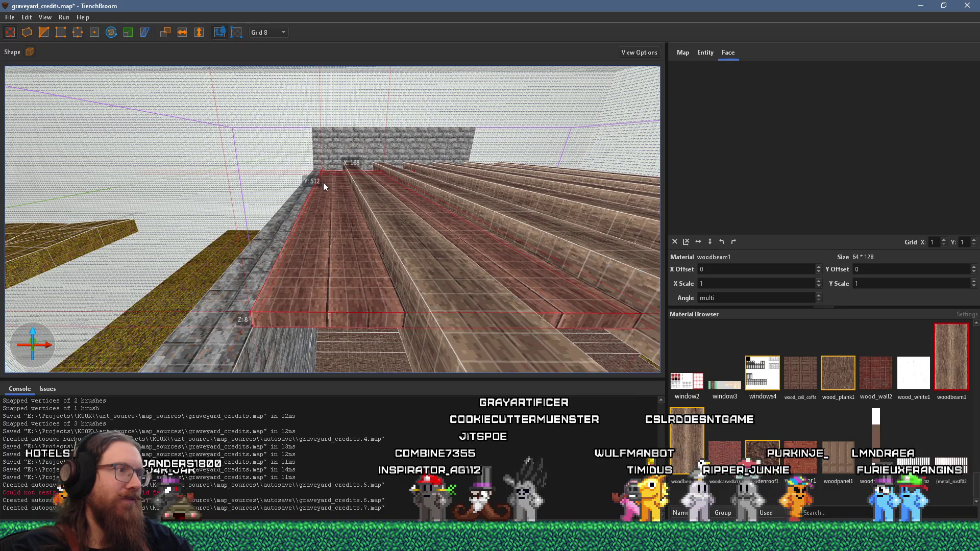
{"action": "mouse_move", "coordinate": [551, 230]}
{"action": "left_mouse_down"}
{"action": "mouse_move", "coordinate": [411, 211]}
{"action": "mouse_move", "coordinate": [423, 159]}
{"action": "left_mouse_up"}
{"action": "scroll", "coordinate": [391, 175], "scroll_direction": "up", "scroll_amount": 5}
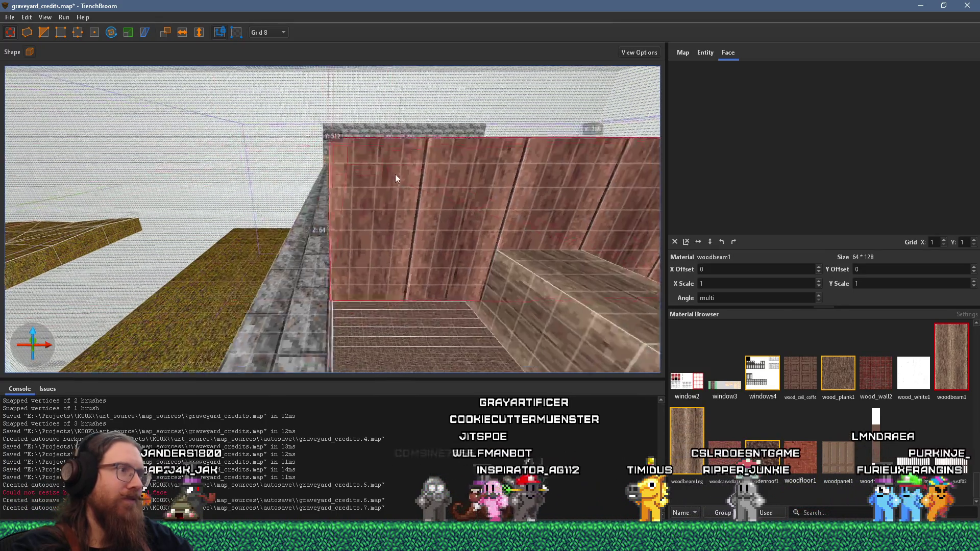
{"action": "mouse_move", "coordinate": [316, 199]}
{"action": "left_mouse_down"}
{"action": "mouse_move", "coordinate": [393, 199]}
{"action": "mouse_move", "coordinate": [331, 207]}
{"action": "left_mouse_up"}
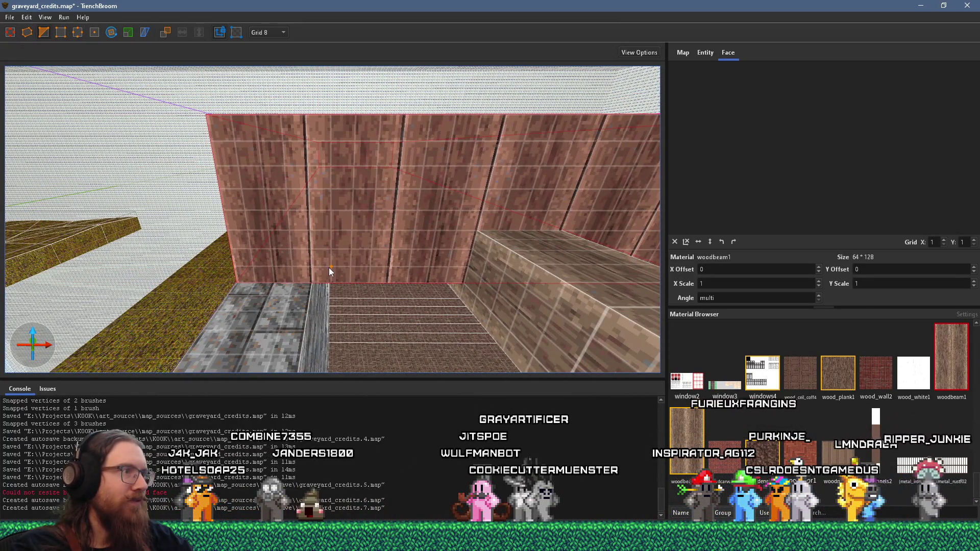
{"action": "mouse_move", "coordinate": [330, 270]}
{"action": "left_mouse_down"}
{"action": "mouse_move", "coordinate": [320, 282]}
{"action": "mouse_move", "coordinate": [312, 265]}
{"action": "mouse_move", "coordinate": [249, 275]}
{"action": "mouse_move", "coordinate": [258, 265]}
{"action": "mouse_move", "coordinate": [290, 287]}
{"action": "mouse_move", "coordinate": [246, 237]}
{"action": "mouse_move", "coordinate": [261, 249]}
{"action": "mouse_move", "coordinate": [260, 230]}
{"action": "mouse_move", "coordinate": [288, 206]}
{"action": "left_mouse_up"}
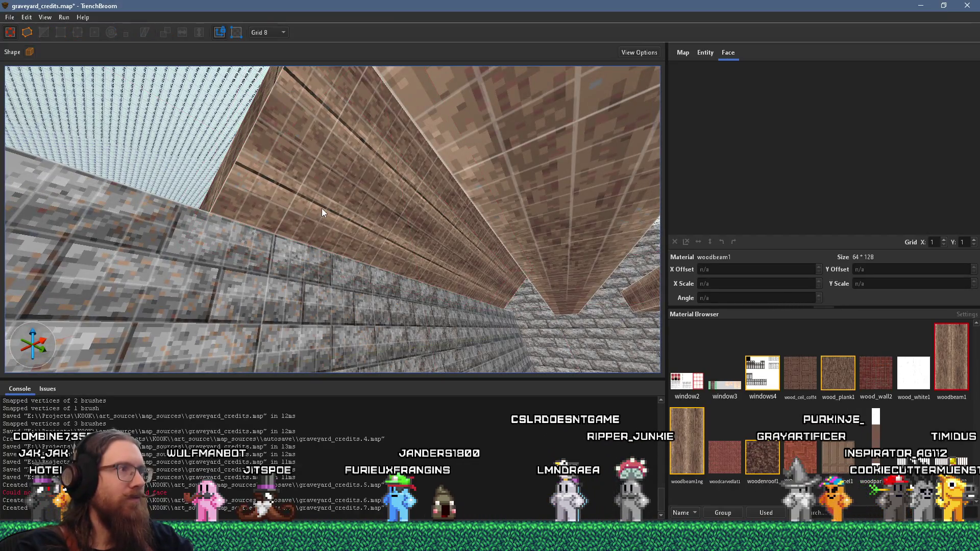
- Rotate the wooden wall's face texture -90° to run vertically and stretch it over the gap
{"action": "left_click", "coordinate": [321, 208], "text": "shift"}
{"action": "left_click", "coordinate": [734, 240]}
{"action": "mouse_move", "coordinate": [493, 223]}
{"action": "left_mouse_down"}
{"action": "mouse_move", "coordinate": [388, 142]}
{"action": "mouse_move", "coordinate": [305, 166]}
{"action": "mouse_move", "coordinate": [347, 179]}
{"action": "mouse_move", "coordinate": [287, 150]}
{"action": "mouse_move", "coordinate": [418, 235]}
{"action": "mouse_move", "coordinate": [452, 238]}
{"action": "mouse_move", "coordinate": [367, 274]}
{"action": "left_mouse_up"}
{"action": "left_click", "coordinate": [410, 224]}
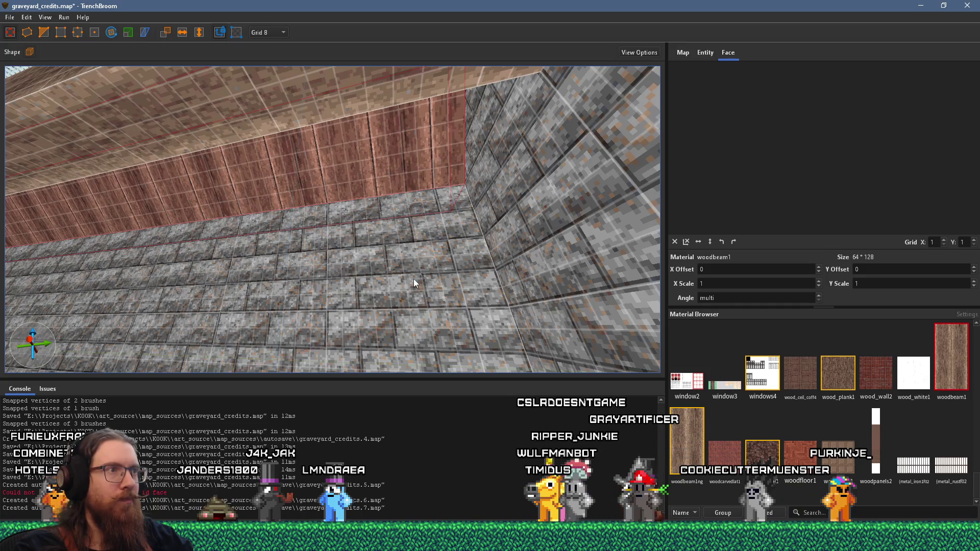
- Nudge the right stone wall slightly left with the arrow key
{"action": "mouse_move", "coordinate": [417, 253]}
{"action": "left_mouse_down"}
{"action": "mouse_move", "coordinate": [445, 309]}
{"action": "mouse_move", "coordinate": [367, 282]}
{"action": "mouse_move", "coordinate": [559, 234]}
{"action": "mouse_move", "coordinate": [499, 249]}
{"action": "mouse_move", "coordinate": [431, 128]}
{"action": "mouse_move", "coordinate": [407, 235]}
{"action": "left_mouse_up"}
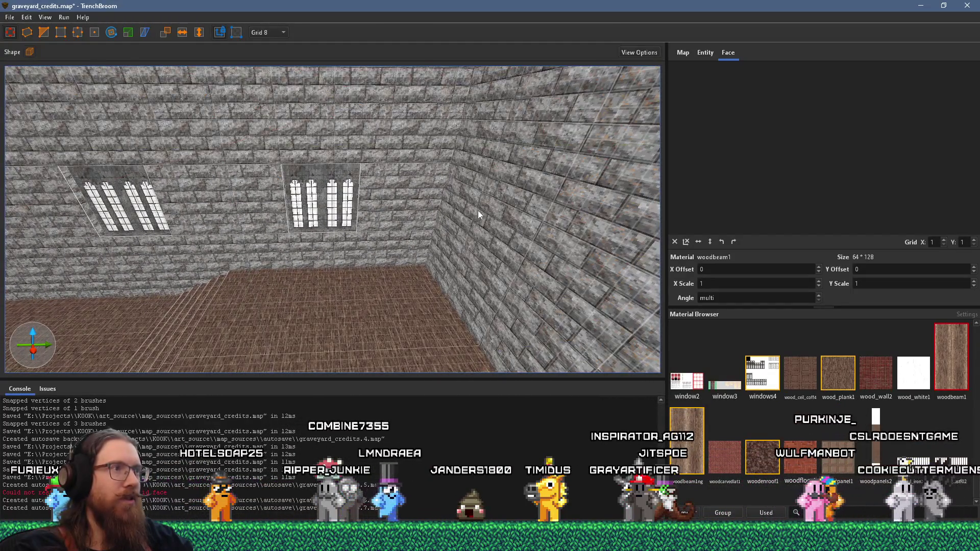
{"action": "key", "text": "ctrl+a"}
{"action": "mouse_move", "coordinate": [463, 161]}
{"action": "left_mouse_down"}
{"action": "mouse_move", "coordinate": [441, 135]}
{"action": "mouse_move", "coordinate": [403, 147]}
{"action": "left_mouse_up"}
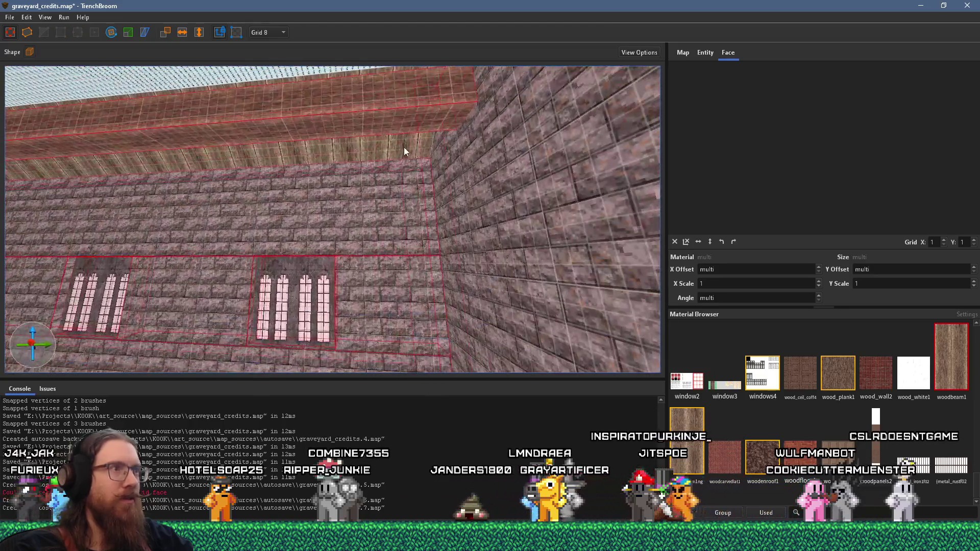
{"action": "left_click", "coordinate": [403, 148]}
{"action": "key", "text": "ctrl+a"}
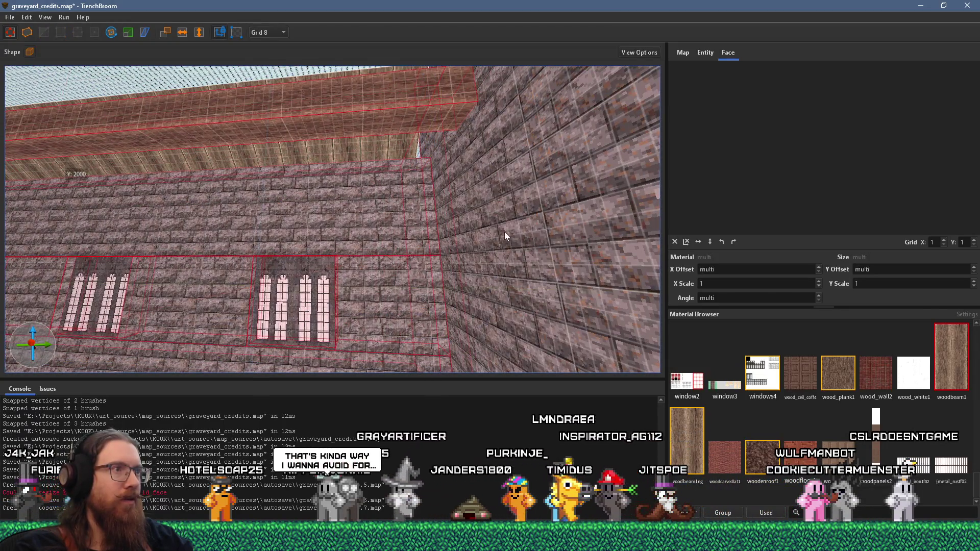
{"action": "key", "text": "ctrl+shift+a"}
{"action": "left_click", "coordinate": [504, 229]}
{"action": "key", "text": "Left"}
{"action": "key", "text": "ctrl+shift+a"}
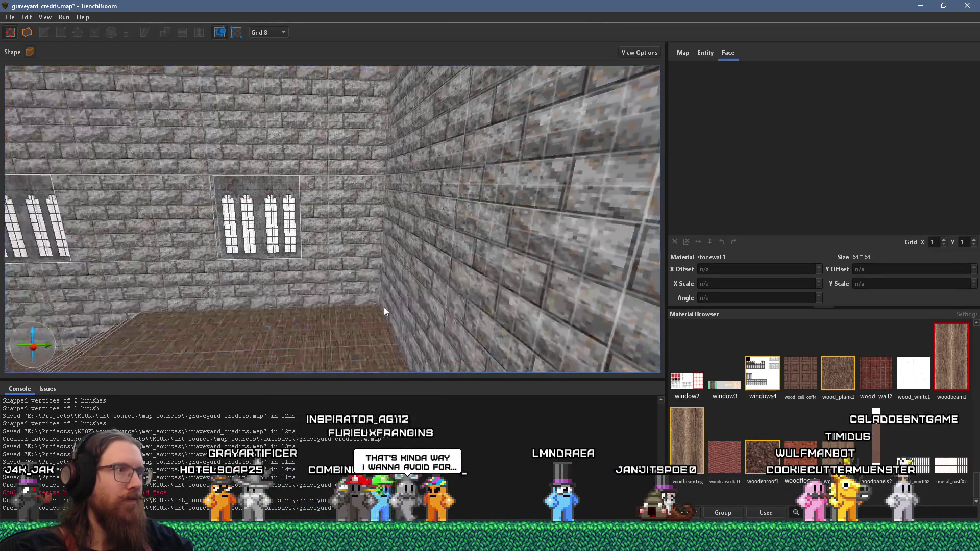
- Add the wooden beam to the grave_church group
{"action": "left_click", "coordinate": [349, 287]}
{"action": "left_click", "coordinate": [358, 154], "text": "ctrl"}
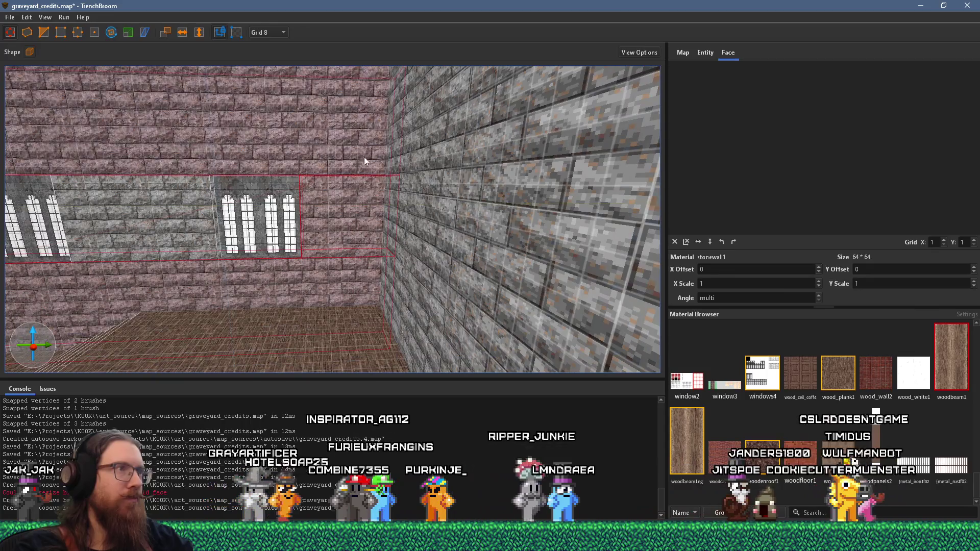
{"action": "scroll", "coordinate": [444, 179], "scroll_direction": "up", "scroll_amount": 5}
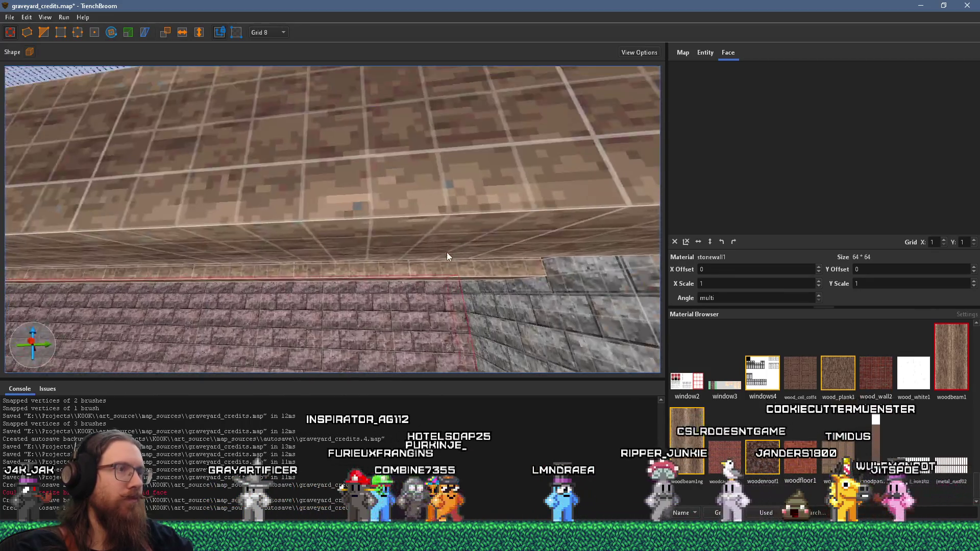
{"action": "scroll", "coordinate": [419, 166], "scroll_direction": "down", "scroll_amount": 5}
{"action": "key", "text": "ctrl+shift+a"}
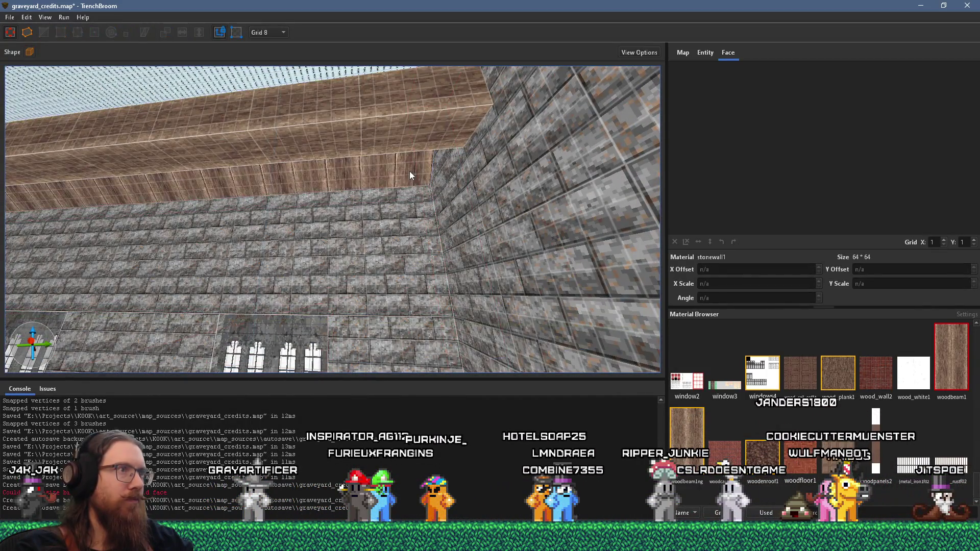
{"action": "key", "text": "ctrl+a"}
{"action": "key", "text": "ctrl+shift+a"}
{"action": "left_click", "coordinate": [399, 169]}
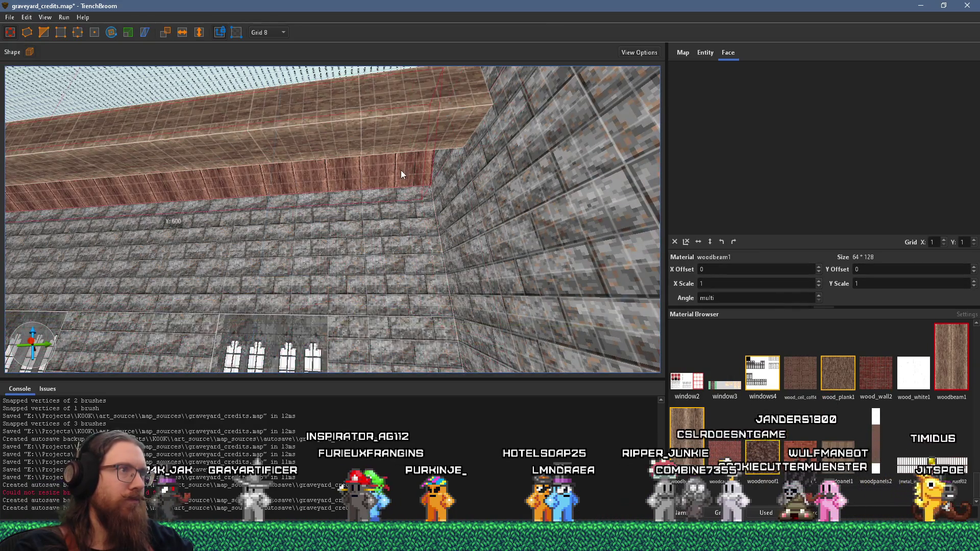
{"action": "right_click", "coordinate": [399, 217]}
{"action": "left_click", "coordinate": [448, 273]}
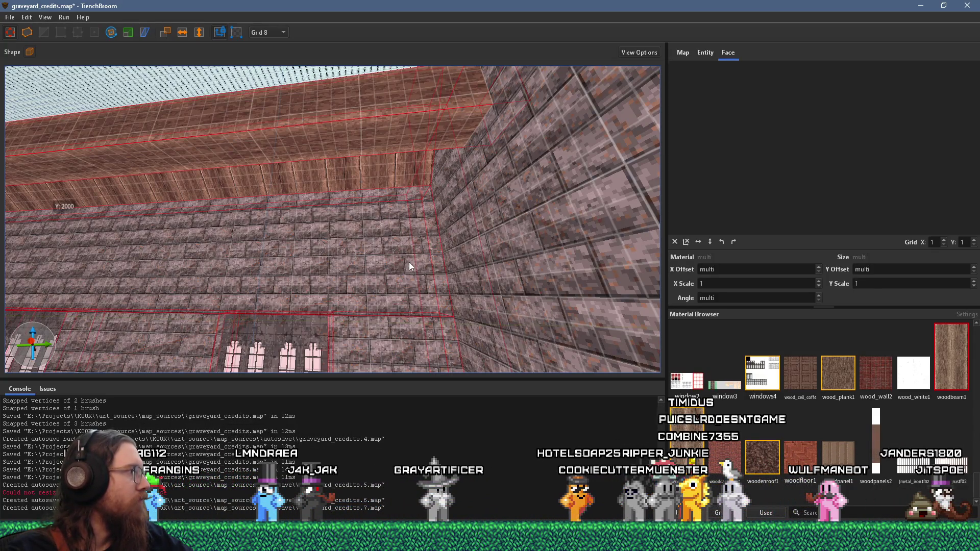
{"action": "scroll", "coordinate": [409, 262], "scroll_direction": "down", "scroll_amount": 5}
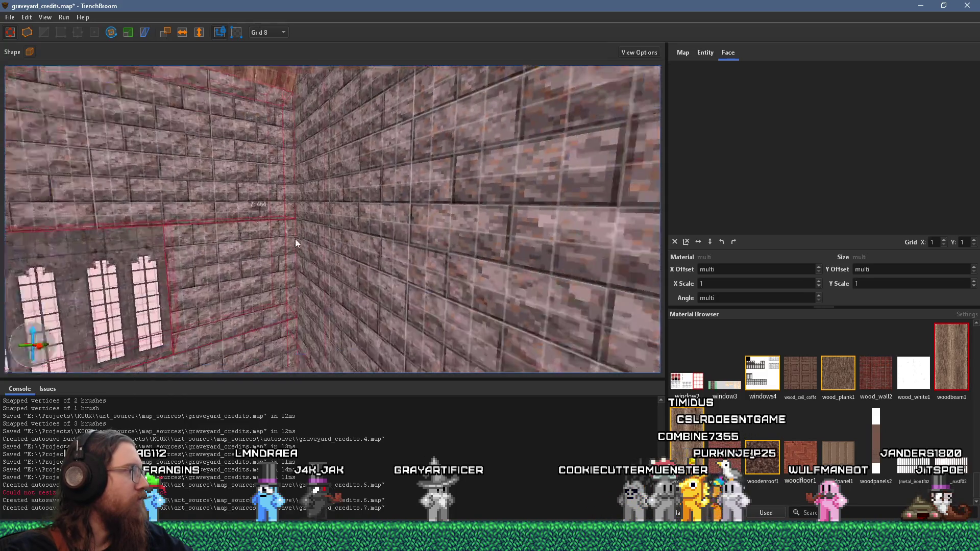
- Lengthen the beam by its end face, move a vertex into place, and leave vertex editing
{"action": "scroll", "coordinate": [267, 304], "scroll_direction": "down", "scroll_amount": 5}
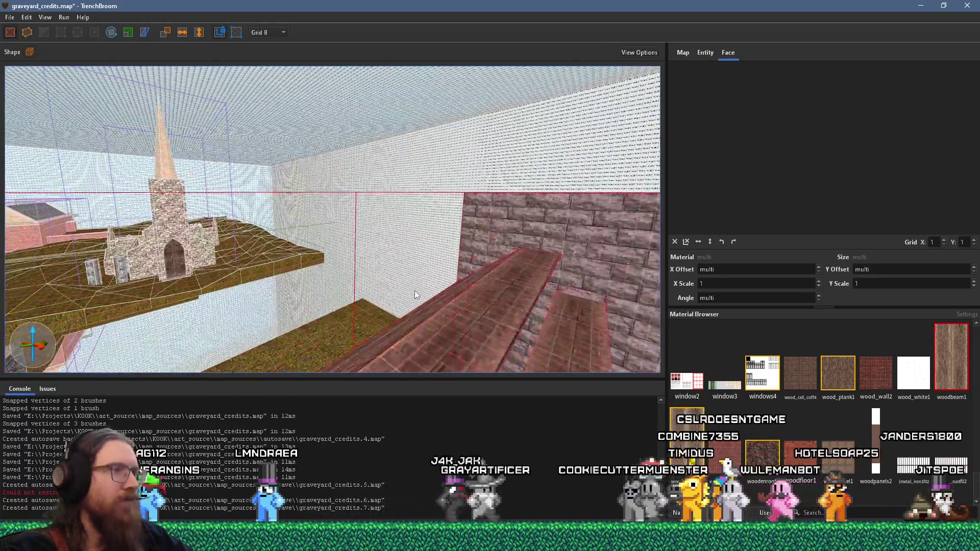
{"action": "scroll", "coordinate": [373, 314], "scroll_direction": "up", "scroll_amount": 8}
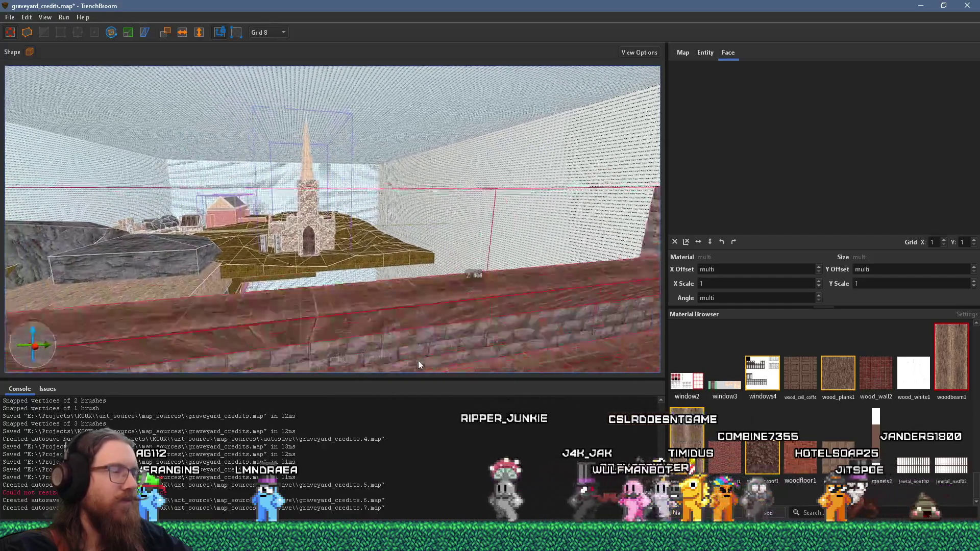
{"action": "scroll", "coordinate": [414, 317], "scroll_direction": "up", "scroll_amount": 5}
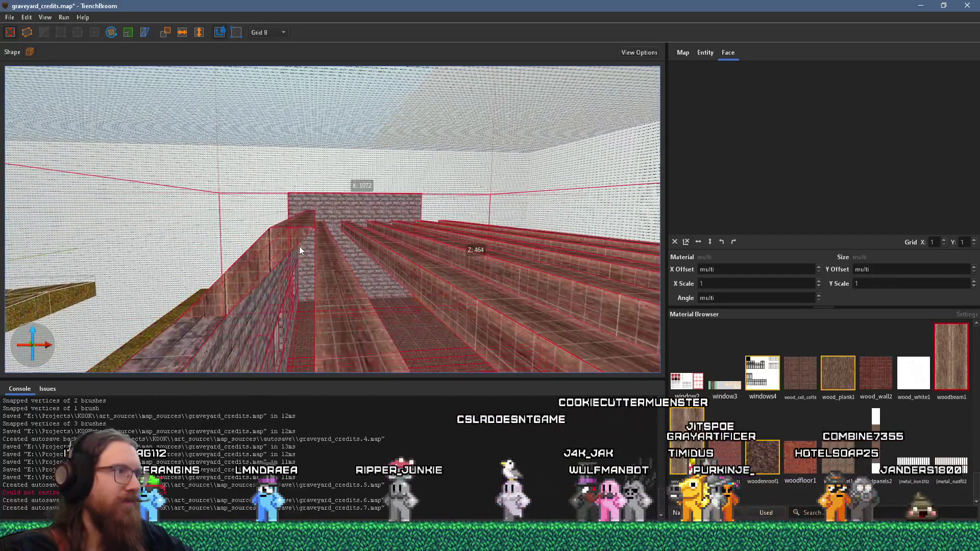
{"action": "left_click", "coordinate": [295, 234]}
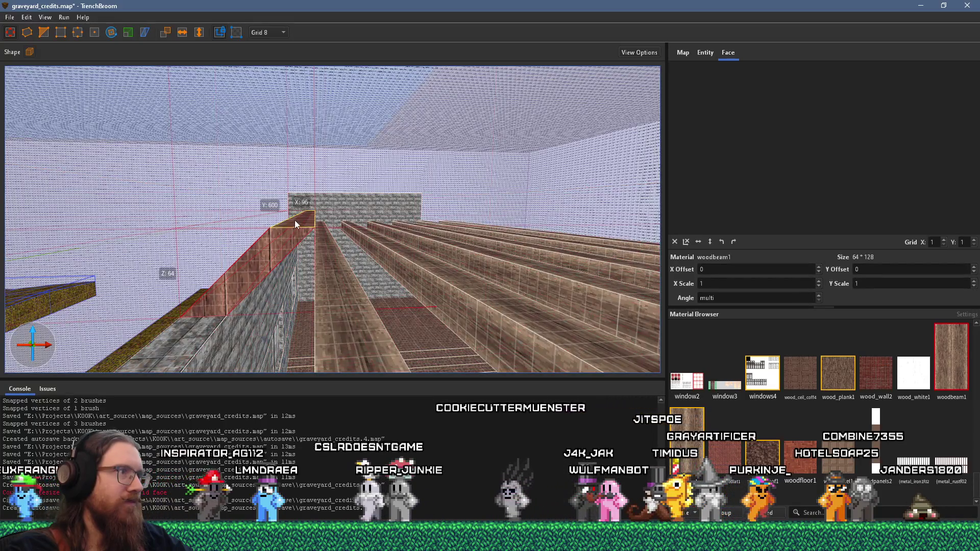
{"action": "left_click_drag", "start_coordinate": [293, 221], "coordinate": [370, 179]}
{"action": "scroll", "coordinate": [307, 153], "scroll_direction": "up", "scroll_amount": 2}
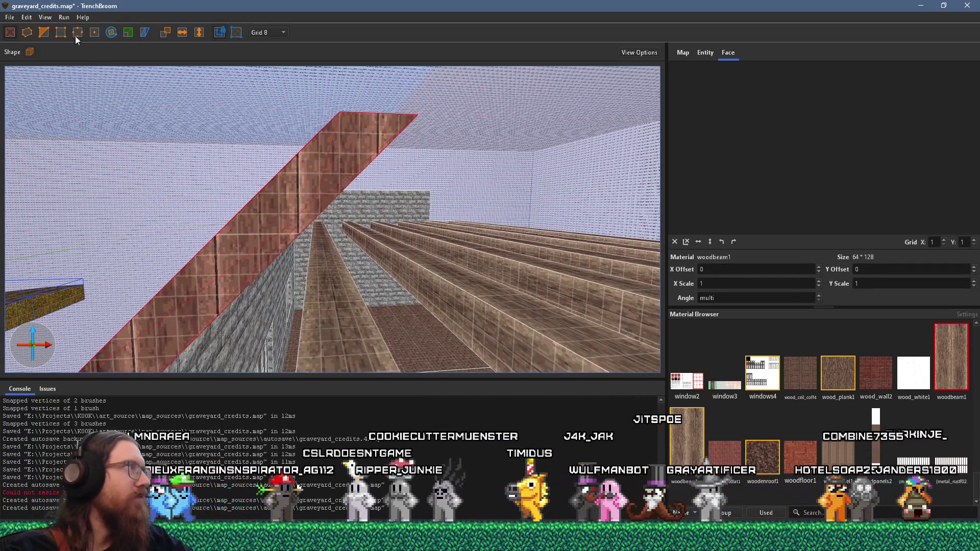
{"action": "left_click", "coordinate": [45, 31]}
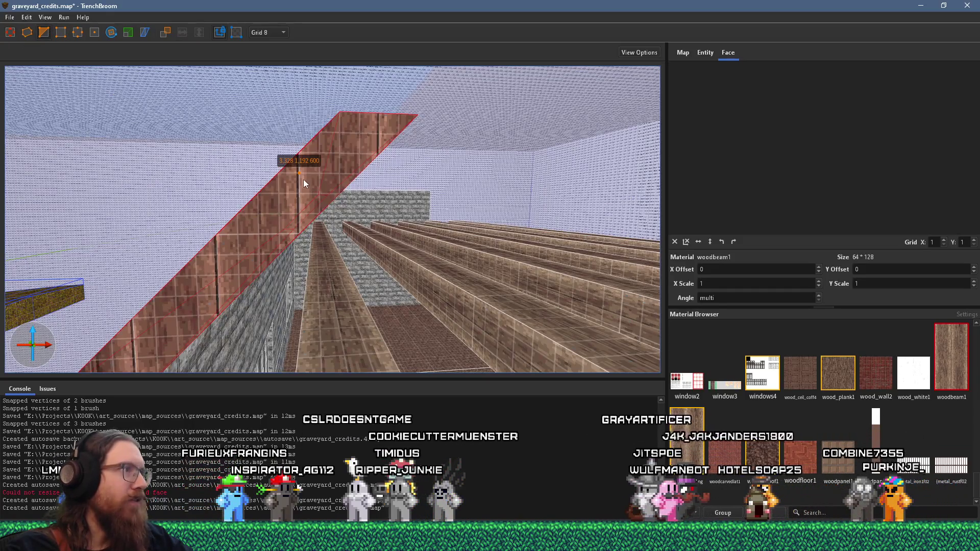
{"action": "left_click_drag", "start_coordinate": [299, 194], "coordinate": [299, 194]}
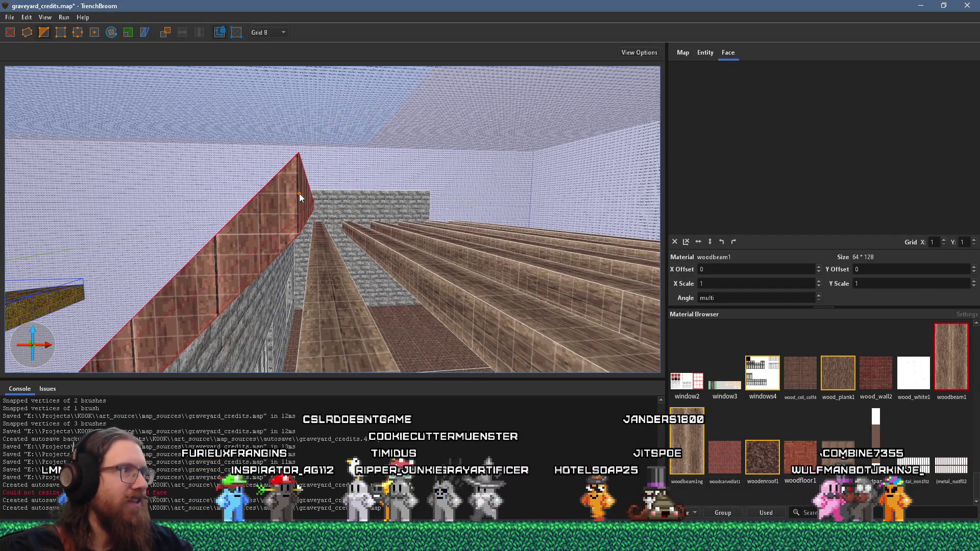
{"action": "key", "text": "Escape"}
- Stretch the wooden plank wall brush up to Y 600 at the roof line
{"action": "left_click", "coordinate": [191, 190]}
{"action": "mouse_move", "coordinate": [217, 221]}
{"action": "left_mouse_down"}
{"action": "mouse_move", "coordinate": [388, 134]}
{"action": "mouse_move", "coordinate": [410, 264]}
{"action": "mouse_move", "coordinate": [505, 247]}
{"action": "mouse_move", "coordinate": [448, 230]}
{"action": "mouse_move", "coordinate": [431, 197]}
{"action": "mouse_move", "coordinate": [84, 197]}
{"action": "mouse_move", "coordinate": [400, 207]}
{"action": "mouse_move", "coordinate": [641, 197]}
{"action": "mouse_move", "coordinate": [476, 247]}
{"action": "mouse_move", "coordinate": [658, 243]}
{"action": "mouse_move", "coordinate": [286, 241]}
{"action": "mouse_move", "coordinate": [558, 261]}
{"action": "mouse_move", "coordinate": [479, 263]}
{"action": "left_mouse_up"}
{"action": "scroll", "coordinate": [402, 154], "scroll_direction": "down", "scroll_amount": 3}
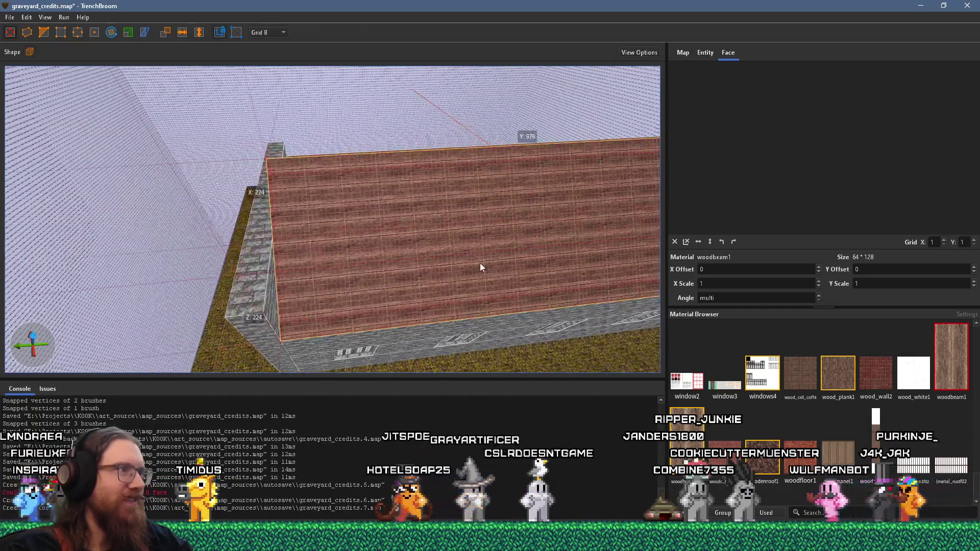
- Texture the roof slab's outer face with woodenroof1, rotated 90° and flipped vertically (Y scale -1)
{"action": "left_click", "coordinate": [480, 263], "text": "shift"}
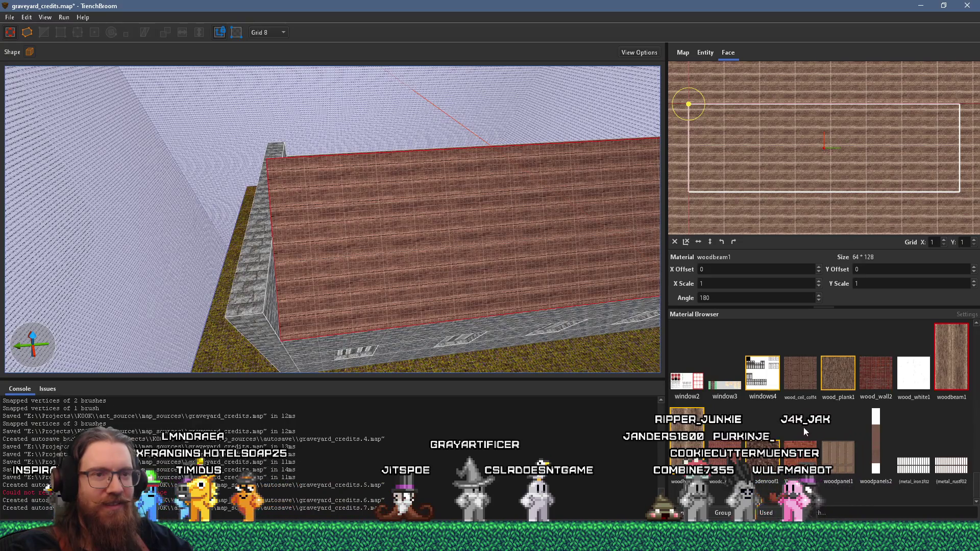
{"action": "left_click", "coordinate": [766, 462]}
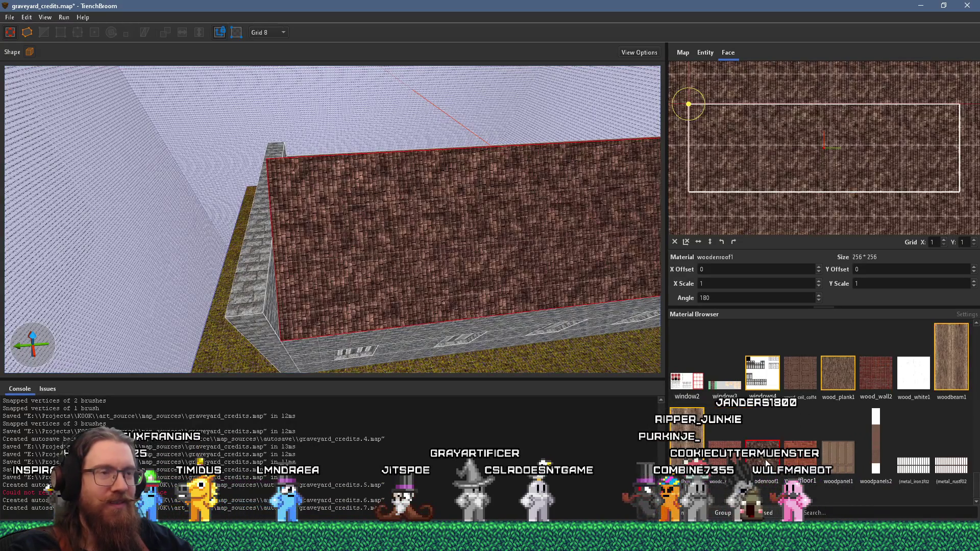
{"action": "left_click", "coordinate": [734, 242]}
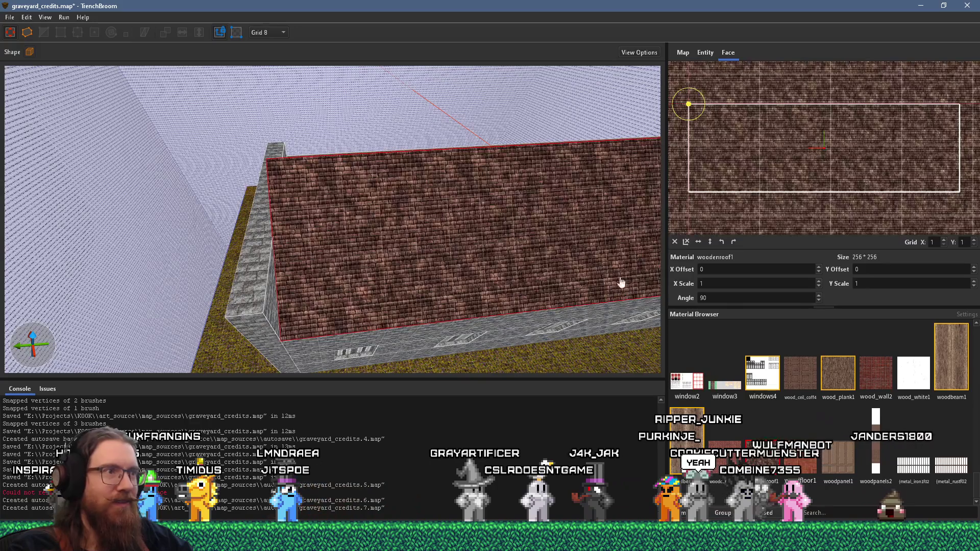
{"action": "left_click", "coordinate": [709, 242]}
{"action": "scroll", "coordinate": [346, 233], "scroll_direction": "up", "scroll_amount": 5}
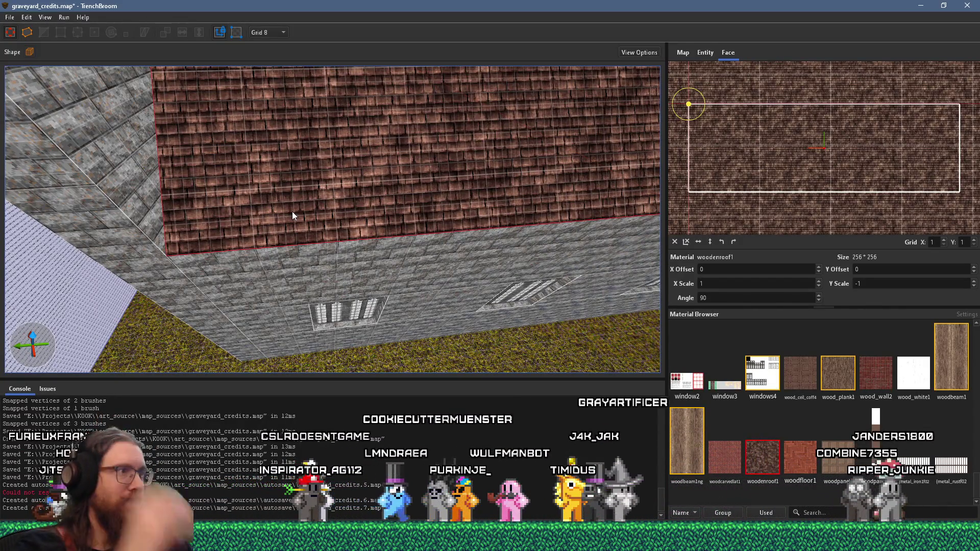
{"action": "mouse_move", "coordinate": [434, 216]}
{"action": "left_mouse_down"}
{"action": "mouse_move", "coordinate": [403, 337]}
{"action": "mouse_move", "coordinate": [418, 211]}
{"action": "mouse_move", "coordinate": [451, 223]}
{"action": "mouse_move", "coordinate": [306, 191]}
{"action": "mouse_move", "coordinate": [354, 176]}
{"action": "mouse_move", "coordinate": [153, 105]}
{"action": "mouse_move", "coordinate": [269, 168]}
{"action": "mouse_move", "coordinate": [94, 101]}
{"action": "mouse_move", "coordinate": [9, 94]}
{"action": "mouse_move", "coordinate": [55, 132]}
{"action": "left_mouse_up"}
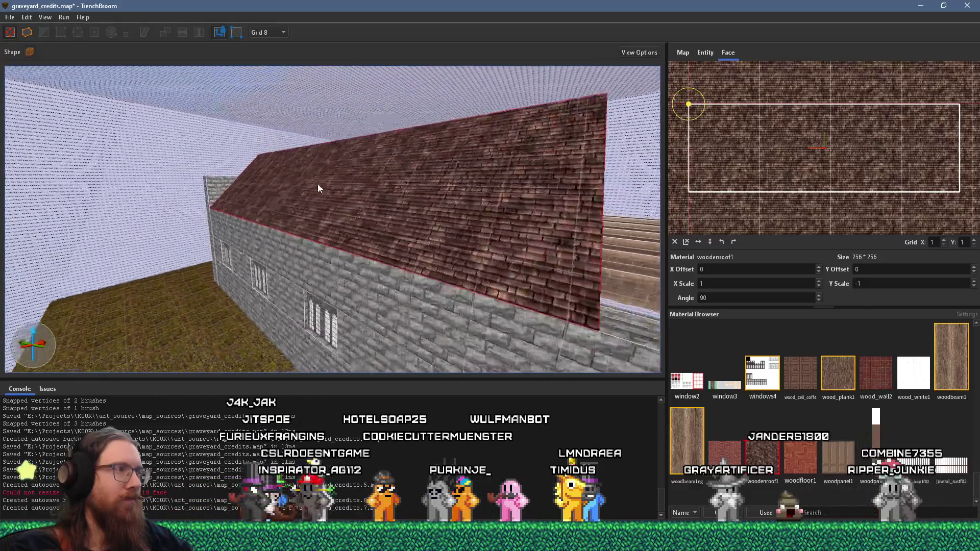
{"action": "key", "text": "alt+Tab"}
- Bring up the PureRef board and zoom and pan across the church cutaway image
{"action": "left_click", "coordinate": [303, 226]}
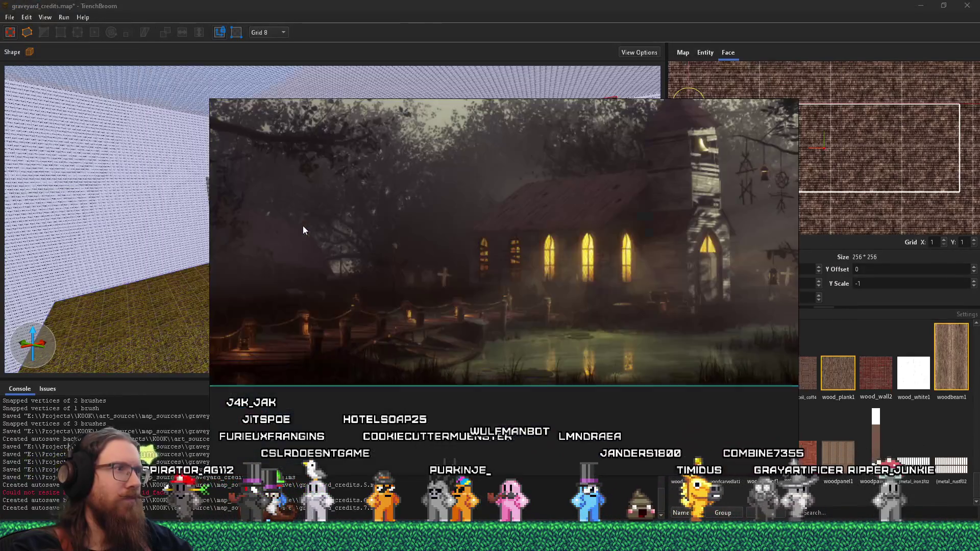
{"action": "scroll", "coordinate": [426, 240], "scroll_direction": "down", "scroll_amount": 3}
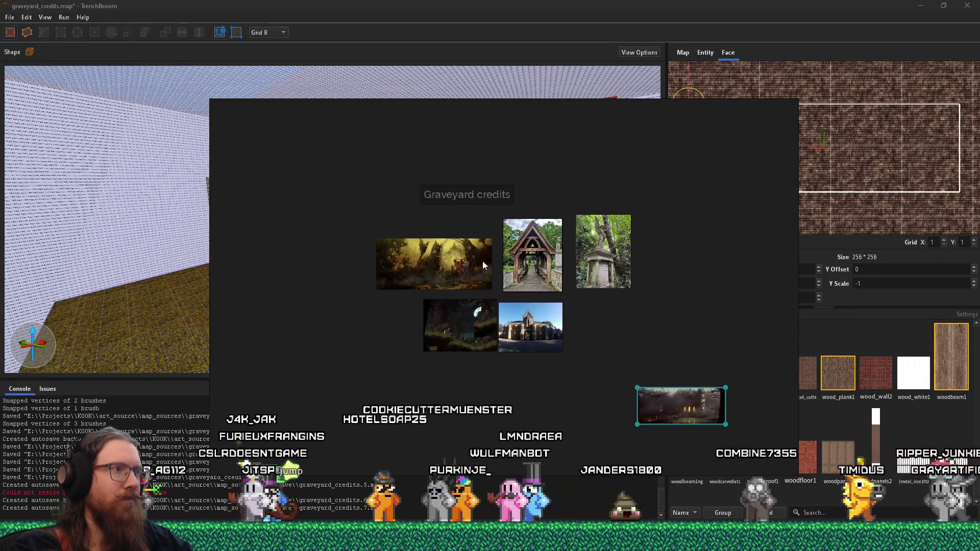
{"action": "scroll", "coordinate": [458, 264], "scroll_direction": "up", "scroll_amount": 4}
{"action": "scroll", "coordinate": [671, 412], "scroll_direction": "down", "scroll_amount": 4}
{"action": "scroll", "coordinate": [527, 306], "scroll_direction": "up", "scroll_amount": 6}
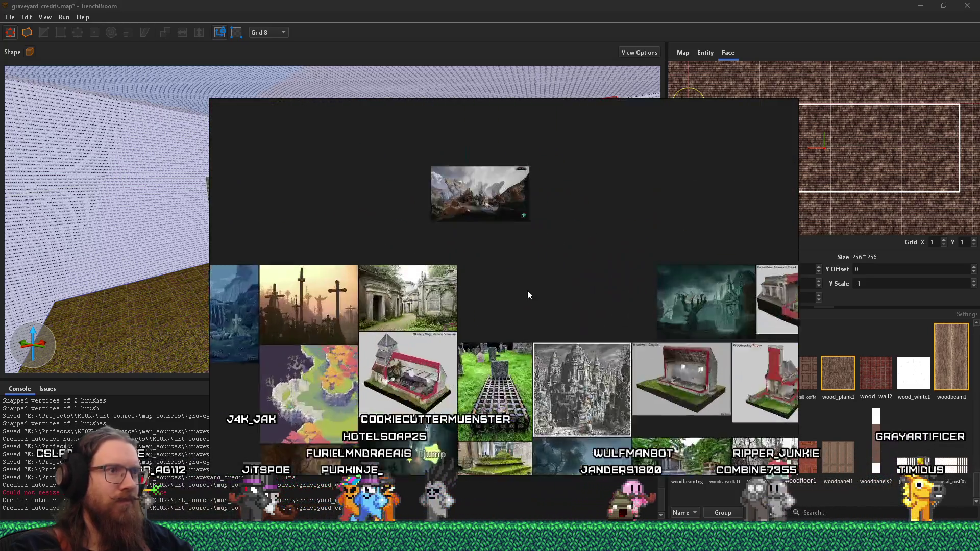
{"action": "scroll", "coordinate": [438, 309], "scroll_direction": "up", "scroll_amount": 4}
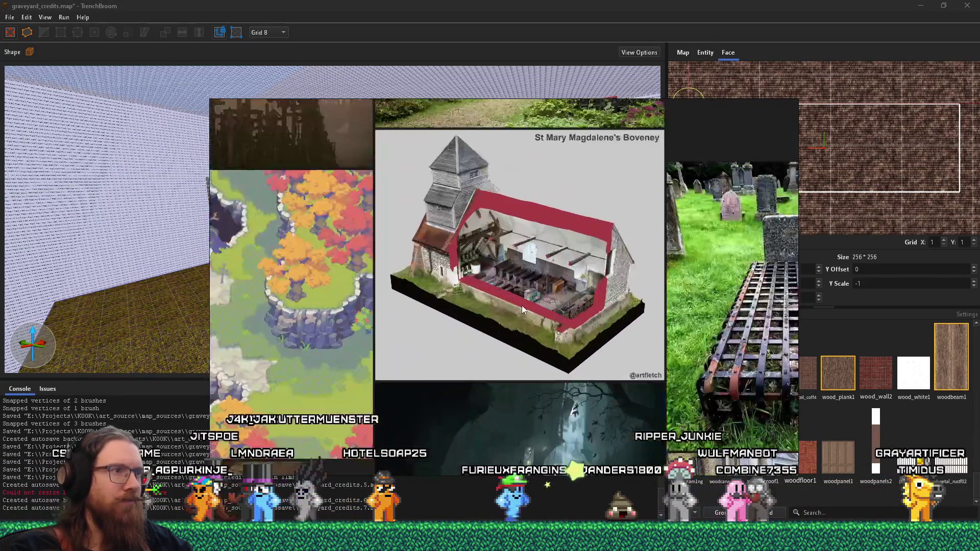
{"action": "scroll", "coordinate": [434, 252], "scroll_direction": "up", "scroll_amount": 2}
{"action": "left_click_drag", "start_coordinate": [458, 264], "coordinate": [535, 292]}
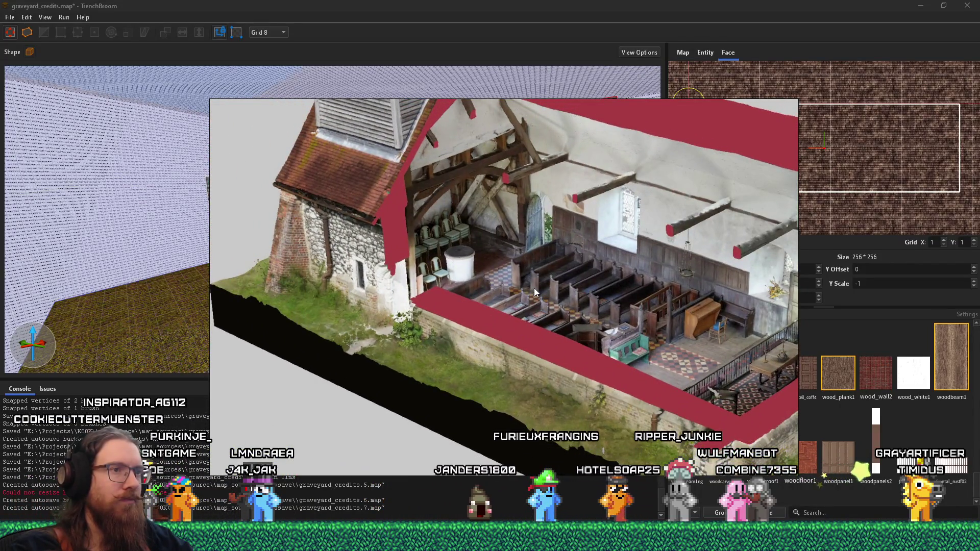
{"action": "left_click_drag", "start_coordinate": [534, 291], "coordinate": [548, 316]}
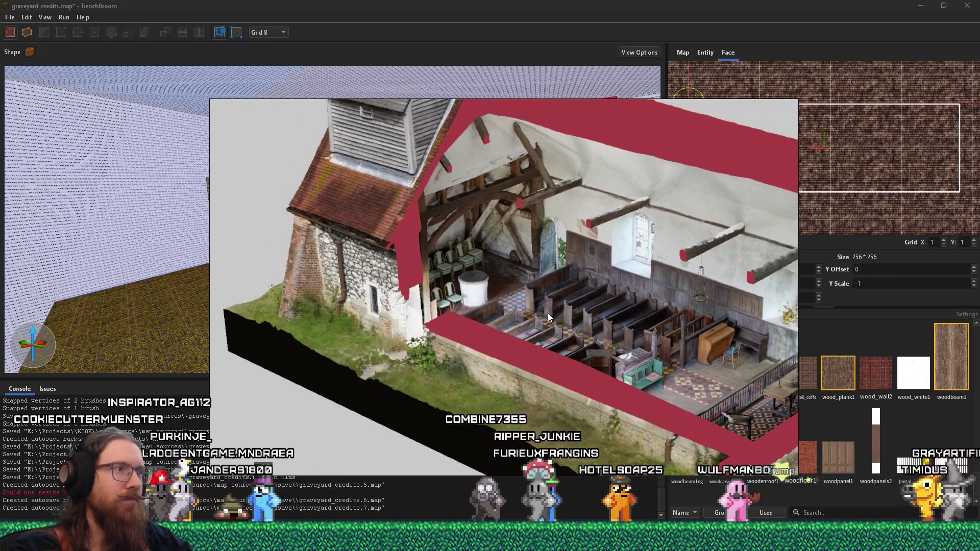
{"action": "mouse_move", "coordinate": [549, 317]}
{"action": "left_mouse_down"}
{"action": "mouse_move", "coordinate": [429, 243]}
{"action": "mouse_move", "coordinate": [381, 266]}
{"action": "left_mouse_up"}
- Inspect the church's tower, pews, cut walls and door, then return to TrenchBroom
{"action": "scroll", "coordinate": [383, 266], "scroll_direction": "up", "scroll_amount": 3}
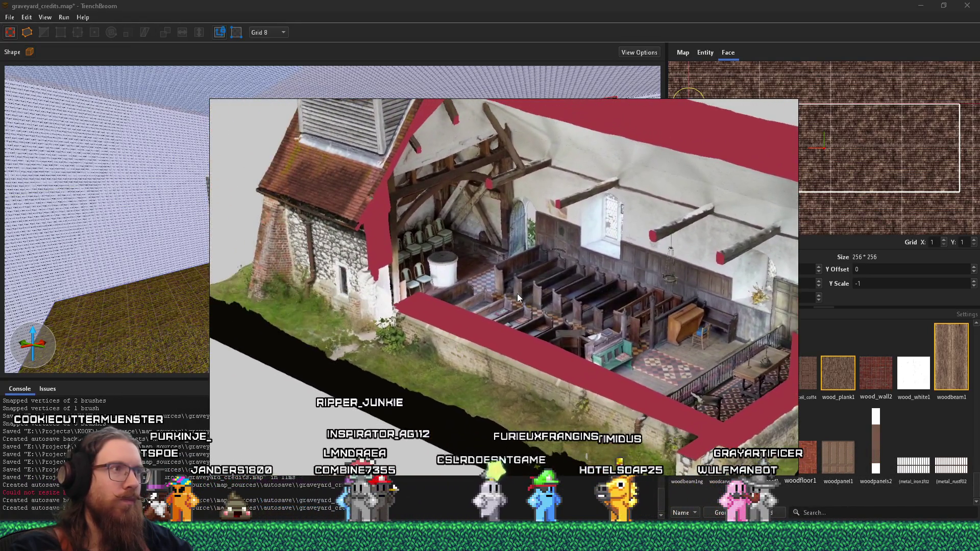
{"action": "scroll", "coordinate": [517, 293], "scroll_direction": "down", "scroll_amount": 5}
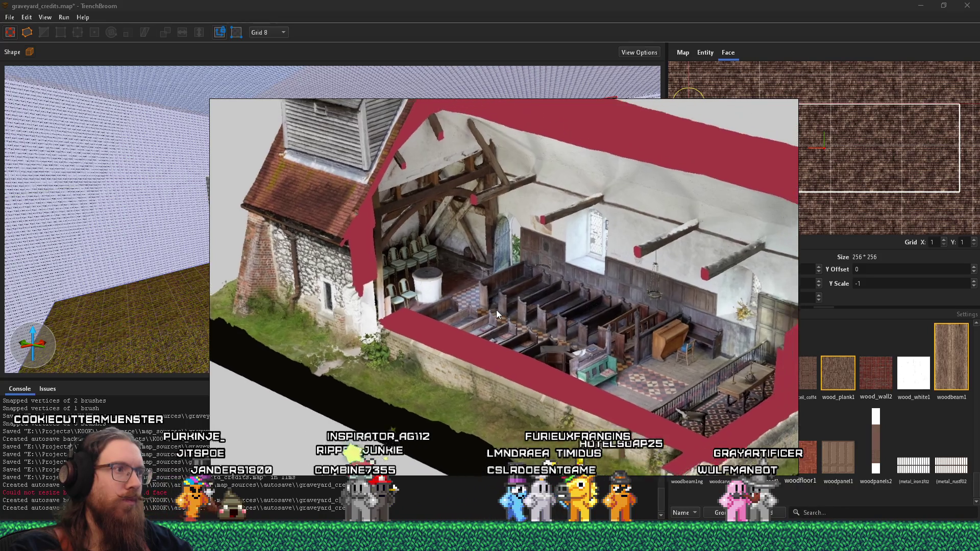
{"action": "scroll", "coordinate": [452, 333], "scroll_direction": "up", "scroll_amount": 3}
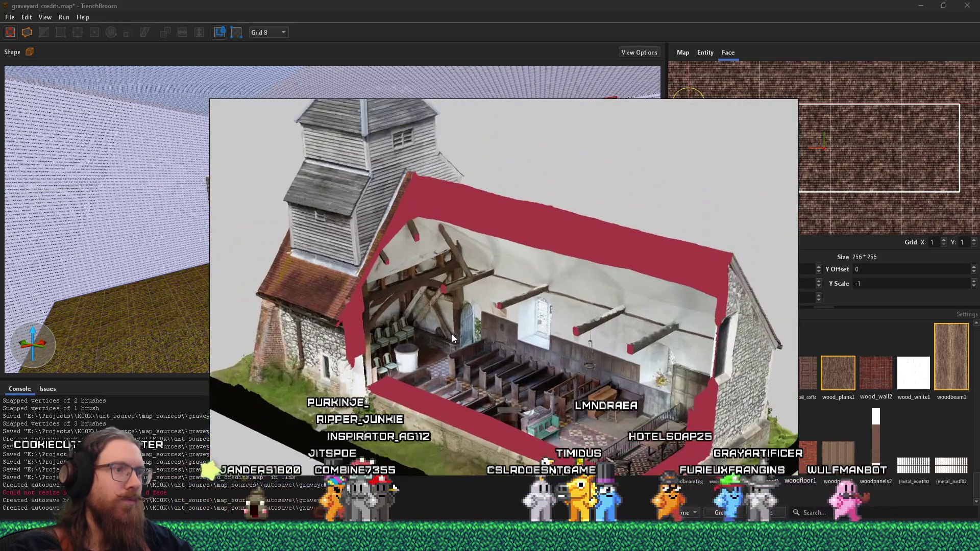
{"action": "scroll", "coordinate": [490, 286], "scroll_direction": "up", "scroll_amount": 2}
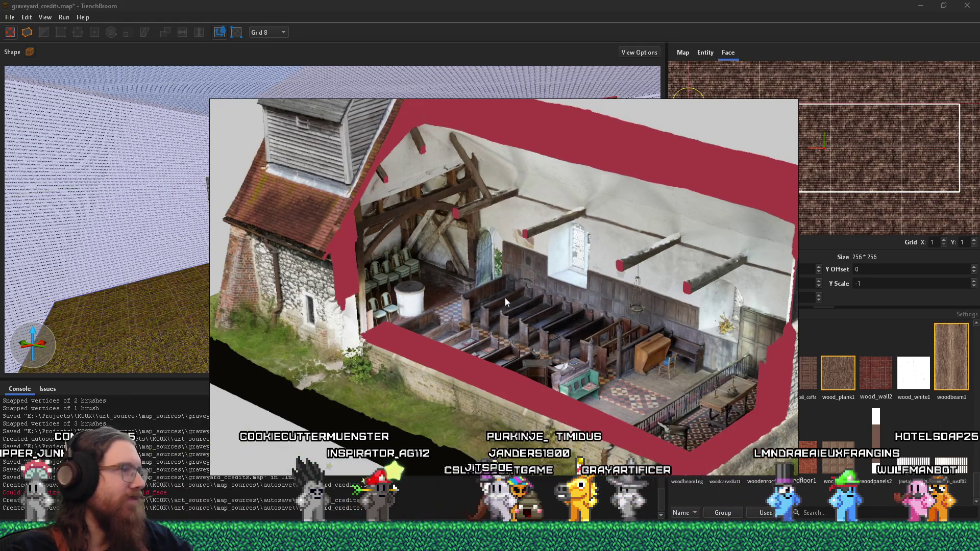
{"action": "mouse_move", "coordinate": [414, 258]}
{"action": "left_mouse_down"}
{"action": "mouse_move", "coordinate": [497, 297]}
{"action": "mouse_move", "coordinate": [485, 368]}
{"action": "mouse_move", "coordinate": [416, 234]}
{"action": "left_mouse_up"}
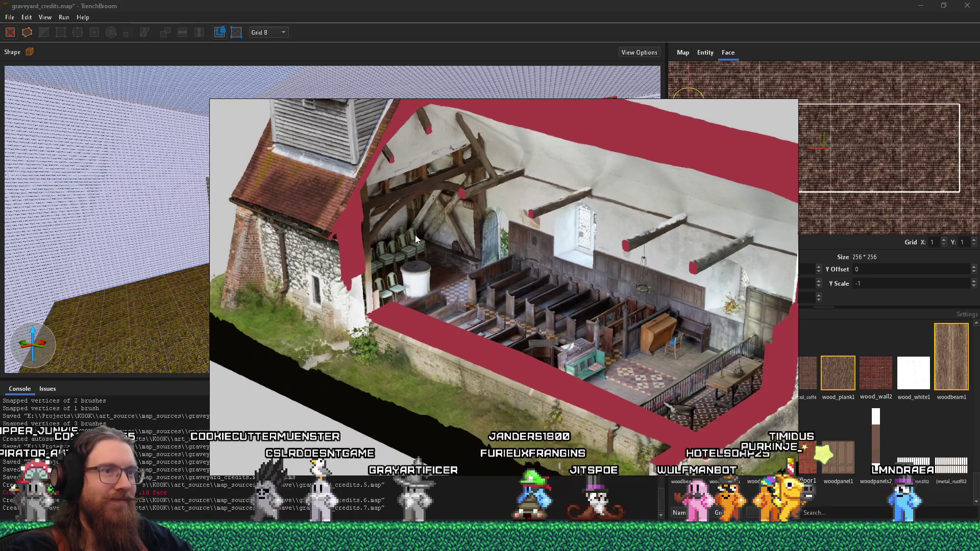
{"action": "scroll", "coordinate": [601, 258], "scroll_direction": "up", "scroll_amount": 3}
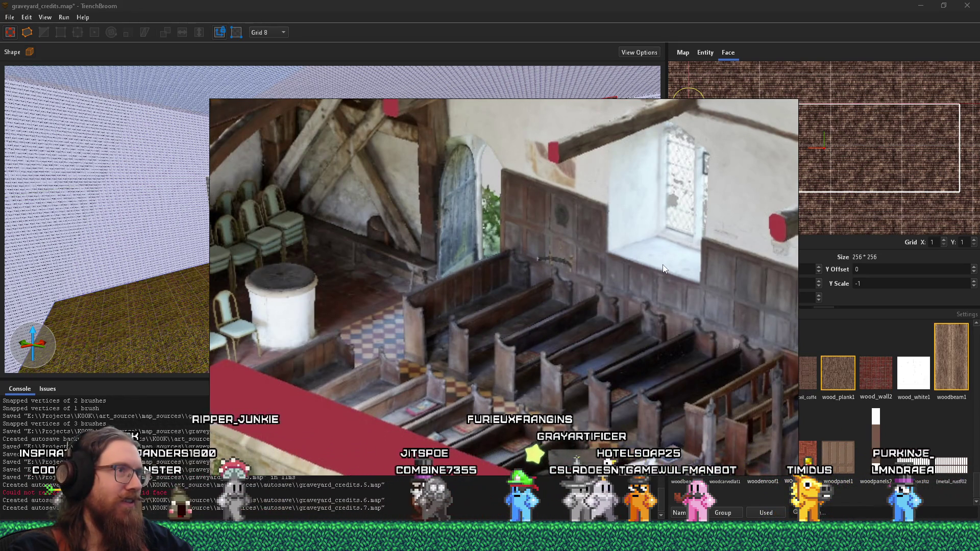
{"action": "scroll", "coordinate": [639, 292], "scroll_direction": "down", "scroll_amount": 5}
{"action": "mouse_move", "coordinate": [637, 300]}
{"action": "left_mouse_down"}
{"action": "mouse_move", "coordinate": [612, 355]}
{"action": "mouse_move", "coordinate": [364, 237]}
{"action": "mouse_move", "coordinate": [342, 262]}
{"action": "left_mouse_up"}
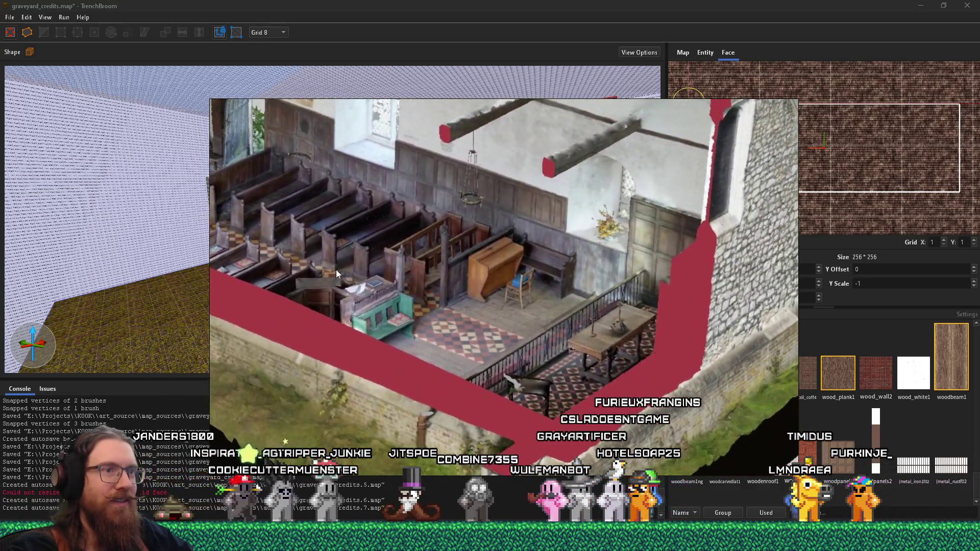
{"action": "mouse_move", "coordinate": [467, 307]}
{"action": "left_mouse_down"}
{"action": "mouse_move", "coordinate": [502, 306]}
{"action": "mouse_move", "coordinate": [500, 330]}
{"action": "mouse_move", "coordinate": [539, 349]}
{"action": "left_mouse_up"}
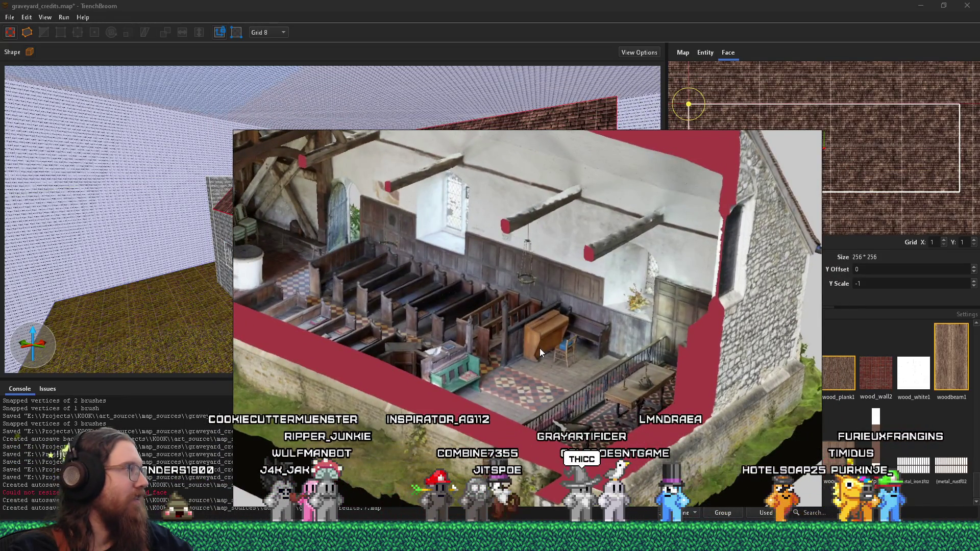
{"action": "scroll", "coordinate": [462, 250], "scroll_direction": "up", "scroll_amount": 4}
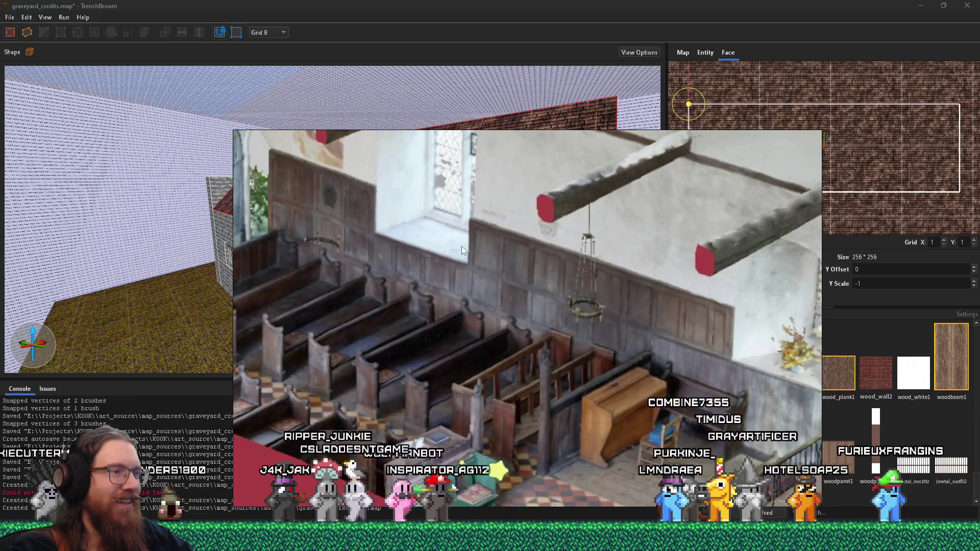
{"action": "left_click_drag", "start_coordinate": [486, 290], "coordinate": [686, 314]}
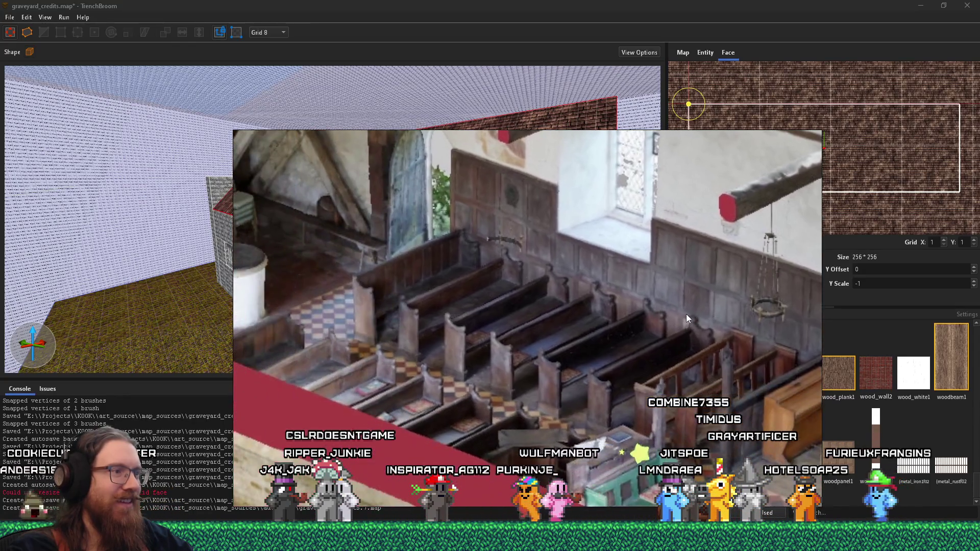
{"action": "scroll", "coordinate": [640, 310], "scroll_direction": "down", "scroll_amount": 4}
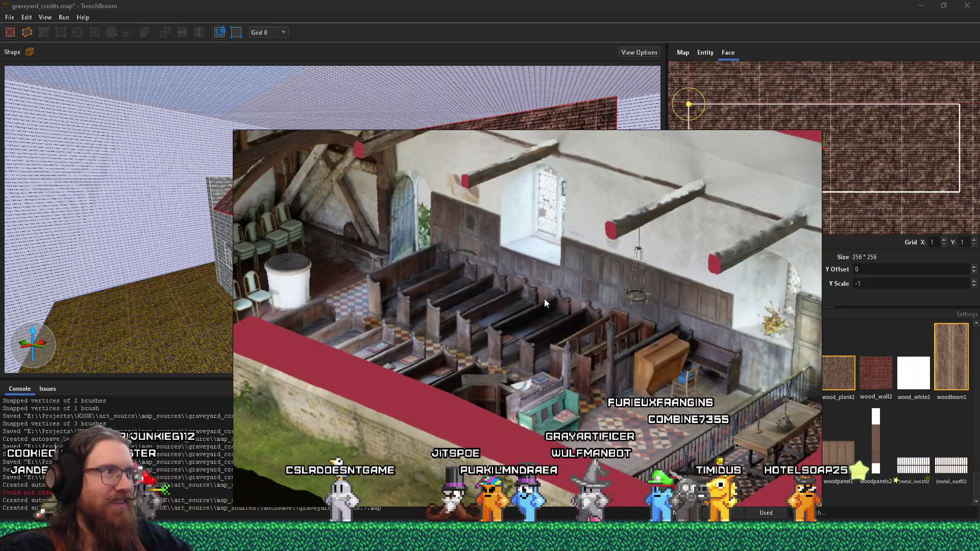
{"action": "scroll", "coordinate": [576, 341], "scroll_direction": "up", "scroll_amount": 3}
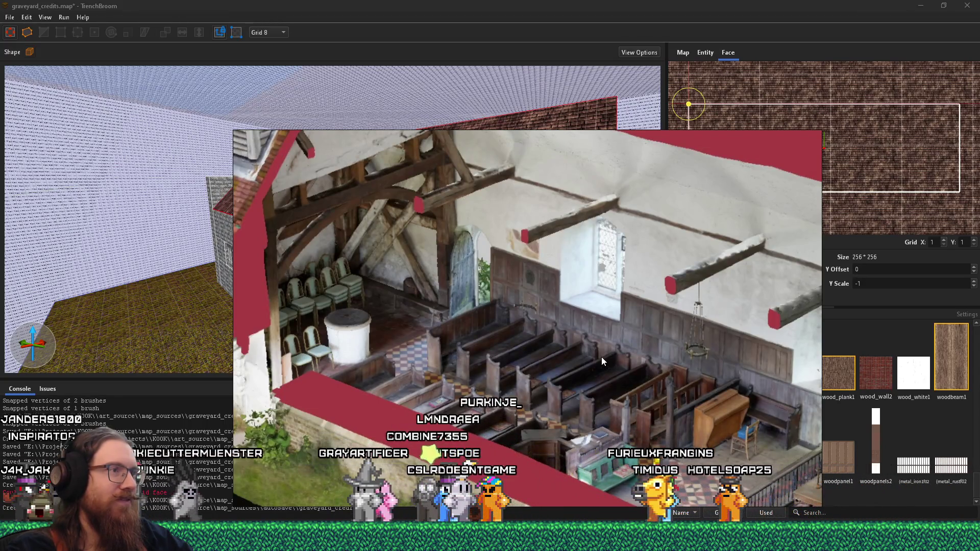
{"action": "key", "text": "alt+Tab"}
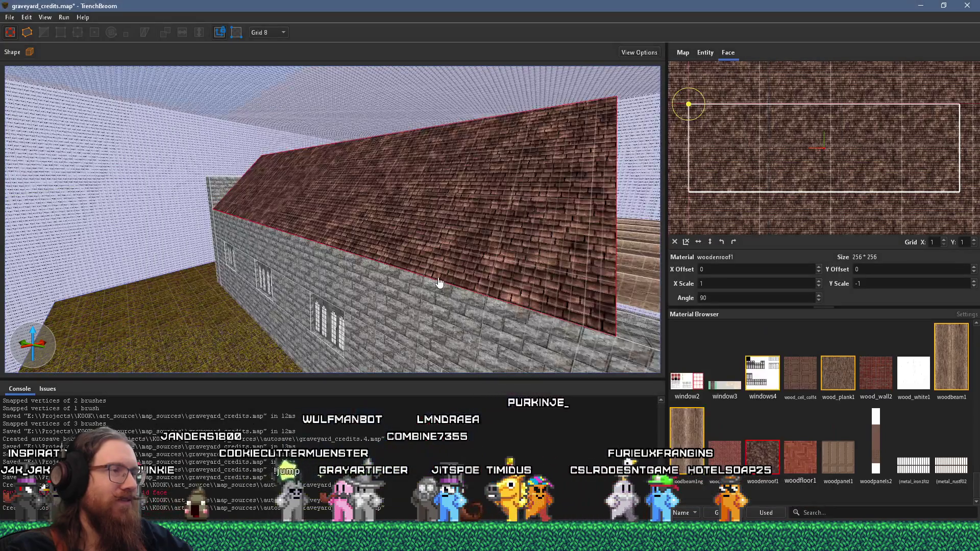
- Select the roof brush between the slopes and shift it slightly left
{"action": "scroll", "coordinate": [486, 300], "scroll_direction": "up", "scroll_amount": 2}
{"action": "scroll", "coordinate": [486, 301], "scroll_direction": "up", "scroll_amount": 5}
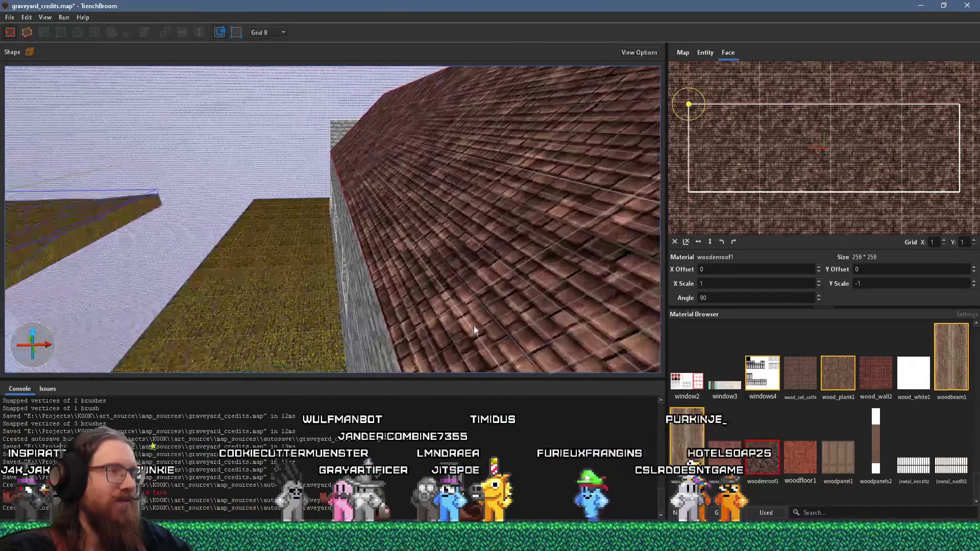
{"action": "mouse_move", "coordinate": [474, 325]}
{"action": "left_mouse_down"}
{"action": "mouse_move", "coordinate": [113, 197]}
{"action": "mouse_move", "coordinate": [319, 259]}
{"action": "left_mouse_up"}
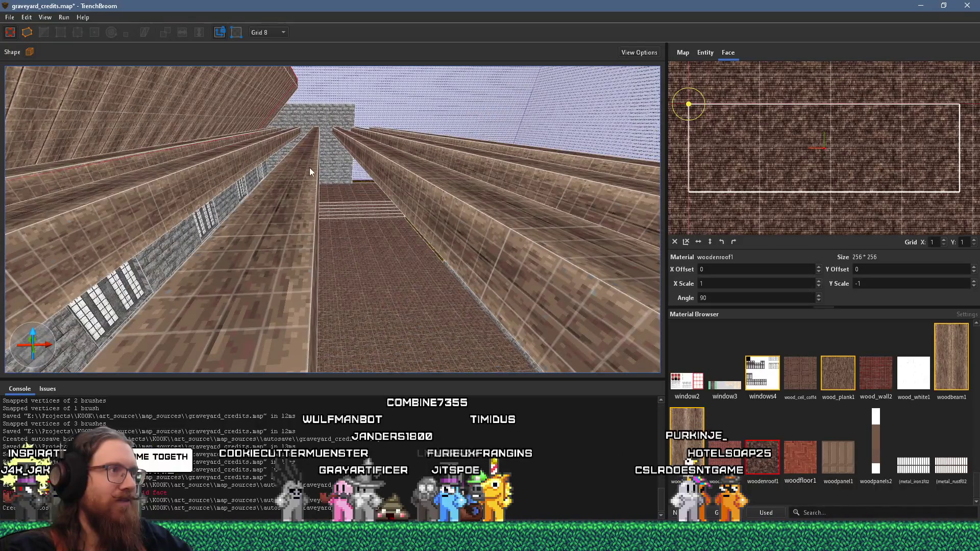
{"action": "mouse_move", "coordinate": [325, 174]}
{"action": "left_mouse_down"}
{"action": "mouse_move", "coordinate": [348, 246]}
{"action": "mouse_move", "coordinate": [386, 303]}
{"action": "mouse_move", "coordinate": [295, 233]}
{"action": "mouse_move", "coordinate": [478, 216]}
{"action": "mouse_move", "coordinate": [517, 193]}
{"action": "left_mouse_up"}
{"action": "scroll", "coordinate": [419, 209], "scroll_direction": "up", "scroll_amount": 3}
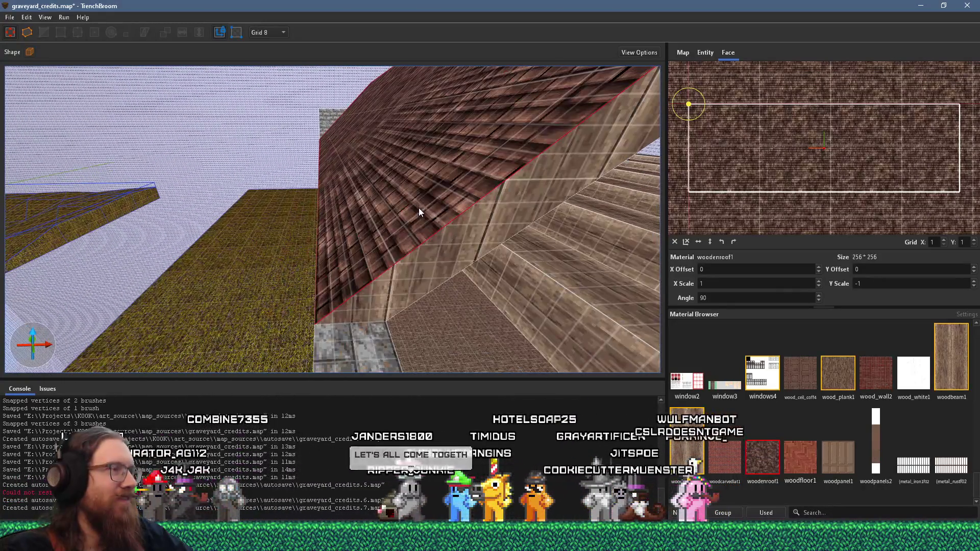
{"action": "left_click", "coordinate": [419, 210]}
{"action": "left_click_drag", "start_coordinate": [411, 216], "coordinate": [393, 208]}
- Check the beam ends on the church reference image in PureRef
{"action": "key", "text": "alt+Tab"}
{"action": "left_click", "coordinate": [420, 151]}
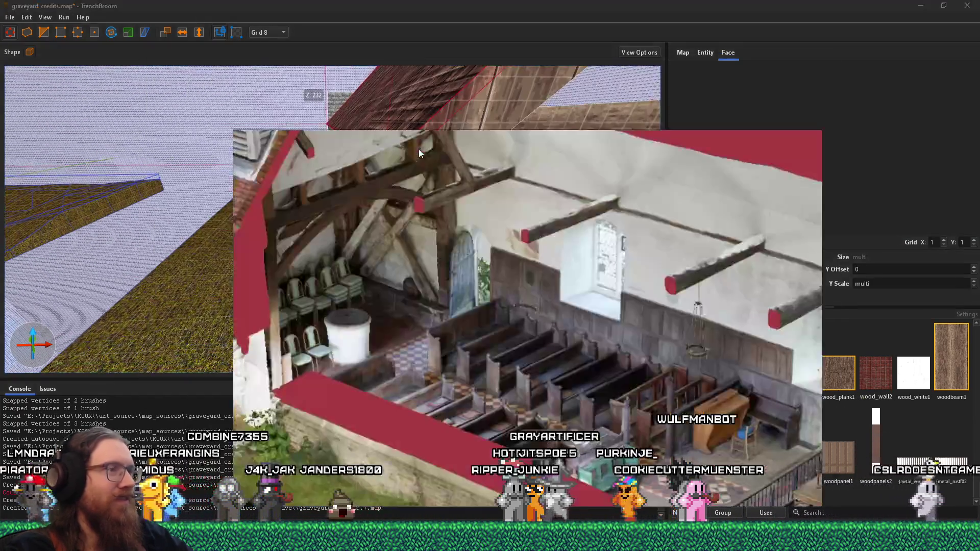
{"action": "scroll", "coordinate": [436, 207], "scroll_direction": "up", "scroll_amount": 5}
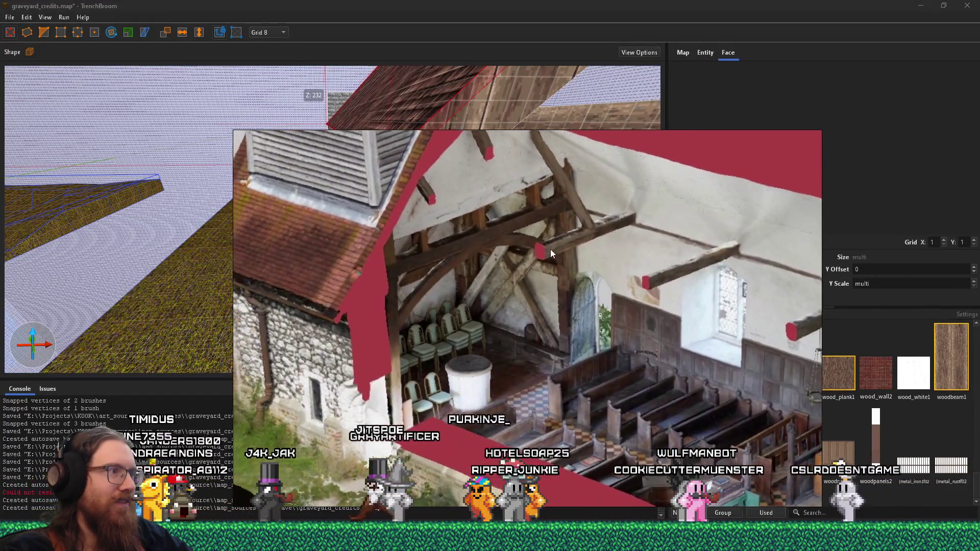
{"action": "left_click_drag", "start_coordinate": [548, 250], "coordinate": [640, 257]}
{"action": "scroll", "coordinate": [628, 259], "scroll_direction": "down", "scroll_amount": 3}
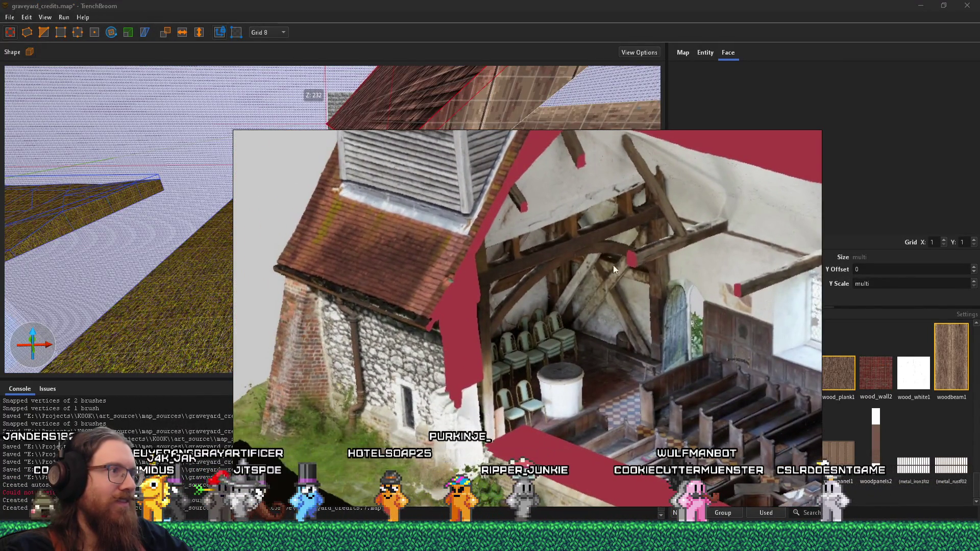
{"action": "key", "text": "alt+Tab"}
- With the Vertex tool, pull the roof's corner vertex down onto the wall top
{"action": "scroll", "coordinate": [358, 245], "scroll_direction": "up", "scroll_amount": 5}
{"action": "scroll", "coordinate": [358, 219], "scroll_direction": "down", "scroll_amount": 5}
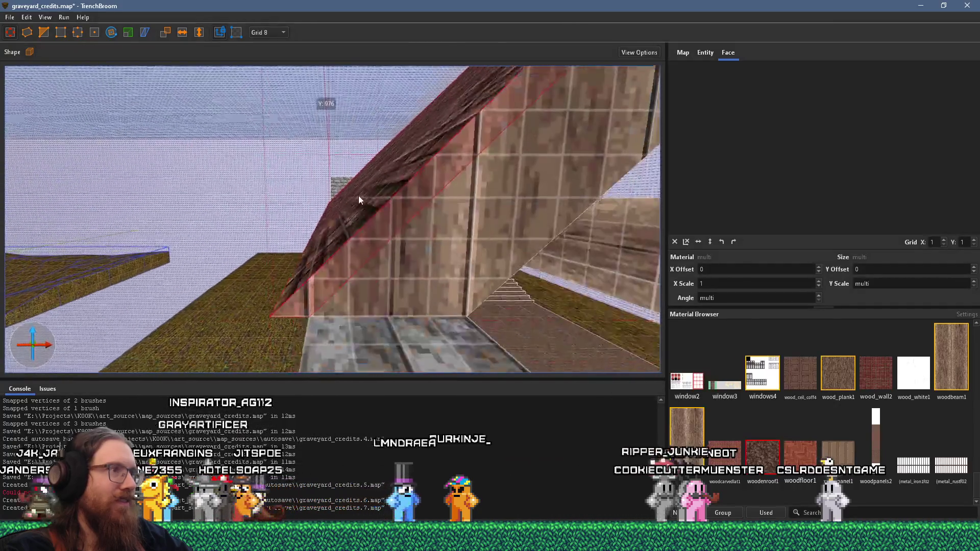
{"action": "left_click", "coordinate": [45, 31]}
{"action": "left_click_drag", "start_coordinate": [367, 216], "coordinate": [368, 209]}
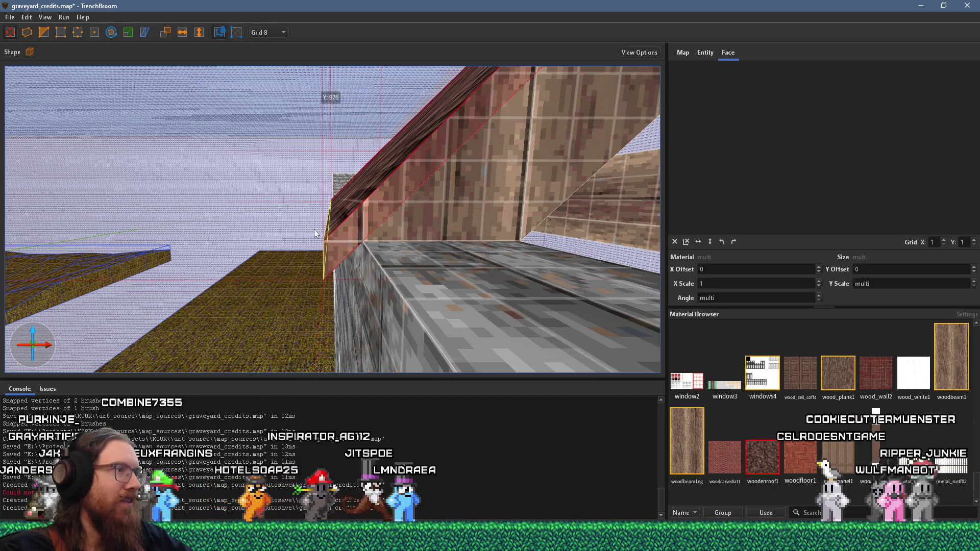
{"action": "scroll", "coordinate": [314, 233], "scroll_direction": "up", "scroll_amount": 10}
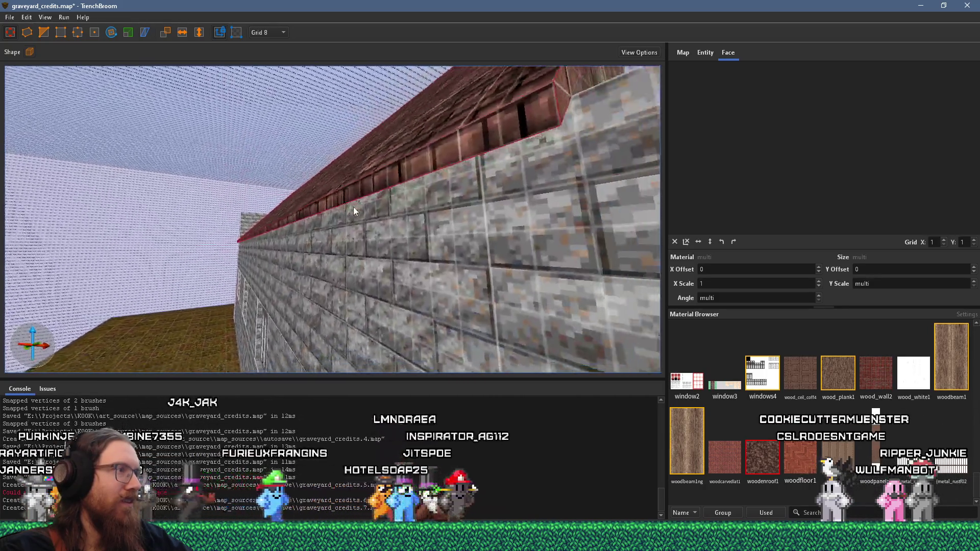
{"action": "scroll", "coordinate": [294, 229], "scroll_direction": "down", "scroll_amount": 8}
{"action": "scroll", "coordinate": [299, 259], "scroll_direction": "up", "scroll_amount": 4}
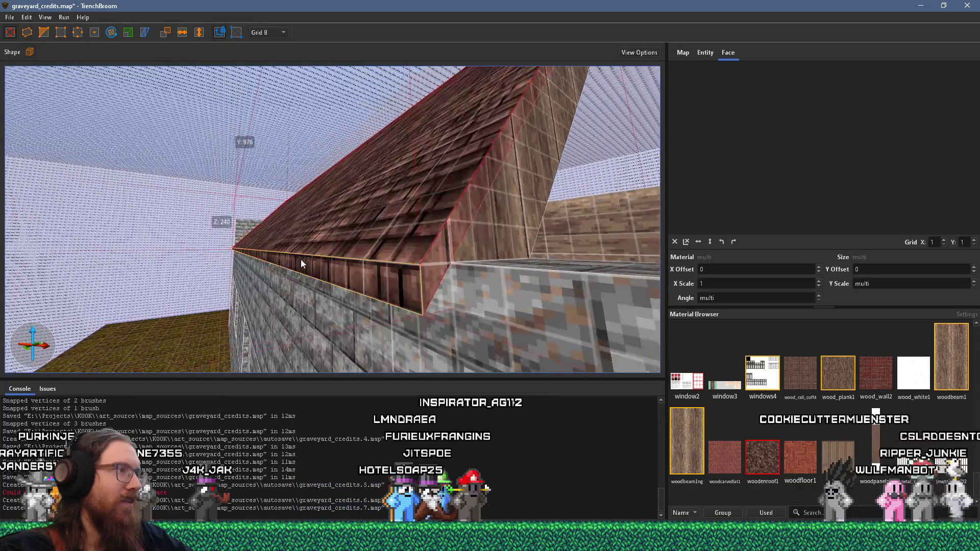
{"action": "scroll", "coordinate": [294, 268], "scroll_direction": "up", "scroll_amount": 2}
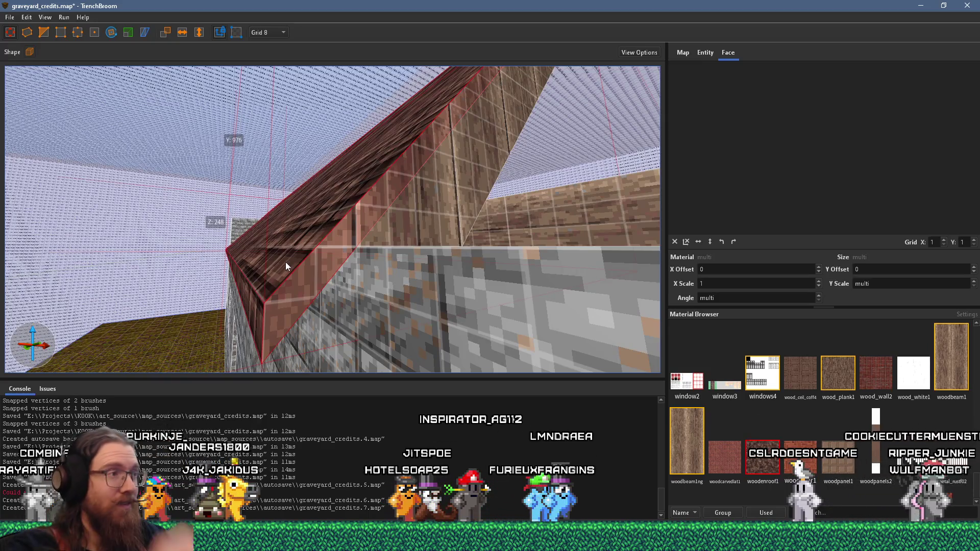
{"action": "scroll", "coordinate": [310, 235], "scroll_direction": "down", "scroll_amount": 3}
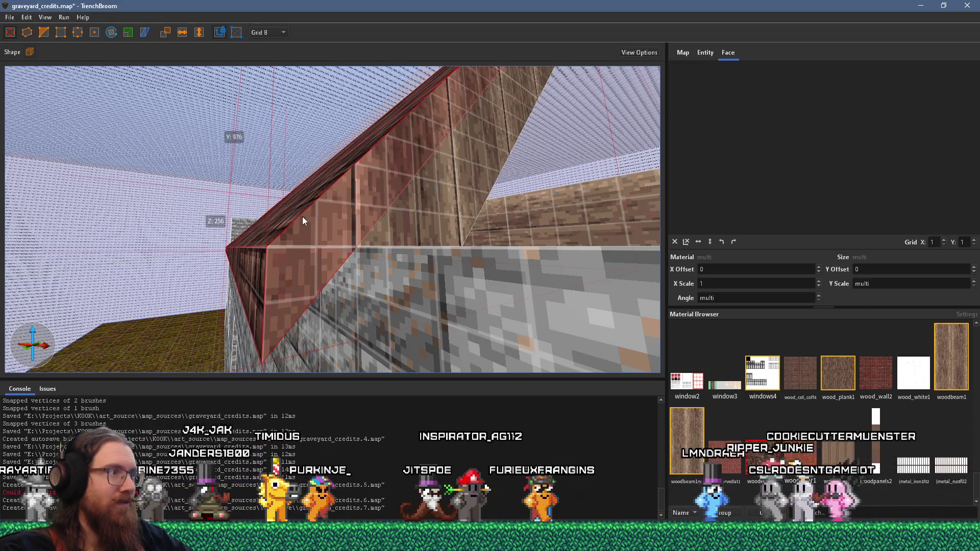
{"action": "scroll", "coordinate": [307, 219], "scroll_direction": "down", "scroll_amount": 4}
- Stretch and widen the roof into a full slab sloping out over the wall, then deselect it
{"action": "left_click_drag", "start_coordinate": [310, 224], "coordinate": [533, 227]}
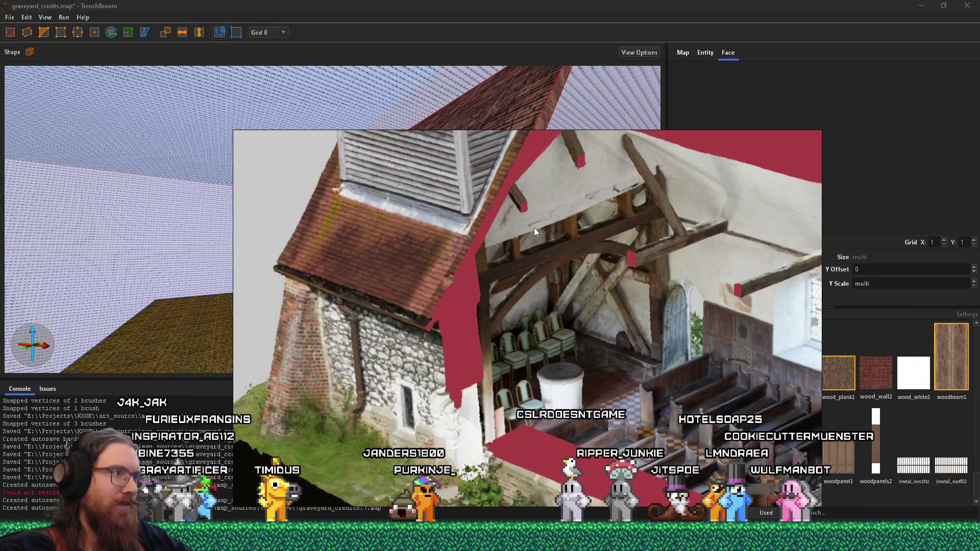
{"action": "key", "text": "alt+Tab"}
{"action": "scroll", "coordinate": [479, 243], "scroll_direction": "up", "scroll_amount": 10}
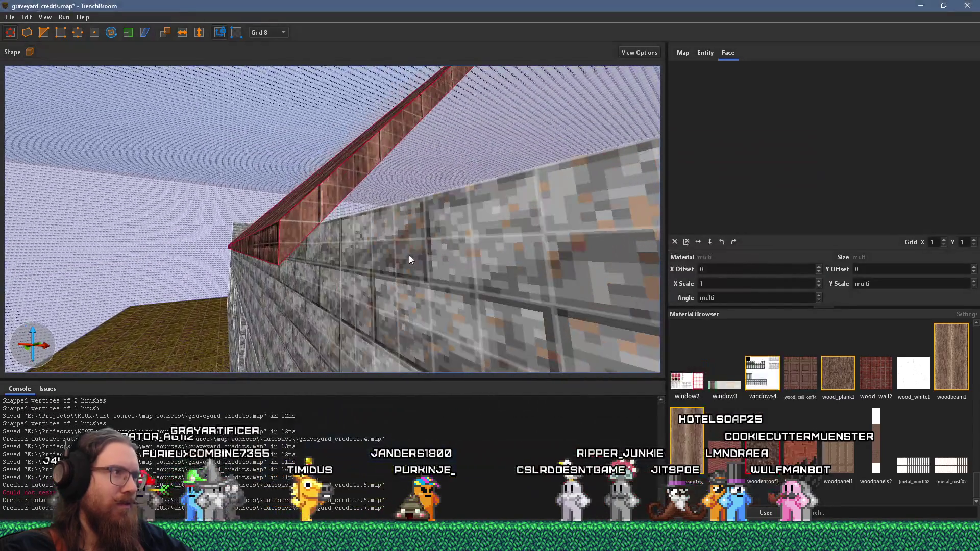
{"action": "scroll", "coordinate": [357, 265], "scroll_direction": "up", "scroll_amount": 8}
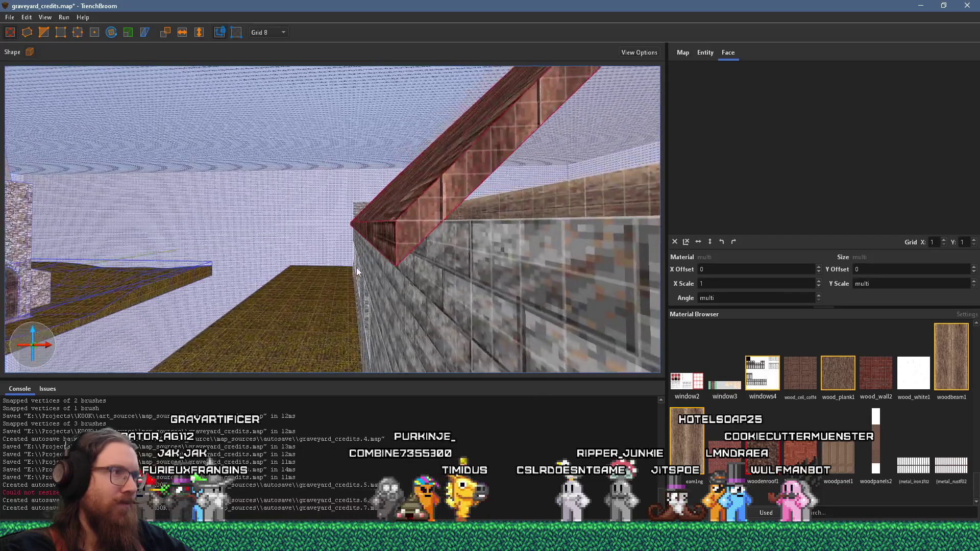
{"action": "mouse_move", "coordinate": [353, 271]}
{"action": "left_mouse_down"}
{"action": "mouse_move", "coordinate": [394, 212]}
{"action": "mouse_move", "coordinate": [395, 224]}
{"action": "mouse_move", "coordinate": [450, 235]}
{"action": "left_mouse_up"}
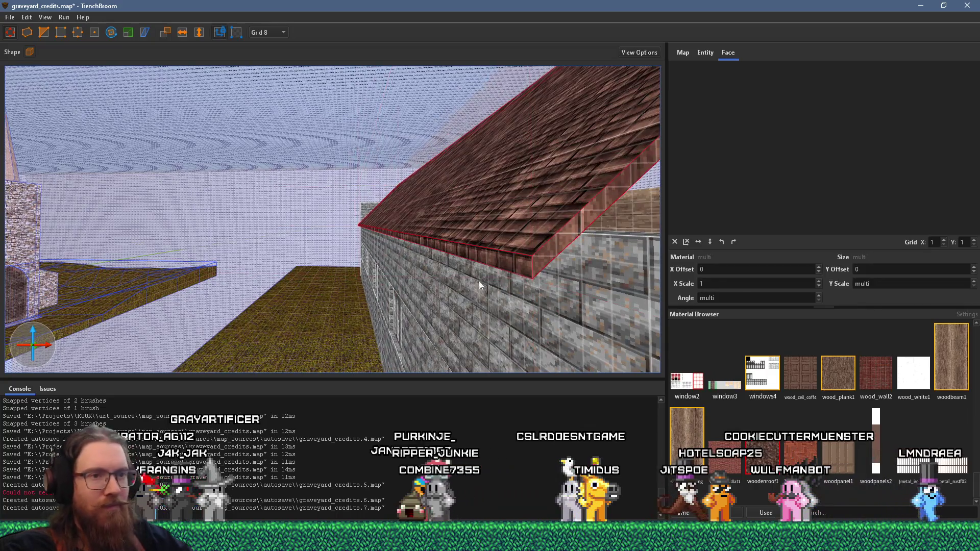
{"action": "key", "text": "Escape"}
{"action": "scroll", "coordinate": [468, 273], "scroll_direction": "down", "scroll_amount": 5}
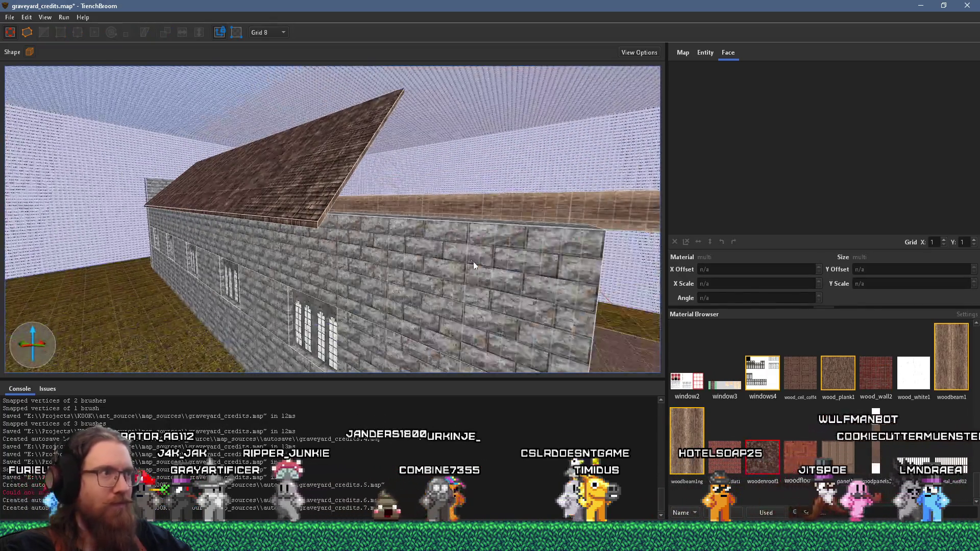
- Stretch the roof slope further along the stone wall to cover more of the hall
{"action": "left_click", "coordinate": [303, 233]}
{"action": "left_click_drag", "start_coordinate": [303, 233], "coordinate": [547, 279]}
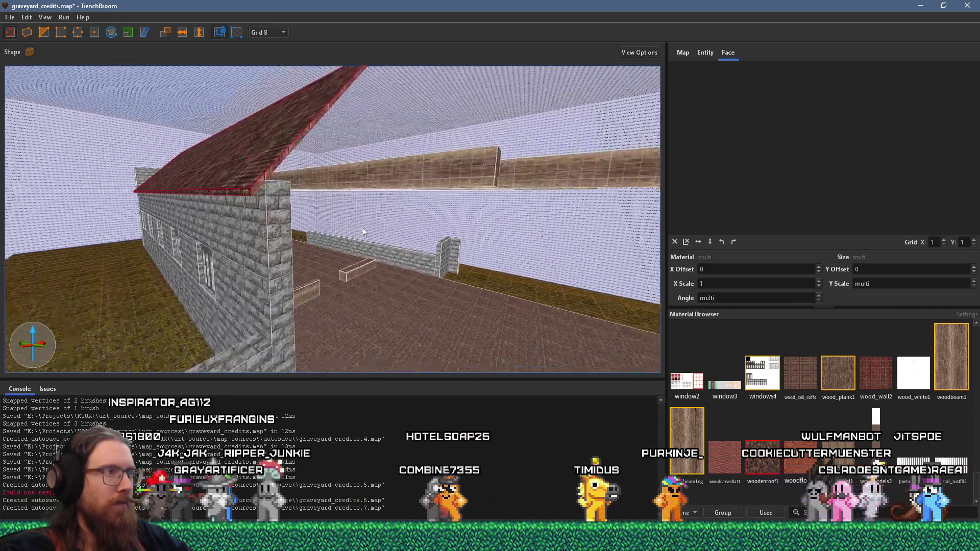
{"action": "mouse_move", "coordinate": [347, 236]}
{"action": "left_mouse_down"}
{"action": "mouse_move", "coordinate": [420, 187]}
{"action": "mouse_move", "coordinate": [549, 156]}
{"action": "mouse_move", "coordinate": [320, 276]}
{"action": "mouse_move", "coordinate": [248, 280]}
{"action": "mouse_move", "coordinate": [198, 226]}
{"action": "mouse_move", "coordinate": [187, 230]}
{"action": "mouse_move", "coordinate": [634, 224]}
{"action": "mouse_move", "coordinate": [508, 264]}
{"action": "mouse_move", "coordinate": [357, 261]}
{"action": "mouse_move", "coordinate": [415, 225]}
{"action": "mouse_move", "coordinate": [401, 193]}
{"action": "mouse_move", "coordinate": [286, 294]}
{"action": "mouse_move", "coordinate": [323, 193]}
{"action": "mouse_move", "coordinate": [345, 171]}
{"action": "mouse_move", "coordinate": [125, 207]}
{"action": "mouse_move", "coordinate": [201, 196]}
{"action": "mouse_move", "coordinate": [287, 305]}
{"action": "left_mouse_up"}
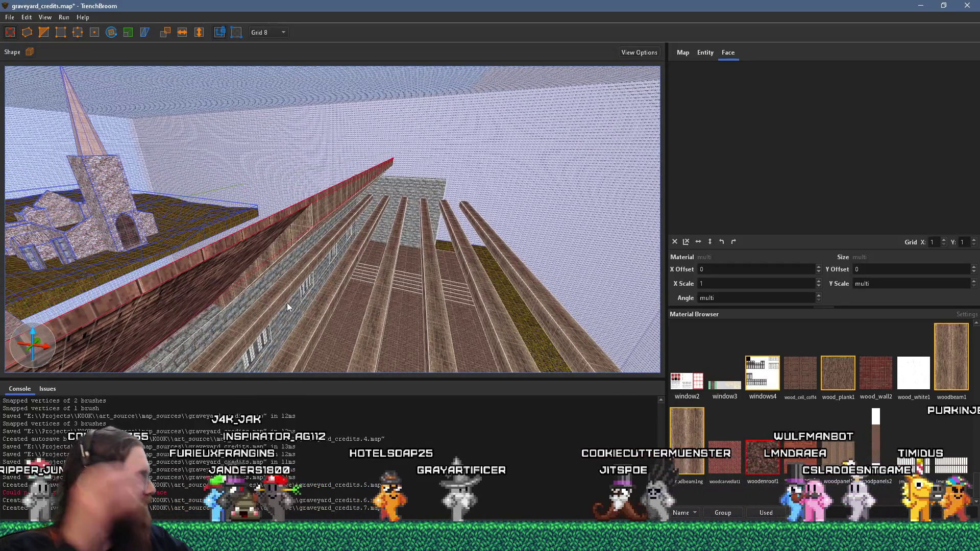
{"action": "mouse_move", "coordinate": [286, 303]}
{"action": "left_mouse_down"}
{"action": "mouse_move", "coordinate": [306, 189]}
{"action": "mouse_move", "coordinate": [310, 197]}
{"action": "mouse_move", "coordinate": [371, 194]}
{"action": "mouse_move", "coordinate": [399, 173]}
{"action": "mouse_move", "coordinate": [559, 117]}
{"action": "mouse_move", "coordinate": [502, 151]}
{"action": "left_mouse_up"}
- Fly the camera into the stone hall and select the stair and floor pieces
{"action": "key", "text": "w"}
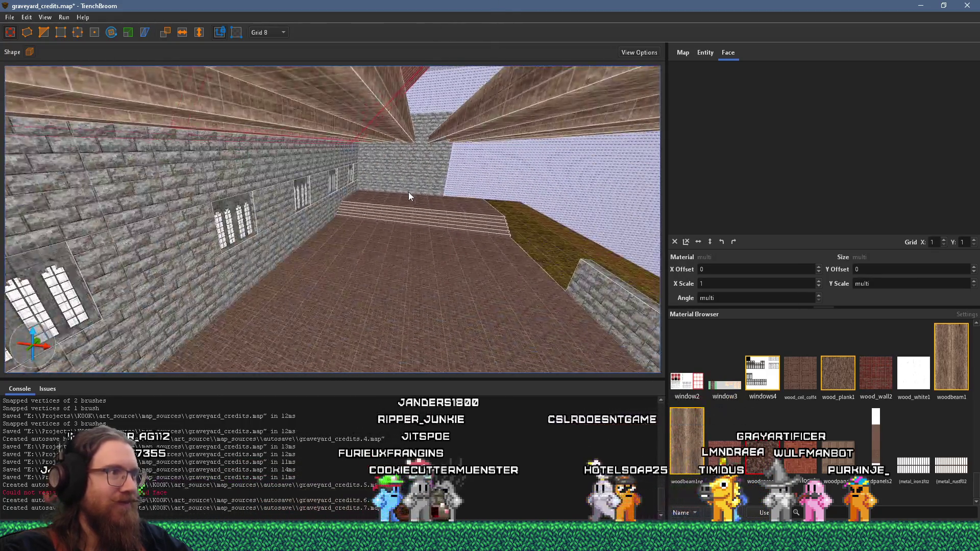
{"action": "key", "text": "w"}
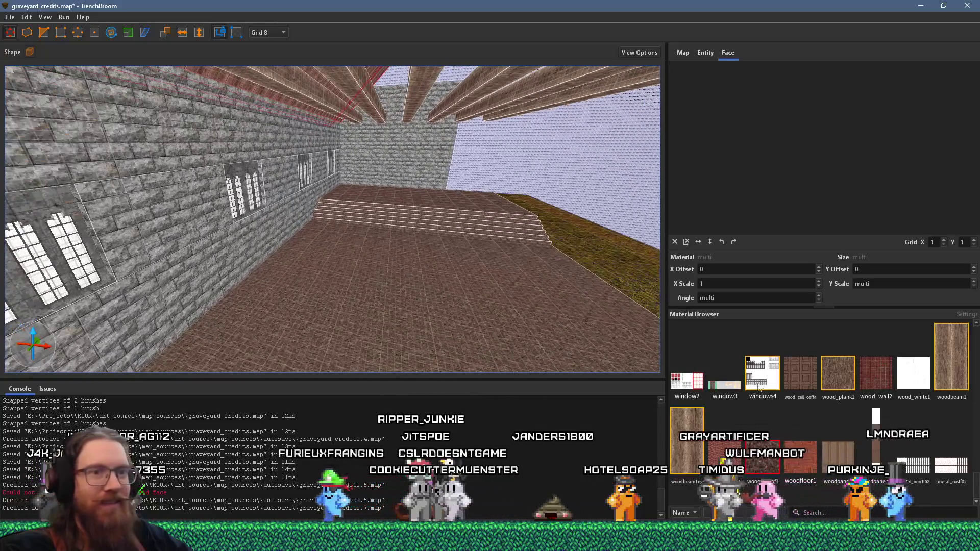
{"action": "mouse_move", "coordinate": [485, 282]}
{"action": "left_mouse_down"}
{"action": "mouse_move", "coordinate": [335, 239]}
{"action": "mouse_move", "coordinate": [360, 273]}
{"action": "mouse_move", "coordinate": [335, 179]}
{"action": "mouse_move", "coordinate": [298, 317]}
{"action": "mouse_move", "coordinate": [301, 273]}
{"action": "left_mouse_up"}
{"action": "left_click", "coordinate": [352, 287]}
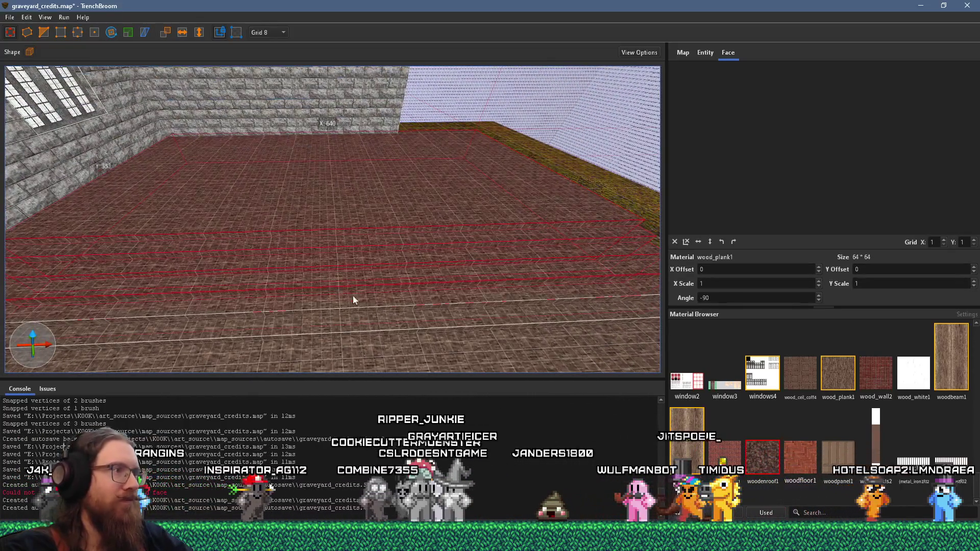
- Select the middle aisle floor and stair brushes and apply the woodcarvedlat1 carpet material
{"action": "left_click", "coordinate": [286, 266], "text": "ctrl"}
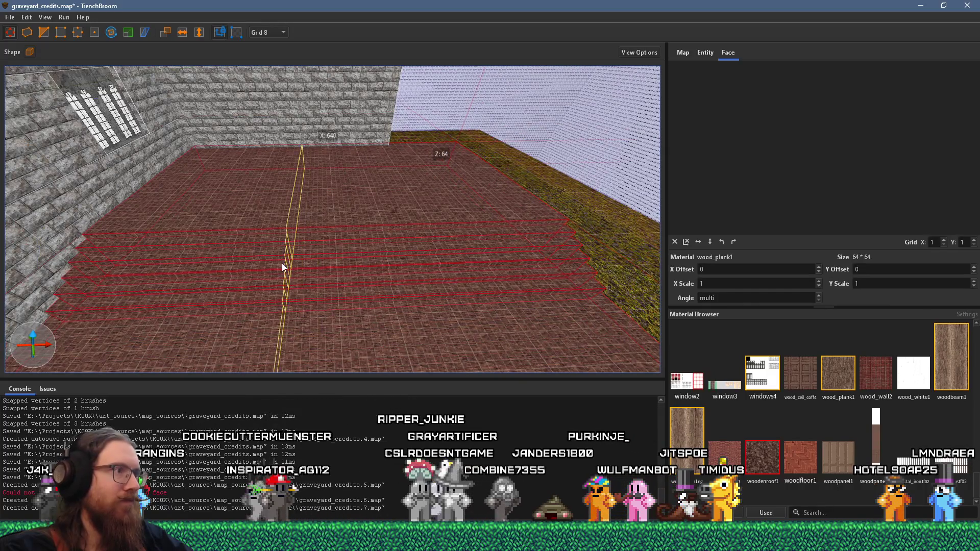
{"action": "left_click", "coordinate": [336, 195]}
{"action": "left_click", "coordinate": [334, 173], "text": "ctrl"}
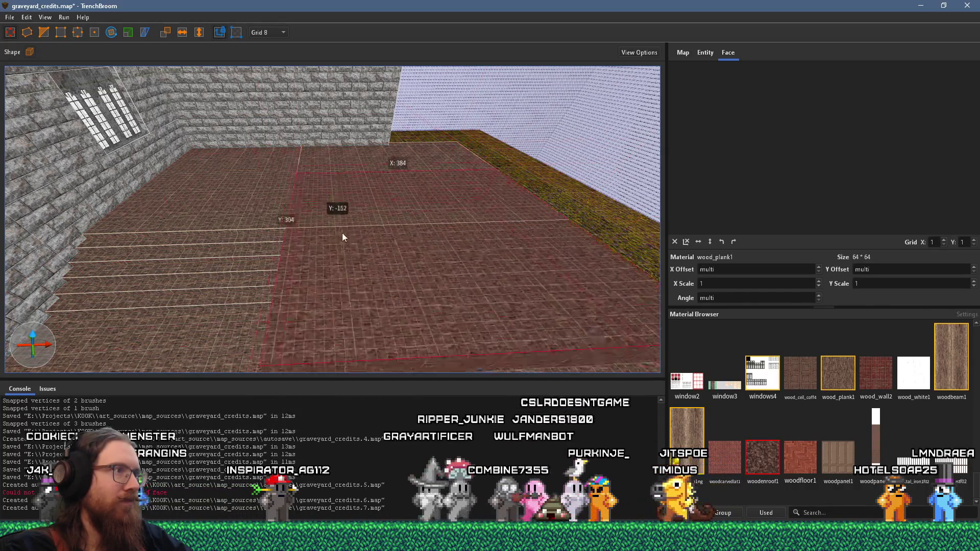
{"action": "key", "text": "Escape"}
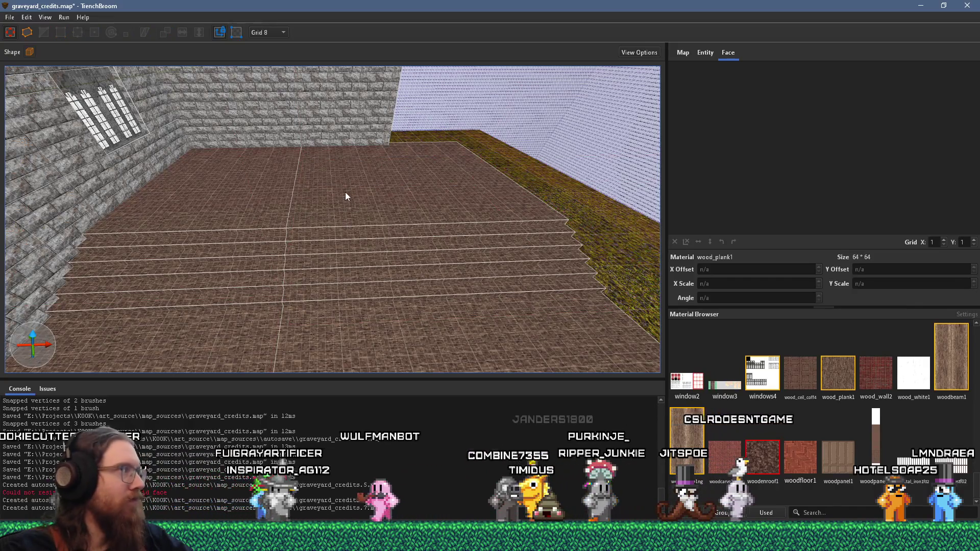
{"action": "left_click", "coordinate": [344, 266]}
{"action": "mouse_move", "coordinate": [340, 356]}
{"action": "left_mouse_down"}
{"action": "mouse_move", "coordinate": [227, 320]}
{"action": "mouse_move", "coordinate": [359, 329]}
{"action": "mouse_move", "coordinate": [361, 266]}
{"action": "mouse_move", "coordinate": [333, 182]}
{"action": "left_mouse_up"}
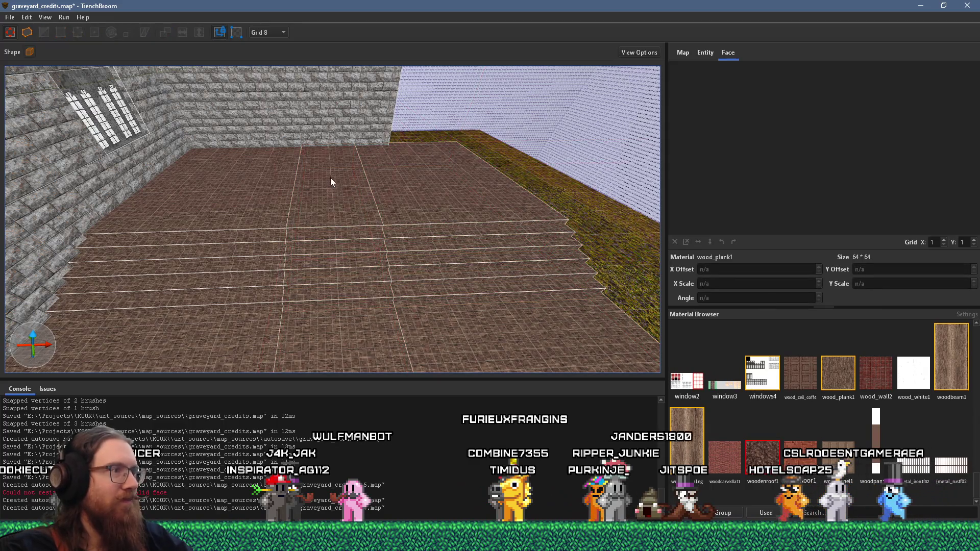
{"action": "left_click", "coordinate": [738, 474]}
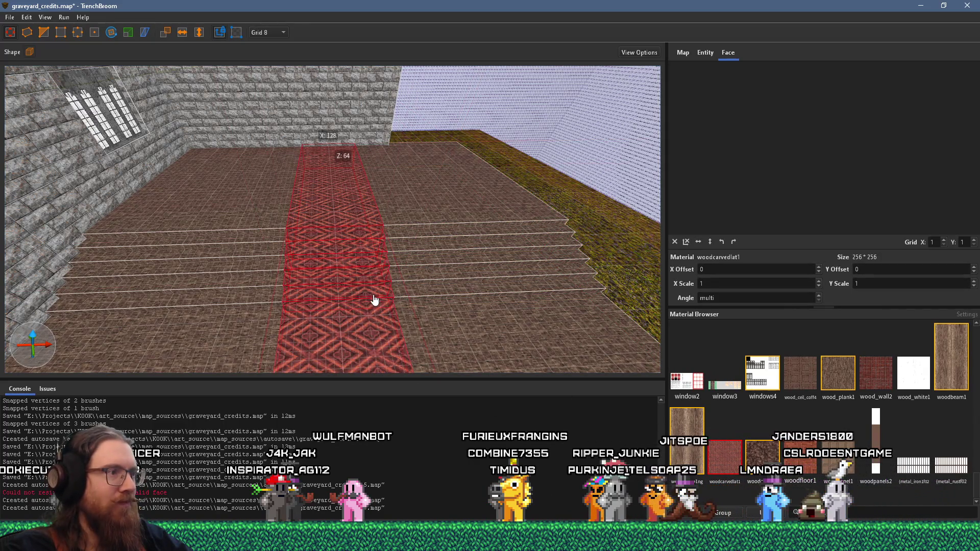
- Align the carpet faces with X offset -48 and angle -90 along the aisle
{"action": "mouse_move", "coordinate": [411, 337]}
{"action": "left_mouse_down"}
{"action": "mouse_move", "coordinate": [429, 318]}
{"action": "mouse_move", "coordinate": [482, 296]}
{"action": "mouse_move", "coordinate": [412, 298]}
{"action": "mouse_move", "coordinate": [489, 285]}
{"action": "mouse_move", "coordinate": [381, 277]}
{"action": "mouse_move", "coordinate": [345, 225]}
{"action": "left_mouse_up"}
{"action": "left_click", "coordinate": [291, 167], "text": "shift"}
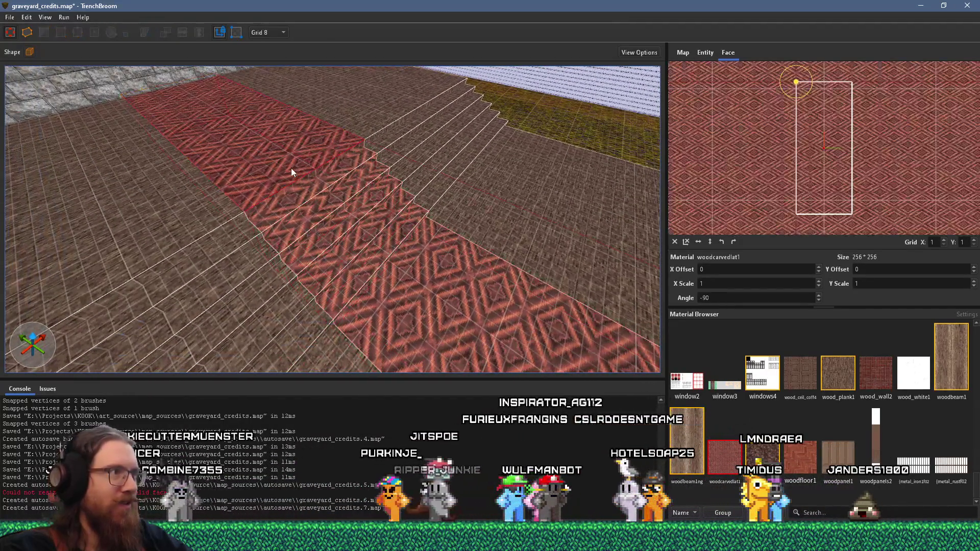
{"action": "left_click_drag", "start_coordinate": [378, 293], "coordinate": [318, 226]}
{"action": "left_click", "coordinate": [318, 226], "text": "shift"}
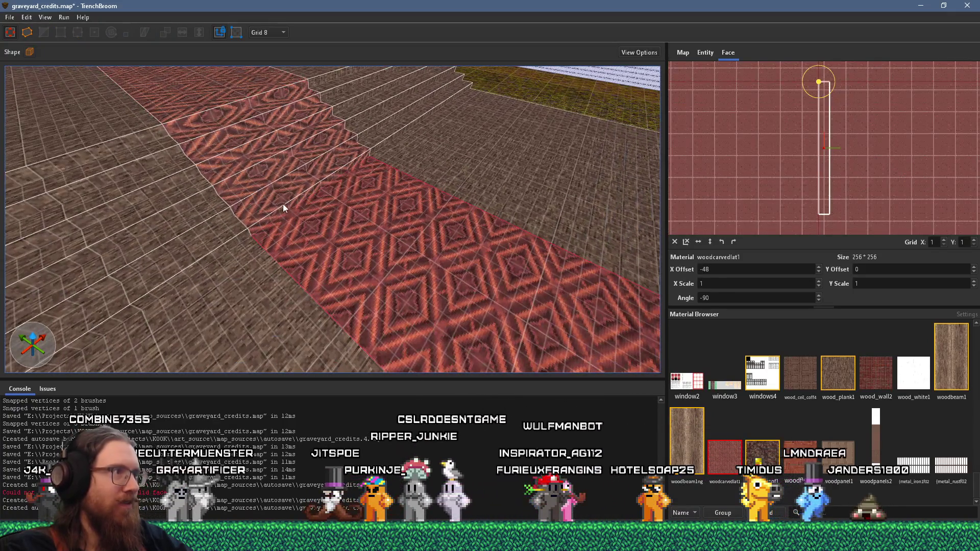
{"action": "left_click_drag", "start_coordinate": [212, 114], "coordinate": [396, 313]}
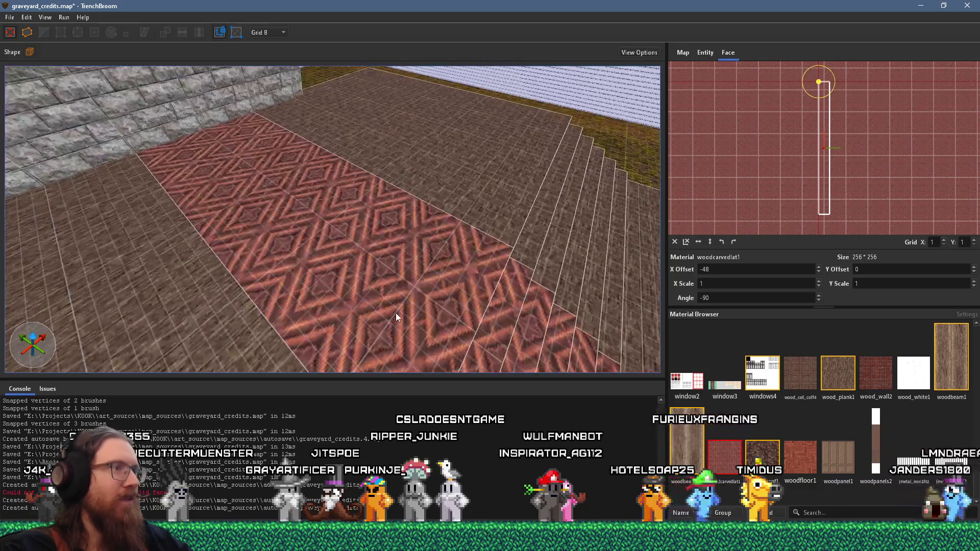
{"action": "left_click", "coordinate": [339, 300], "text": "ctrl+shift"}
{"action": "mouse_move", "coordinate": [339, 300]}
{"action": "left_mouse_down"}
{"action": "mouse_move", "coordinate": [460, 308]}
{"action": "mouse_move", "coordinate": [527, 352]}
{"action": "mouse_move", "coordinate": [466, 266]}
{"action": "mouse_move", "coordinate": [282, 272]}
{"action": "mouse_move", "coordinate": [258, 252]}
{"action": "mouse_move", "coordinate": [338, 279]}
{"action": "mouse_move", "coordinate": [235, 282]}
{"action": "mouse_move", "coordinate": [304, 204]}
{"action": "mouse_move", "coordinate": [275, 188]}
{"action": "mouse_move", "coordinate": [181, 196]}
{"action": "mouse_move", "coordinate": [317, 255]}
{"action": "mouse_move", "coordinate": [387, 241]}
{"action": "mouse_move", "coordinate": [344, 286]}
{"action": "mouse_move", "coordinate": [366, 380]}
{"action": "left_mouse_up"}
{"action": "mouse_move", "coordinate": [307, 212]}
{"action": "left_mouse_down"}
{"action": "mouse_move", "coordinate": [363, 283]}
{"action": "mouse_move", "coordinate": [348, 193]}
{"action": "mouse_move", "coordinate": [308, 171]}
{"action": "left_mouse_up"}
{"action": "scroll", "coordinate": [385, 269], "scroll_direction": "up", "scroll_amount": 5}
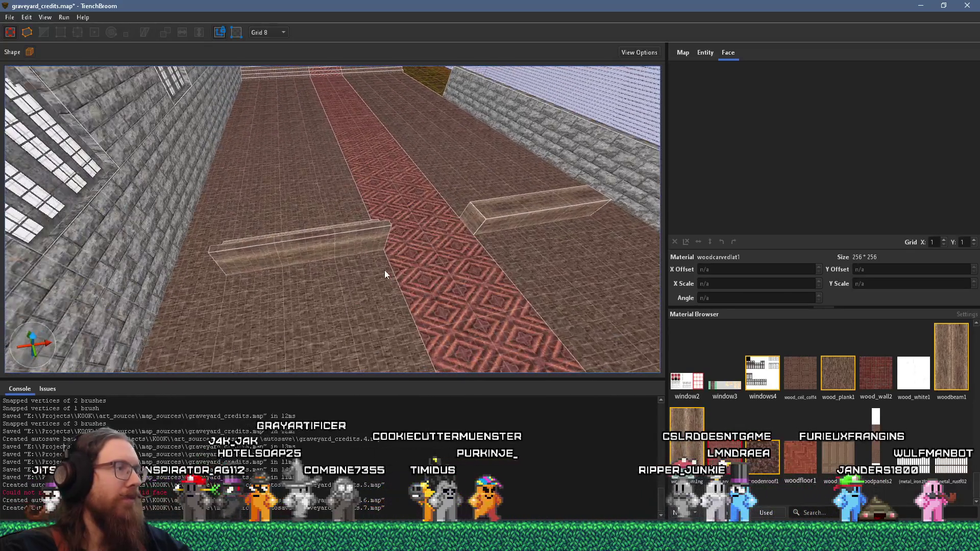
{"action": "scroll", "coordinate": [364, 291], "scroll_direction": "up", "scroll_amount": 3}
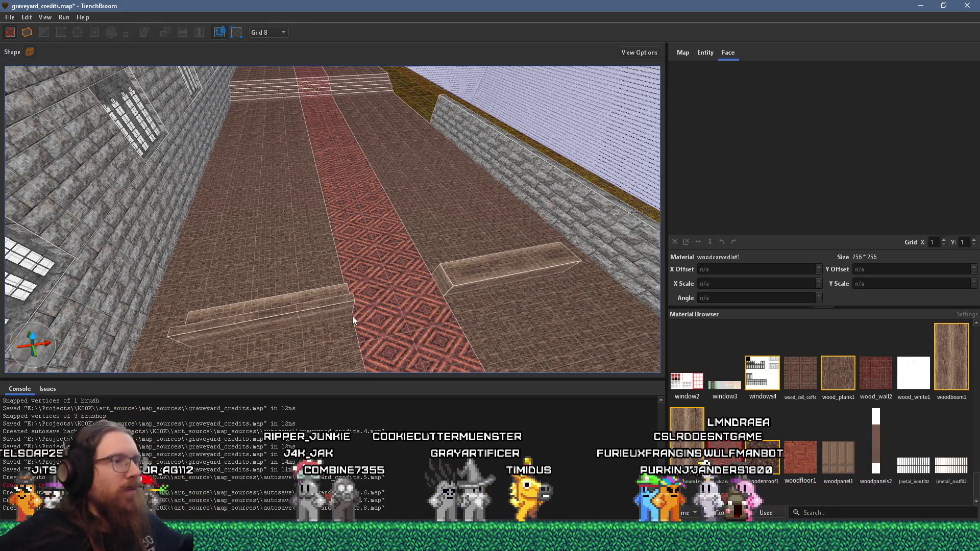
{"action": "mouse_move", "coordinate": [370, 265]}
{"action": "left_mouse_down"}
{"action": "mouse_move", "coordinate": [483, 256]}
{"action": "mouse_move", "coordinate": [350, 263]}
{"action": "mouse_move", "coordinate": [298, 166]}
{"action": "mouse_move", "coordinate": [432, 237]}
{"action": "mouse_move", "coordinate": [404, 191]}
{"action": "mouse_move", "coordinate": [303, 194]}
{"action": "mouse_move", "coordinate": [572, 153]}
{"action": "left_mouse_up"}
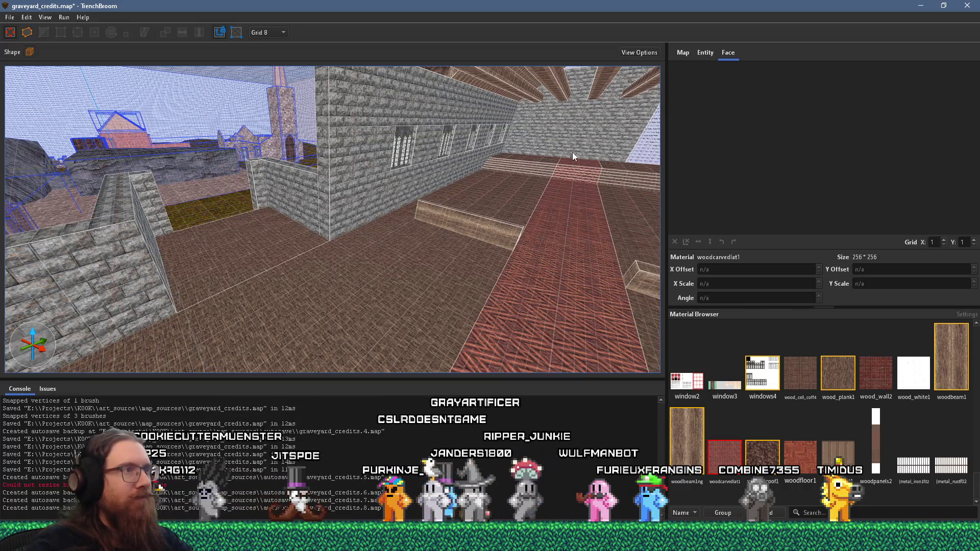
{"action": "mouse_move", "coordinate": [522, 141]}
{"action": "left_mouse_down"}
{"action": "mouse_move", "coordinate": [469, 223]}
{"action": "mouse_move", "coordinate": [346, 171]}
{"action": "mouse_move", "coordinate": [584, 196]}
{"action": "mouse_move", "coordinate": [393, 215]}
{"action": "mouse_move", "coordinate": [531, 239]}
{"action": "mouse_move", "coordinate": [538, 278]}
{"action": "mouse_move", "coordinate": [508, 309]}
{"action": "mouse_move", "coordinate": [531, 214]}
{"action": "left_mouse_up"}
{"action": "left_click", "coordinate": [547, 128]}
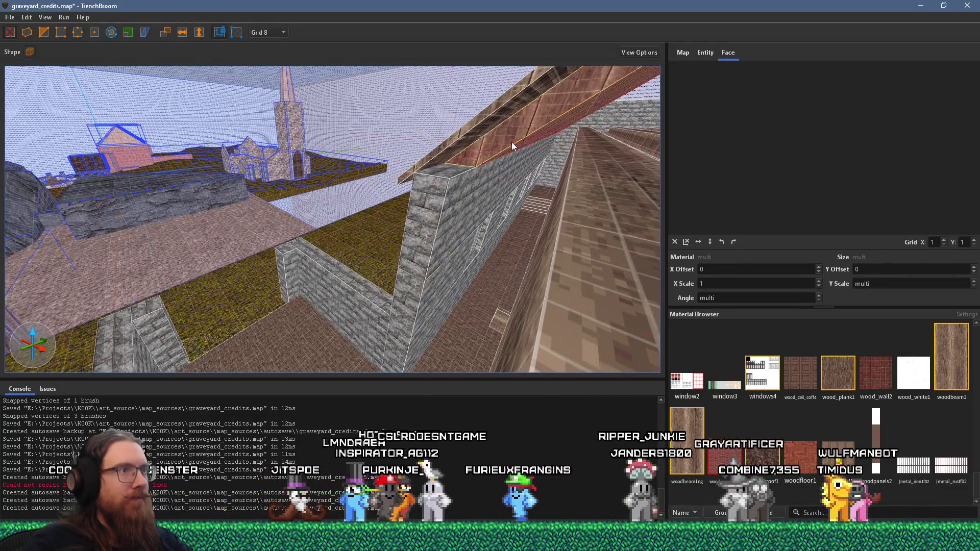
{"action": "mouse_move", "coordinate": [496, 150]}
{"action": "left_mouse_down"}
{"action": "mouse_move", "coordinate": [518, 168]}
{"action": "mouse_move", "coordinate": [504, 224]}
{"action": "mouse_move", "coordinate": [418, 256]}
{"action": "mouse_move", "coordinate": [472, 190]}
{"action": "mouse_move", "coordinate": [220, 315]}
{"action": "mouse_move", "coordinate": [292, 130]}
{"action": "mouse_move", "coordinate": [520, 261]}
{"action": "mouse_move", "coordinate": [406, 251]}
{"action": "mouse_move", "coordinate": [422, 220]}
{"action": "mouse_move", "coordinate": [406, 134]}
{"action": "mouse_move", "coordinate": [293, 216]}
{"action": "mouse_move", "coordinate": [248, 227]}
{"action": "mouse_move", "coordinate": [278, 192]}
{"action": "left_mouse_up"}
{"action": "left_click", "coordinate": [267, 160]}
- Select the six woodbeam1ng beams and stretch their ends outward past the floor's near end
{"action": "left_click", "coordinate": [309, 158], "text": "ctrl"}
{"action": "left_click", "coordinate": [361, 155], "text": "ctrl"}
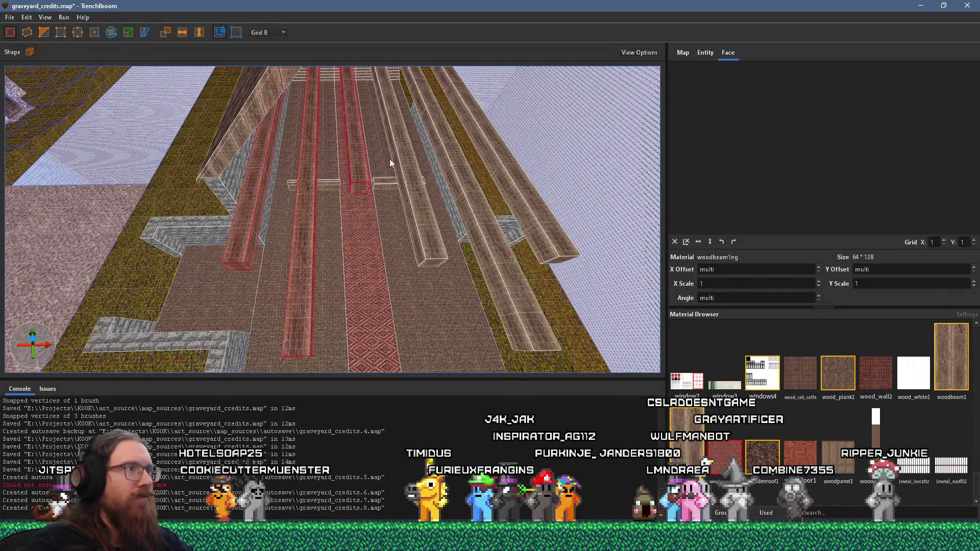
{"action": "left_click", "coordinate": [427, 169], "text": "ctrl"}
{"action": "left_click", "coordinate": [467, 175], "text": "ctrl"}
{"action": "left_click", "coordinate": [520, 177], "text": "ctrl"}
{"action": "mouse_move", "coordinate": [520, 178]}
{"action": "left_mouse_down"}
{"action": "mouse_move", "coordinate": [507, 190]}
{"action": "mouse_move", "coordinate": [245, 230]}
{"action": "mouse_move", "coordinate": [289, 129]}
{"action": "left_mouse_up"}
{"action": "left_click", "coordinate": [45, 32]}
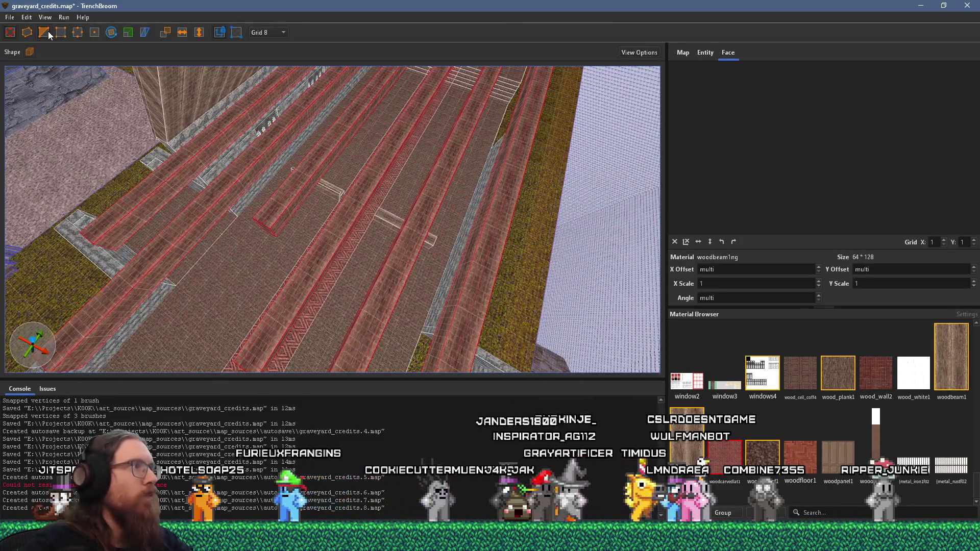
{"action": "mouse_move", "coordinate": [300, 169]}
{"action": "left_mouse_down"}
{"action": "mouse_move", "coordinate": [280, 192]}
{"action": "mouse_move", "coordinate": [507, 109]}
{"action": "mouse_move", "coordinate": [424, 230]}
{"action": "mouse_move", "coordinate": [291, 258]}
{"action": "left_mouse_up"}
{"action": "key", "text": "ctrl+z"}
{"action": "key", "text": "v"}
{"action": "mouse_move", "coordinate": [411, 178]}
{"action": "left_mouse_down"}
{"action": "mouse_move", "coordinate": [175, 166]}
{"action": "mouse_move", "coordinate": [216, 158]}
{"action": "mouse_move", "coordinate": [547, 169]}
{"action": "mouse_move", "coordinate": [601, 228]}
{"action": "mouse_move", "coordinate": [386, 214]}
{"action": "mouse_move", "coordinate": [397, 212]}
{"action": "mouse_move", "coordinate": [355, 172]}
{"action": "mouse_move", "coordinate": [404, 249]}
{"action": "mouse_move", "coordinate": [360, 211]}
{"action": "mouse_move", "coordinate": [371, 247]}
{"action": "mouse_move", "coordinate": [343, 278]}
{"action": "left_mouse_up"}
- Open the beam group and draw a new low stone wall block at the hall entrance
{"action": "key", "text": "Escape"}
{"action": "left_click", "coordinate": [344, 270]}
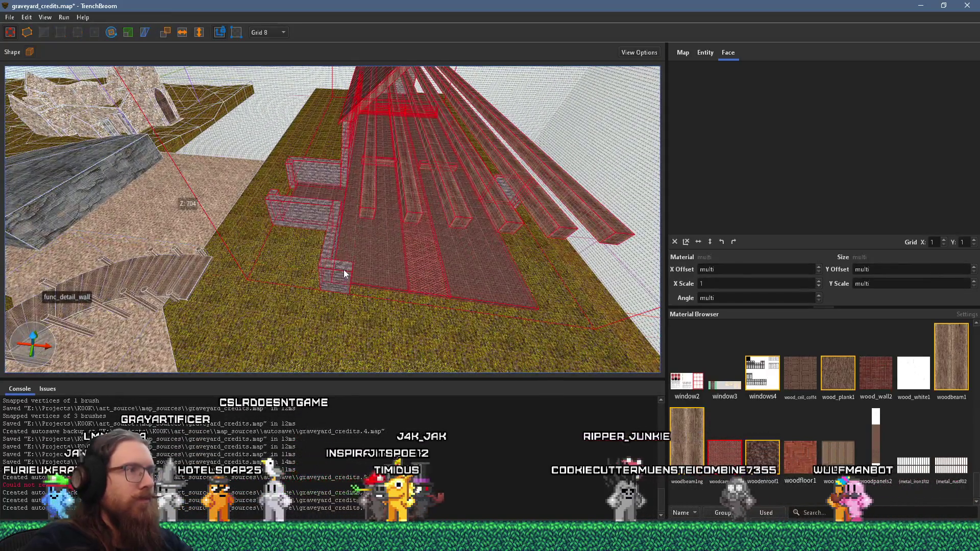
{"action": "double_click", "coordinate": [345, 269]}
{"action": "left_click", "coordinate": [345, 272]}
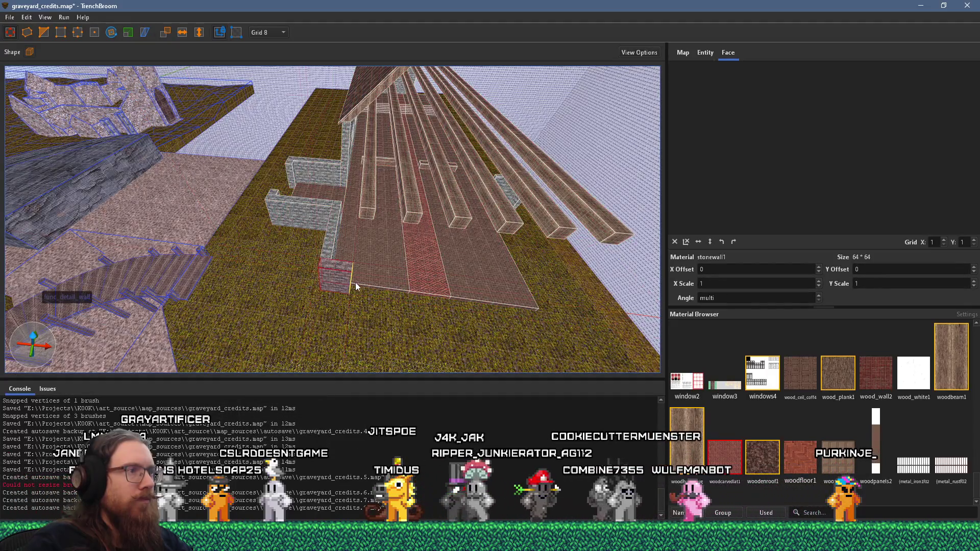
{"action": "mouse_move", "coordinate": [344, 272]}
{"action": "left_mouse_down"}
{"action": "mouse_move", "coordinate": [214, 209]}
{"action": "mouse_move", "coordinate": [313, 258]}
{"action": "mouse_move", "coordinate": [304, 285]}
{"action": "mouse_move", "coordinate": [367, 295]}
{"action": "mouse_move", "coordinate": [226, 260]}
{"action": "mouse_move", "coordinate": [255, 276]}
{"action": "mouse_move", "coordinate": [437, 312]}
{"action": "mouse_move", "coordinate": [430, 308]}
{"action": "left_mouse_up"}
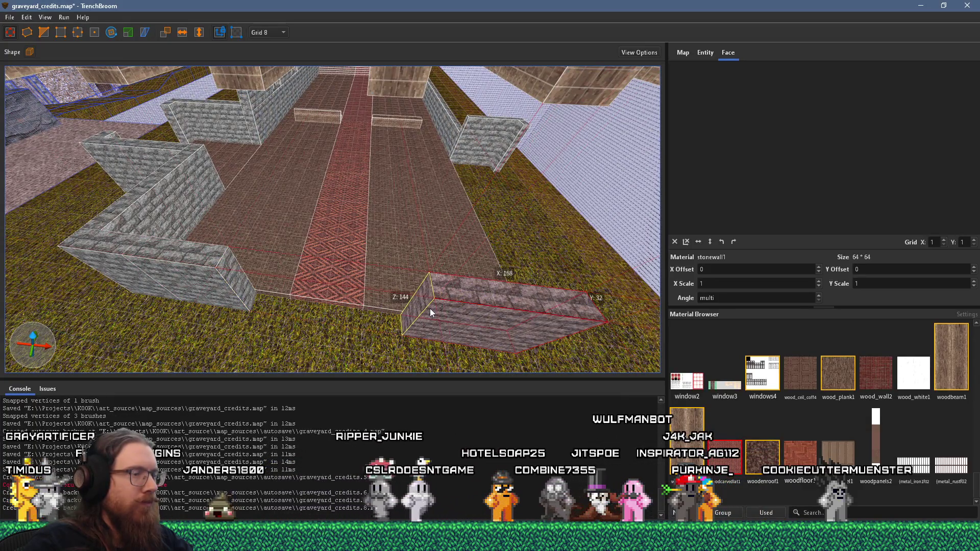
{"action": "mouse_move", "coordinate": [297, 244]}
{"action": "left_mouse_down"}
{"action": "mouse_move", "coordinate": [576, 302]}
{"action": "mouse_move", "coordinate": [308, 236]}
{"action": "mouse_move", "coordinate": [350, 230]}
{"action": "mouse_move", "coordinate": [350, 212]}
{"action": "mouse_move", "coordinate": [234, 184]}
{"action": "mouse_move", "coordinate": [259, 223]}
{"action": "mouse_move", "coordinate": [255, 122]}
{"action": "left_mouse_up"}
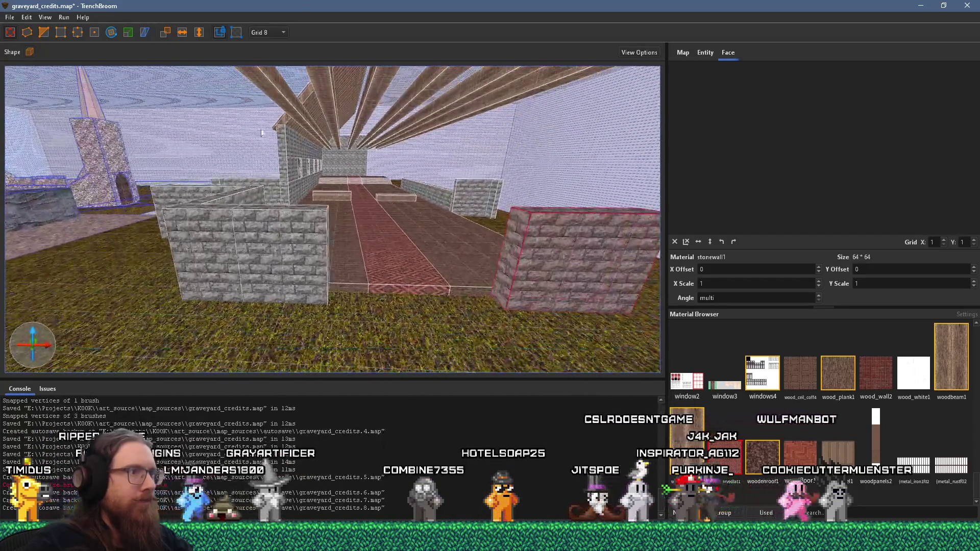
- Stretch the left low wall brush along the entrance to X:224
{"action": "left_click", "coordinate": [246, 240]}
{"action": "mouse_move", "coordinate": [223, 239]}
{"action": "left_mouse_down"}
{"action": "mouse_move", "coordinate": [283, 241]}
{"action": "mouse_move", "coordinate": [179, 273]}
{"action": "mouse_move", "coordinate": [254, 272]}
{"action": "mouse_move", "coordinate": [306, 297]}
{"action": "mouse_move", "coordinate": [319, 254]}
{"action": "mouse_move", "coordinate": [303, 212]}
{"action": "mouse_move", "coordinate": [303, 155]}
{"action": "left_mouse_up"}
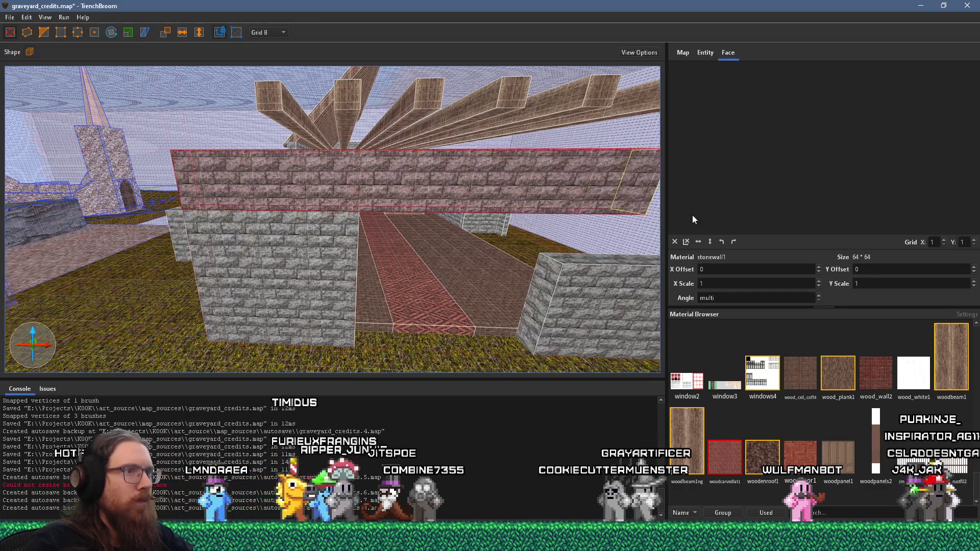
{"action": "left_click", "coordinate": [446, 247]}
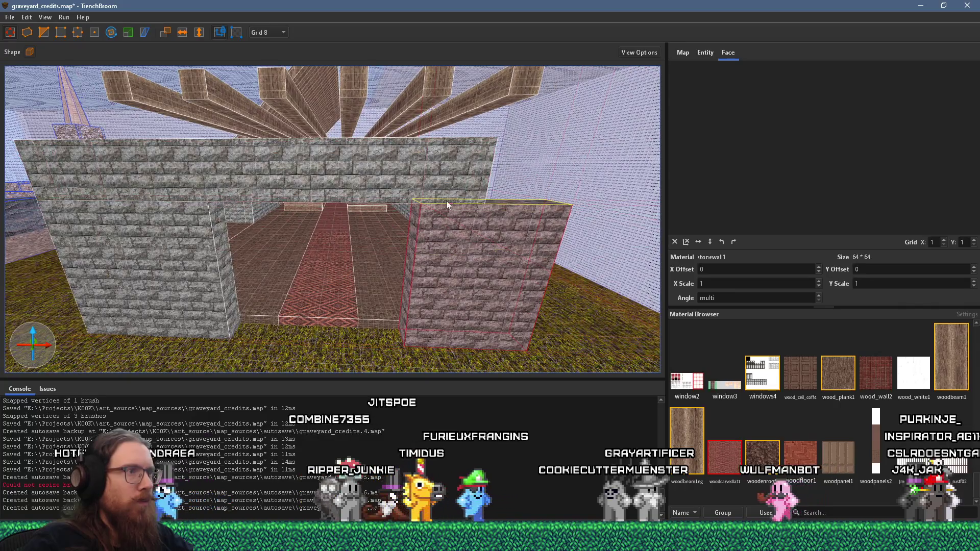
- Raise the 32-by-256 stone side wall at the front corner from 144 to 368 units tall
{"action": "key", "text": "w"}
{"action": "key", "text": "w"}
{"action": "key", "text": "w"}
{"action": "key", "text": "s"}
{"action": "key", "text": "s"}
{"action": "key", "text": "s"}
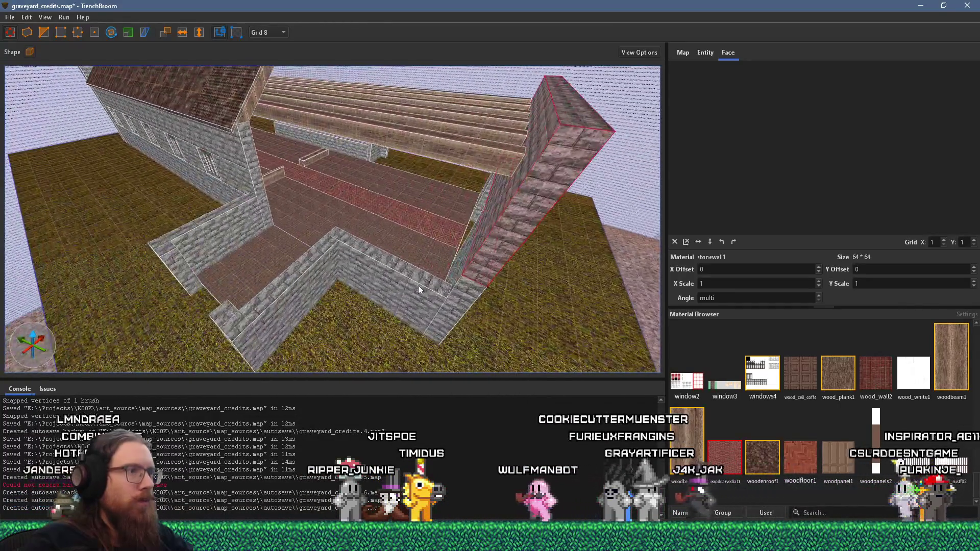
{"action": "left_click", "coordinate": [417, 286]}
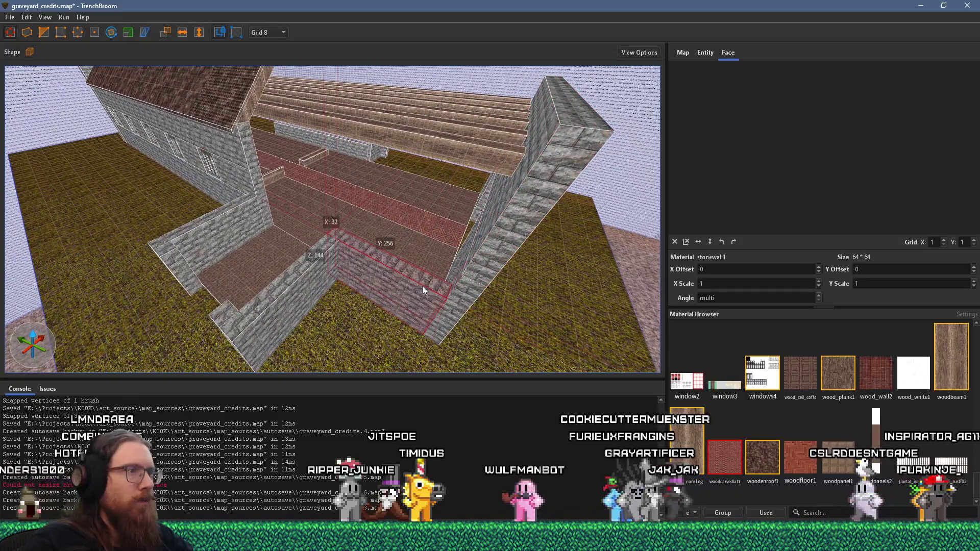
{"action": "mouse_move", "coordinate": [428, 286]}
{"action": "left_mouse_down"}
{"action": "mouse_move", "coordinate": [475, 119]}
{"action": "mouse_move", "coordinate": [457, 209]}
{"action": "left_mouse_up"}
{"action": "key", "text": "w"}
{"action": "key", "text": "w"}
{"action": "key", "text": "w"}
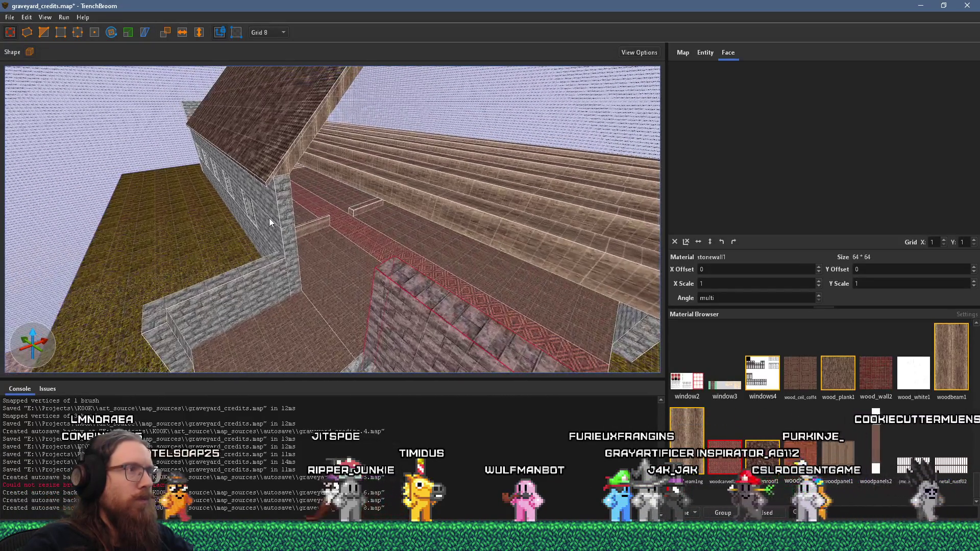
{"action": "left_click", "coordinate": [291, 143]}
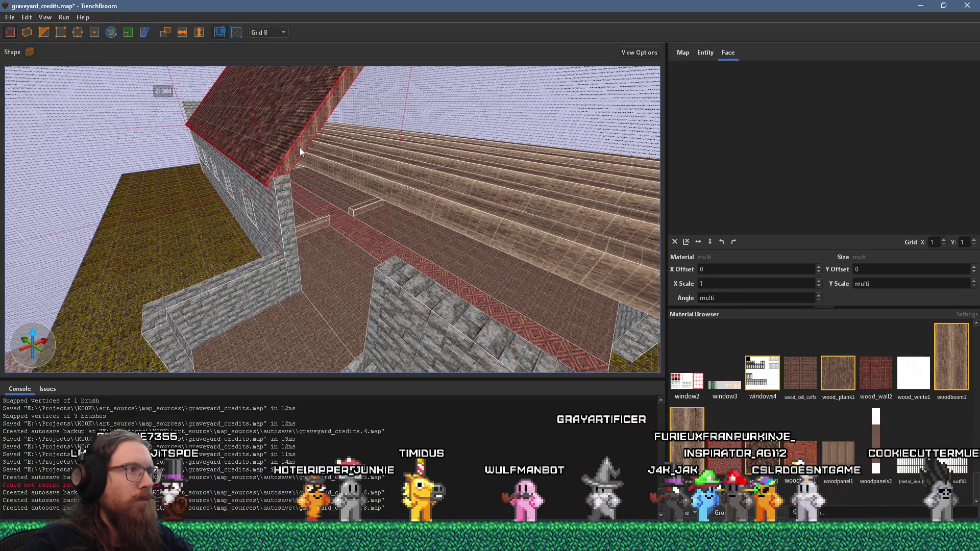
- Drag the roof slope's face outward so it extends past the stone end wall
{"action": "left_click_drag", "start_coordinate": [306, 154], "coordinate": [479, 231]}
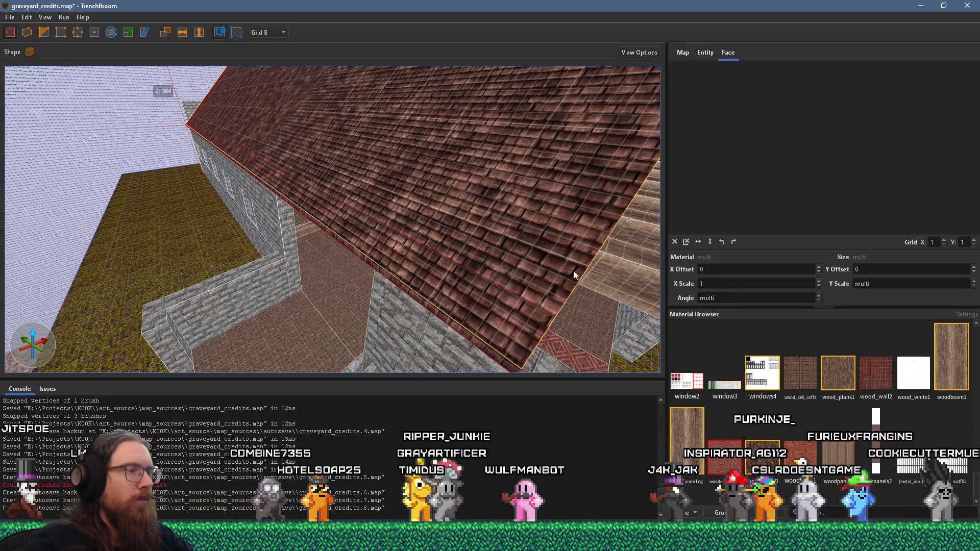
{"action": "key", "text": "s"}
{"action": "key", "text": "s"}
{"action": "key", "text": "s"}
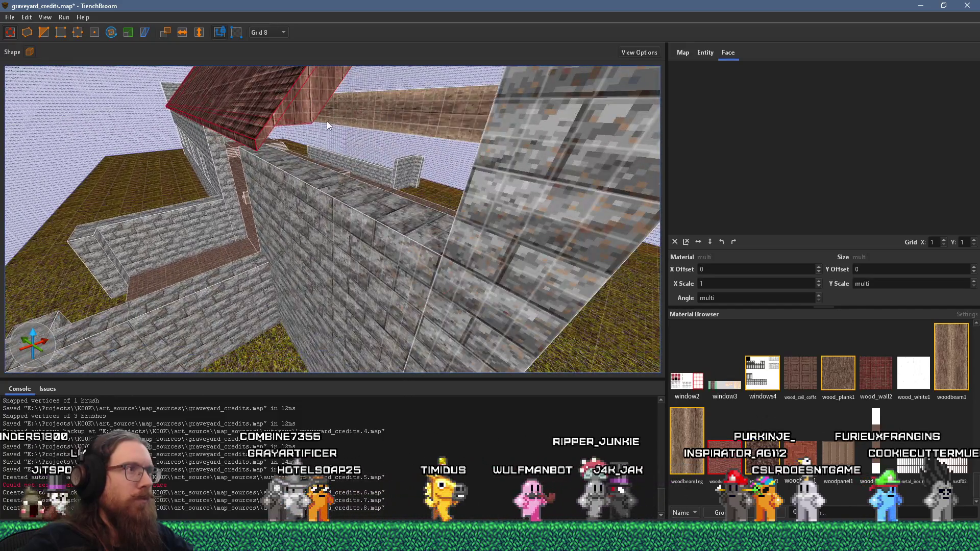
{"action": "key", "text": "s"}
{"action": "key", "text": "s"}
{"action": "key", "text": "s"}
{"action": "mouse_move", "coordinate": [387, 142]}
{"action": "left_mouse_down"}
{"action": "mouse_move", "coordinate": [444, 171]}
{"action": "mouse_move", "coordinate": [378, 137]}
{"action": "left_mouse_up"}
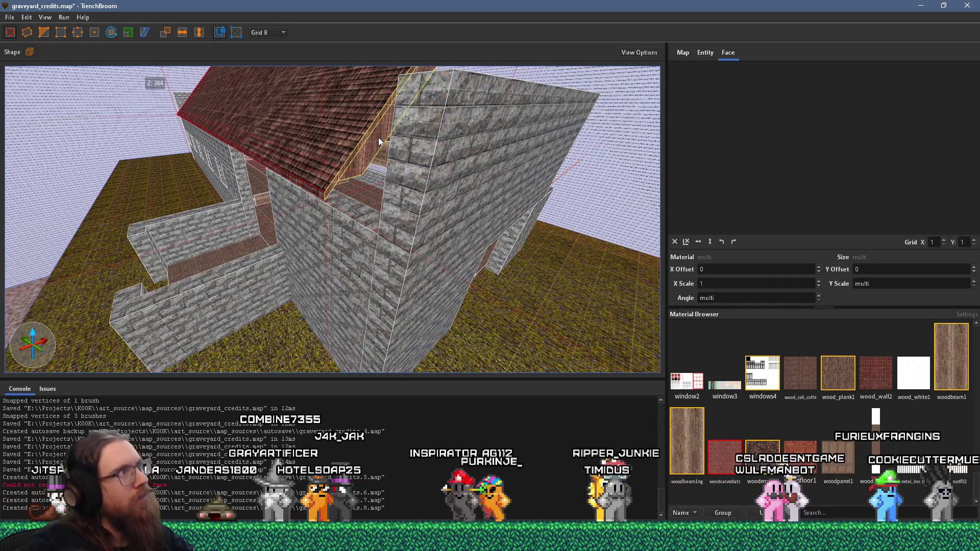
{"action": "left_click_drag", "start_coordinate": [378, 137], "coordinate": [420, 171]}
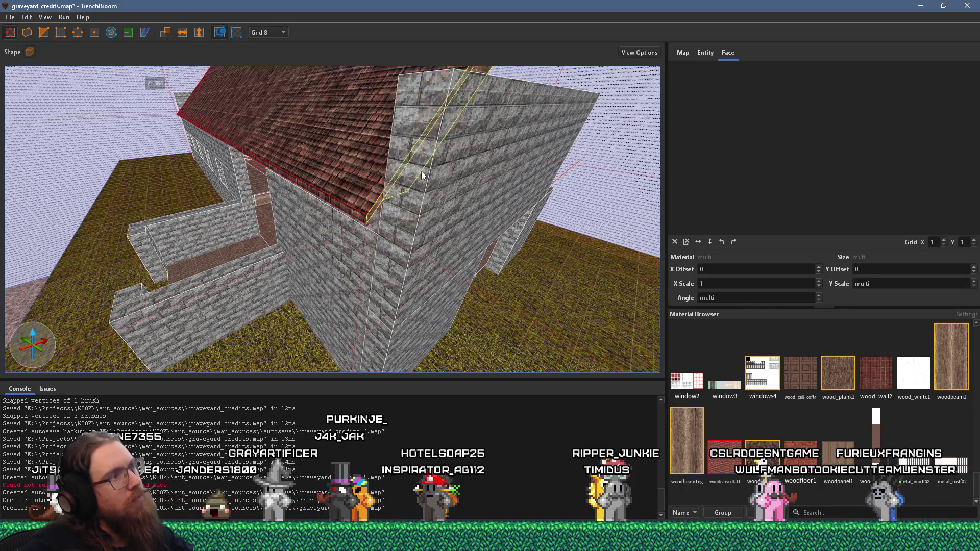
{"action": "scroll", "coordinate": [225, 282], "scroll_direction": "up", "scroll_amount": 5}
{"action": "scroll", "coordinate": [224, 282], "scroll_direction": "down", "scroll_amount": 3}
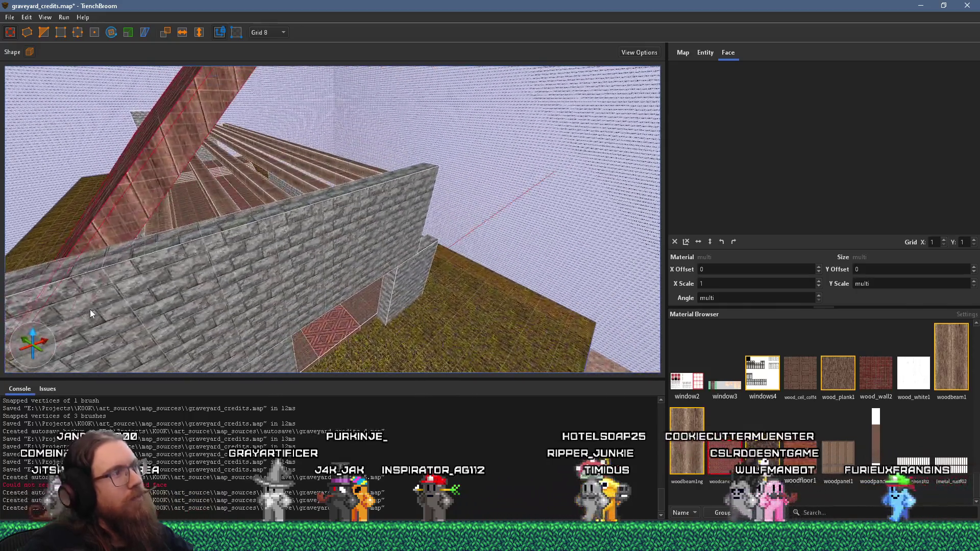
- Select the 464-unit-high stonewall1 end wall rising past the roof's eaves
{"action": "mouse_move", "coordinate": [90, 310]}
{"action": "left_mouse_down"}
{"action": "mouse_move", "coordinate": [437, 176]}
{"action": "mouse_move", "coordinate": [347, 227]}
{"action": "mouse_move", "coordinate": [425, 78]}
{"action": "left_mouse_up"}
{"action": "key", "text": "w"}
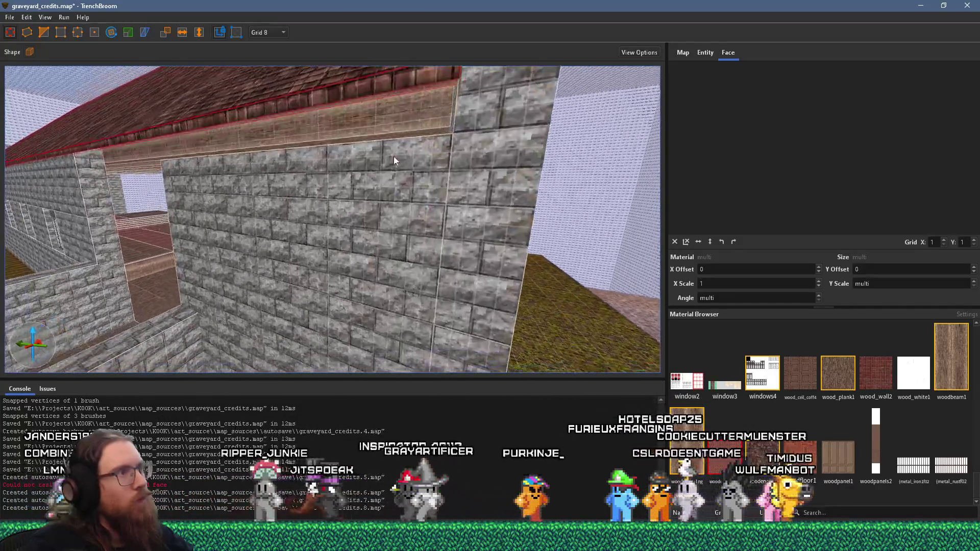
{"action": "left_click", "coordinate": [364, 189]}
{"action": "mouse_move", "coordinate": [364, 190]}
{"action": "left_mouse_down"}
{"action": "mouse_move", "coordinate": [294, 152]}
{"action": "mouse_move", "coordinate": [298, 105]}
{"action": "mouse_move", "coordinate": [377, 85]}
{"action": "mouse_move", "coordinate": [345, 124]}
{"action": "mouse_move", "coordinate": [414, 209]}
{"action": "mouse_move", "coordinate": [374, 179]}
{"action": "mouse_move", "coordinate": [293, 210]}
{"action": "mouse_move", "coordinate": [322, 251]}
{"action": "mouse_move", "coordinate": [313, 267]}
{"action": "mouse_move", "coordinate": [354, 266]}
{"action": "mouse_move", "coordinate": [298, 257]}
{"action": "mouse_move", "coordinate": [402, 204]}
{"action": "mouse_move", "coordinate": [454, 208]}
{"action": "mouse_move", "coordinate": [416, 129]}
{"action": "mouse_move", "coordinate": [200, 178]}
{"action": "mouse_move", "coordinate": [195, 210]}
{"action": "mouse_move", "coordinate": [399, 196]}
{"action": "mouse_move", "coordinate": [309, 228]}
{"action": "mouse_move", "coordinate": [619, 213]}
{"action": "mouse_move", "coordinate": [316, 217]}
{"action": "mouse_move", "coordinate": [203, 186]}
{"action": "mouse_move", "coordinate": [560, 268]}
{"action": "mouse_move", "coordinate": [303, 196]}
{"action": "mouse_move", "coordinate": [357, 186]}
{"action": "mouse_move", "coordinate": [361, 212]}
{"action": "mouse_move", "coordinate": [335, 198]}
{"action": "mouse_move", "coordinate": [435, 216]}
{"action": "mouse_move", "coordinate": [248, 83]}
{"action": "mouse_move", "coordinate": [262, 92]}
{"action": "left_mouse_up"}
{"action": "left_click", "coordinate": [58, 32]}
- Drag the end wall's top corner vertex into a slope following the roof, forming a gable
{"action": "left_click_drag", "start_coordinate": [307, 215], "coordinate": [352, 204]}
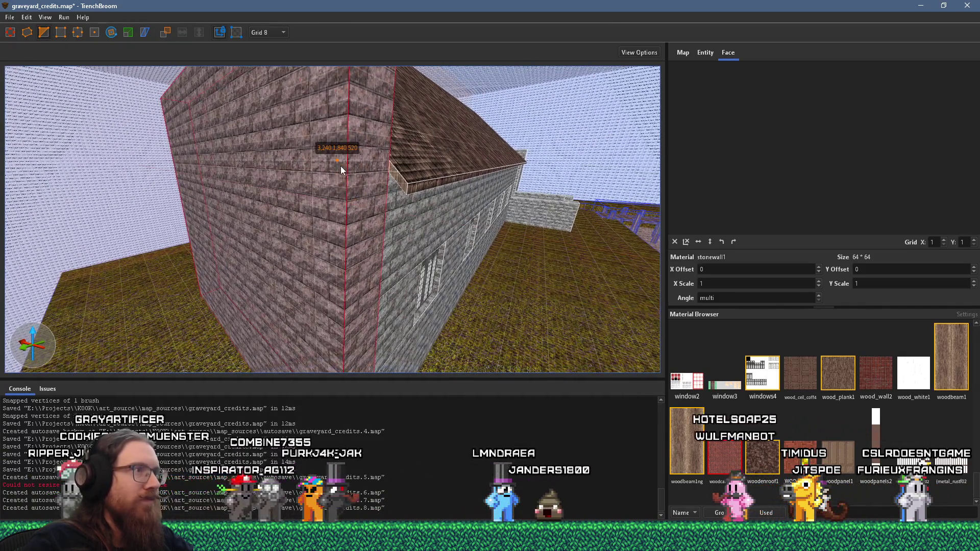
{"action": "left_click_drag", "start_coordinate": [343, 169], "coordinate": [349, 171]}
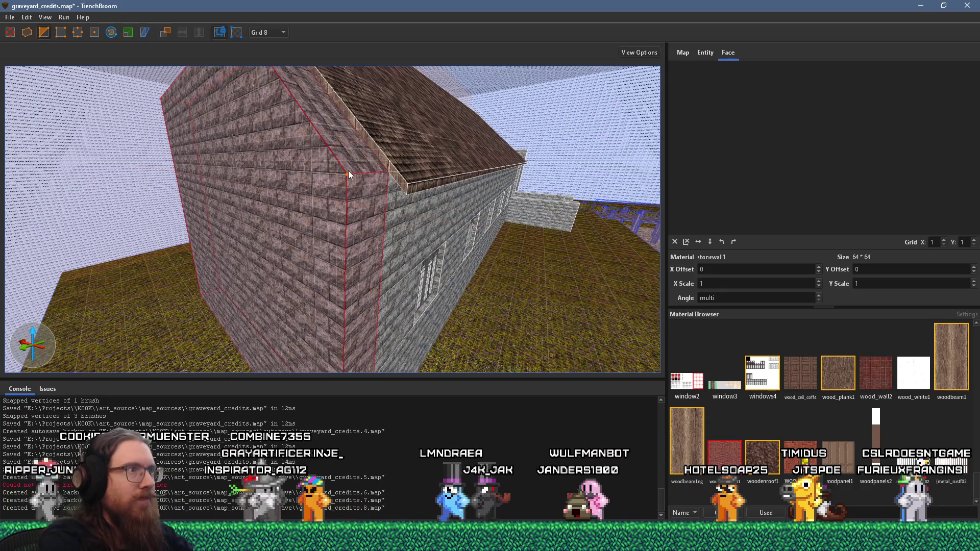
{"action": "key", "text": "Escape"}
- Texture the roof's end face with woodbeam1
{"action": "left_click", "coordinate": [398, 179]}
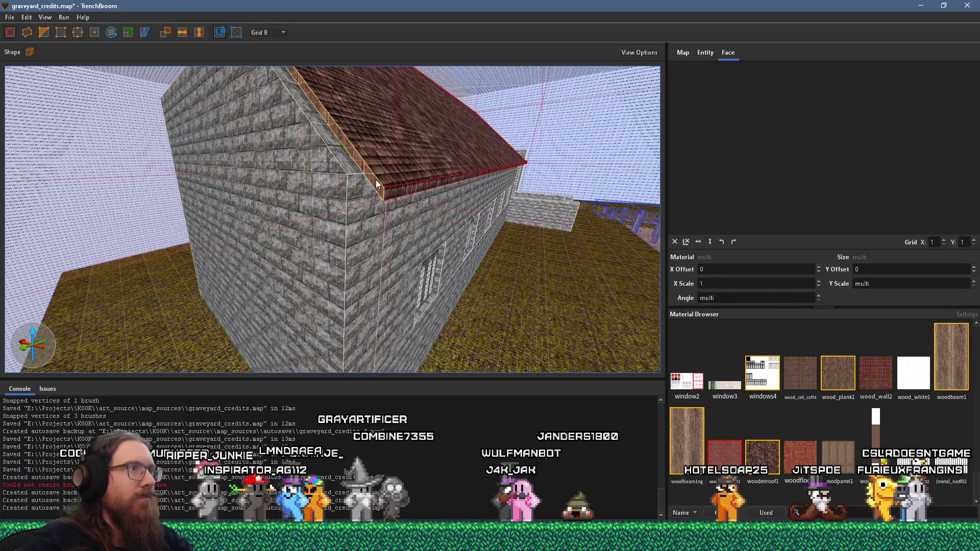
{"action": "scroll", "coordinate": [301, 171], "scroll_direction": "up", "scroll_amount": 5}
{"action": "scroll", "coordinate": [301, 172], "scroll_direction": "up", "scroll_amount": 3}
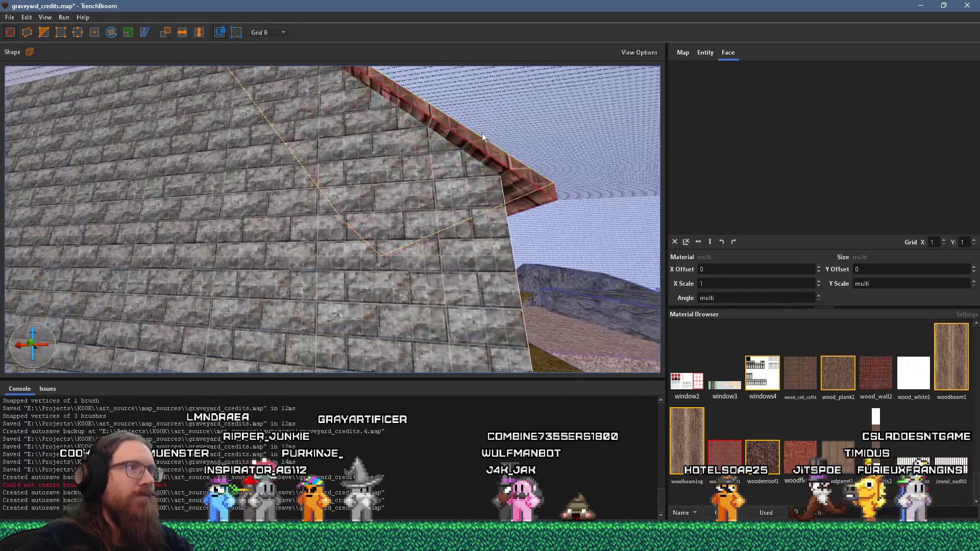
{"action": "left_click", "coordinate": [489, 164], "text": "shift"}
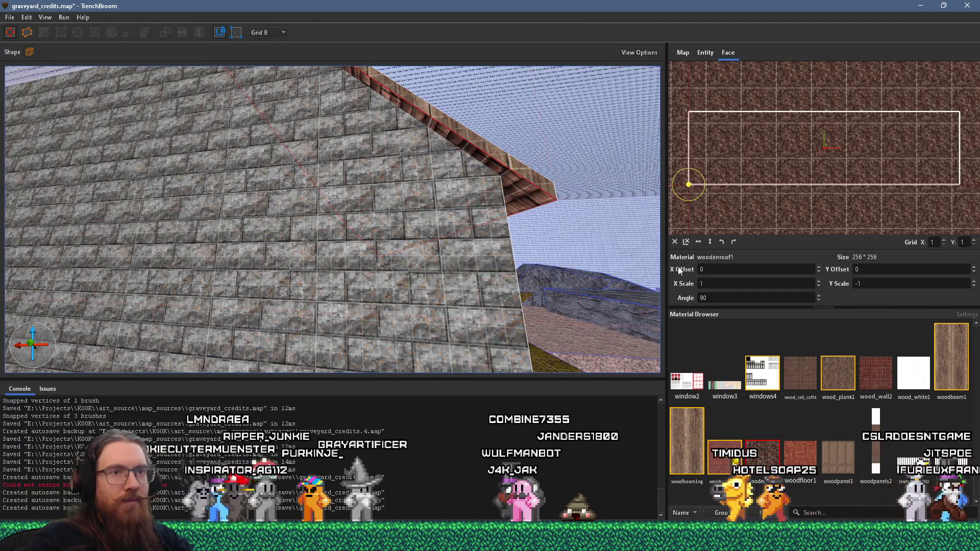
{"action": "left_click", "coordinate": [951, 357]}
- Select the stone gable wall brush for further corner editing
{"action": "mouse_move", "coordinate": [526, 187]}
{"action": "left_mouse_down"}
{"action": "mouse_move", "coordinate": [372, 148]}
{"action": "mouse_move", "coordinate": [306, 155]}
{"action": "mouse_move", "coordinate": [284, 241]}
{"action": "mouse_move", "coordinate": [320, 276]}
{"action": "mouse_move", "coordinate": [509, 276]}
{"action": "mouse_move", "coordinate": [549, 312]}
{"action": "mouse_move", "coordinate": [522, 287]}
{"action": "mouse_move", "coordinate": [456, 297]}
{"action": "mouse_move", "coordinate": [303, 29]}
{"action": "mouse_move", "coordinate": [315, 88]}
{"action": "left_mouse_up"}
{"action": "left_click", "coordinate": [453, 277]}
{"action": "mouse_move", "coordinate": [289, 126]}
{"action": "left_mouse_down"}
{"action": "mouse_move", "coordinate": [342, 239]}
{"action": "mouse_move", "coordinate": [337, 225]}
{"action": "mouse_move", "coordinate": [413, 172]}
{"action": "mouse_move", "coordinate": [396, 149]}
{"action": "mouse_move", "coordinate": [213, 201]}
{"action": "mouse_move", "coordinate": [384, 202]}
{"action": "mouse_move", "coordinate": [376, 214]}
{"action": "mouse_move", "coordinate": [288, 181]}
{"action": "left_mouse_up"}
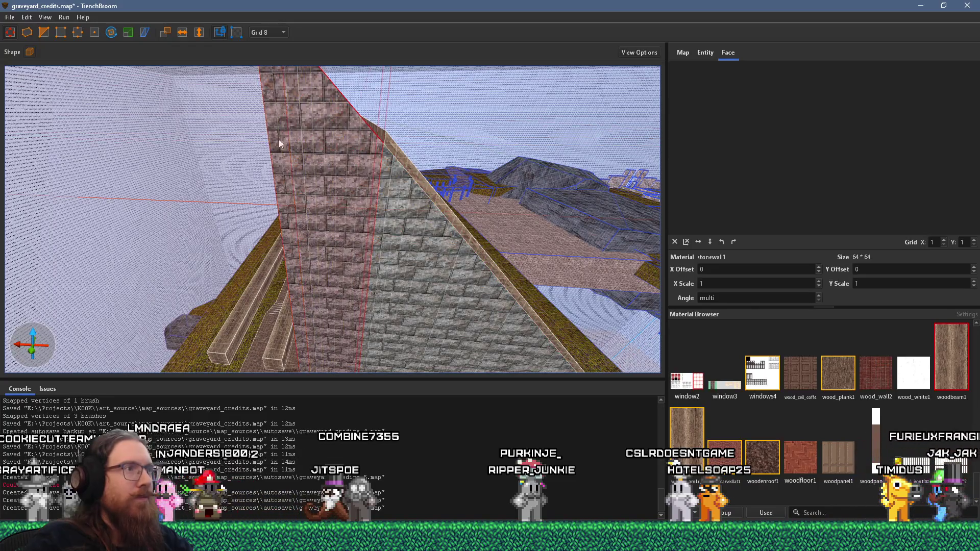
{"action": "left_click", "coordinate": [43, 32]}
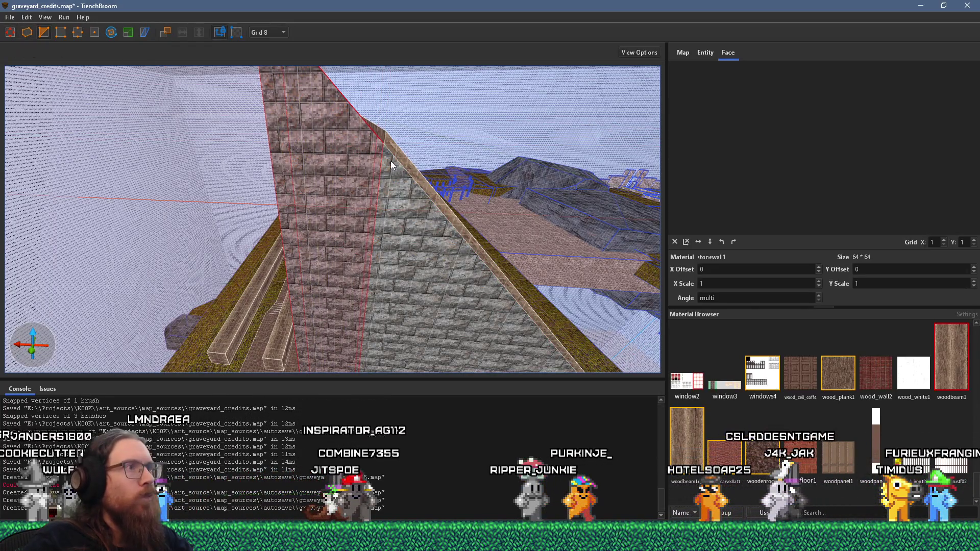
- Pull the stone wedge's top vertex up flush with the roof ridge, then leave vertex editing
{"action": "left_click_drag", "start_coordinate": [388, 148], "coordinate": [387, 144]}
{"action": "left_click", "coordinate": [43, 32]}
{"action": "scroll", "coordinate": [392, 237], "scroll_direction": "up", "scroll_amount": 5}
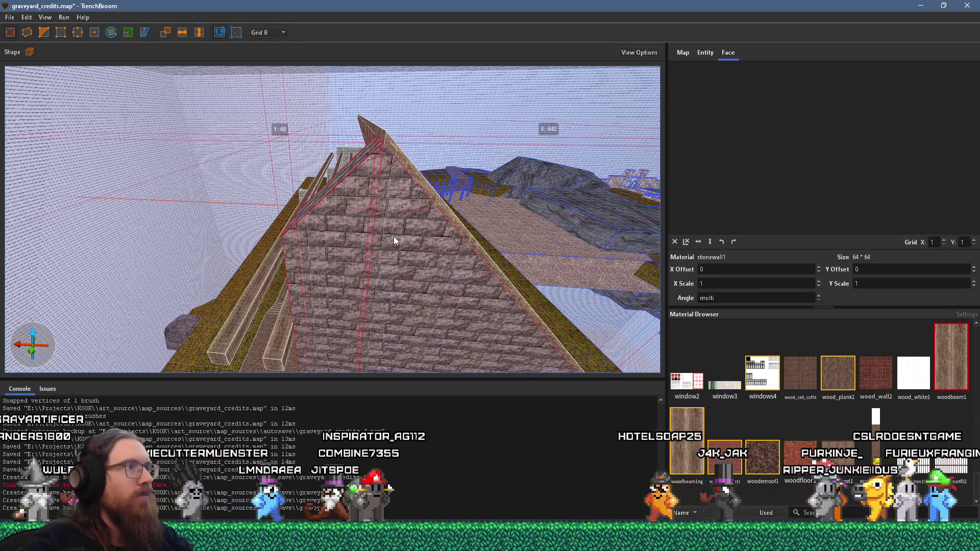
{"action": "scroll", "coordinate": [424, 189], "scroll_direction": "down", "scroll_amount": 5}
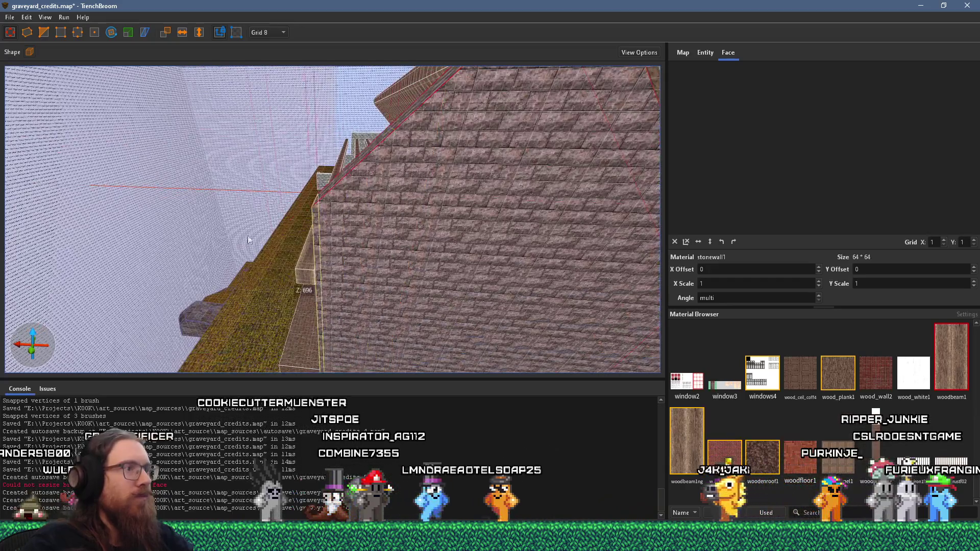
{"action": "left_click_drag", "start_coordinate": [226, 159], "coordinate": [410, 279]}
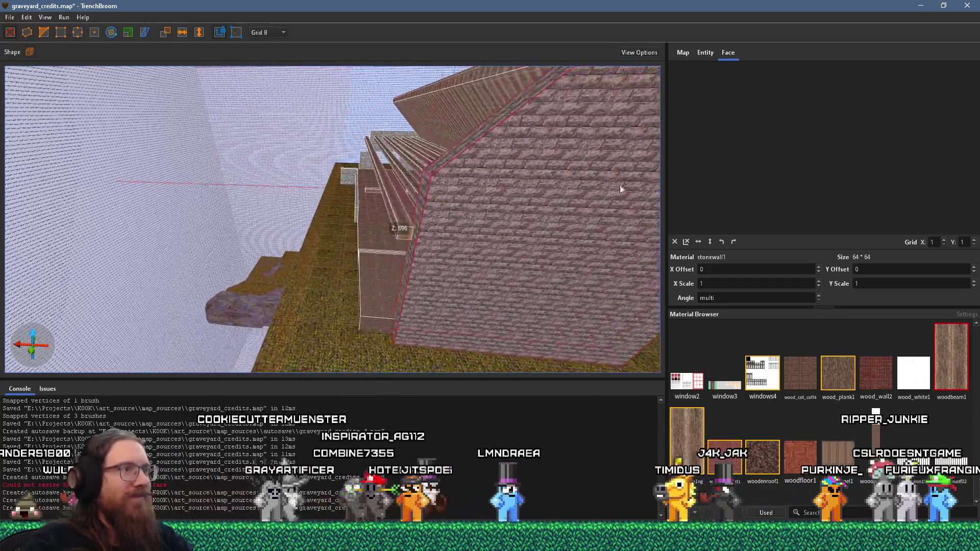